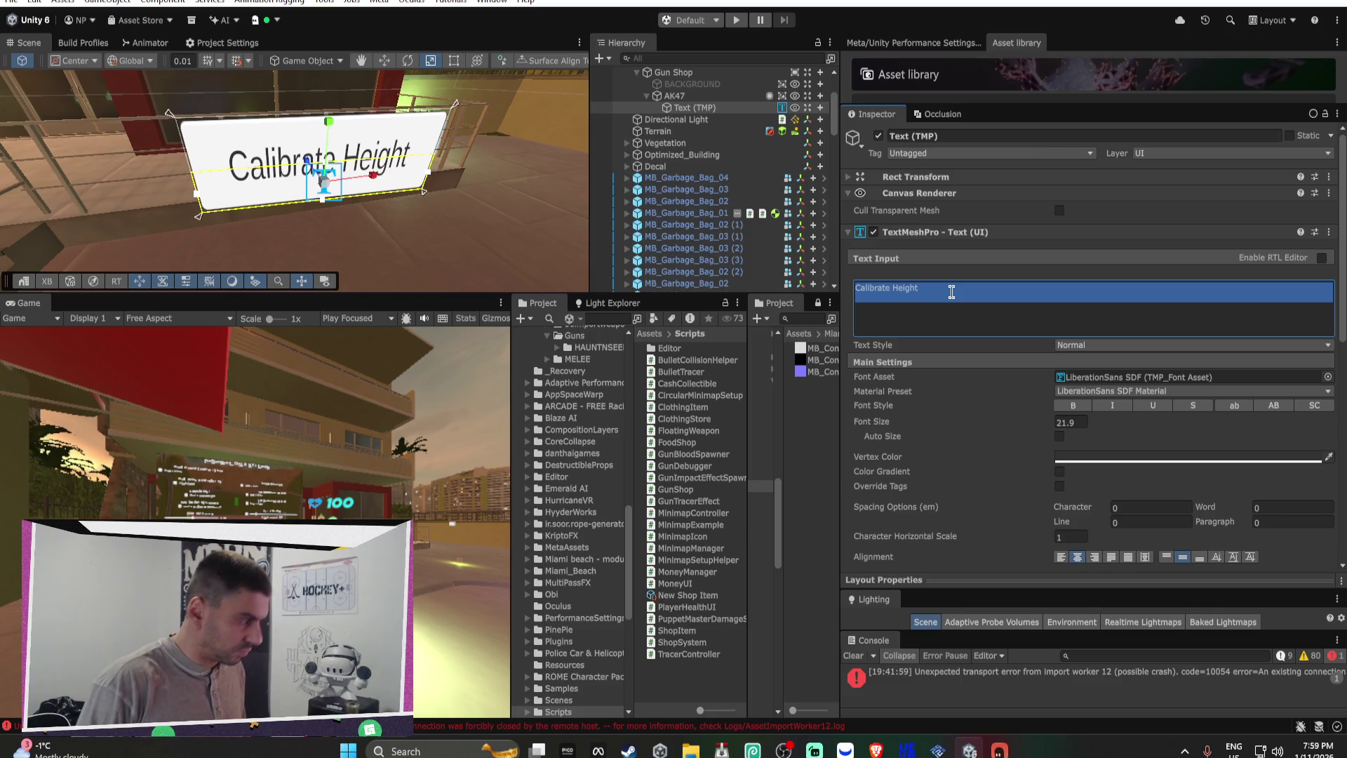
Step: Change the button's TextMeshPro label text to AK-47
type("AK-47")
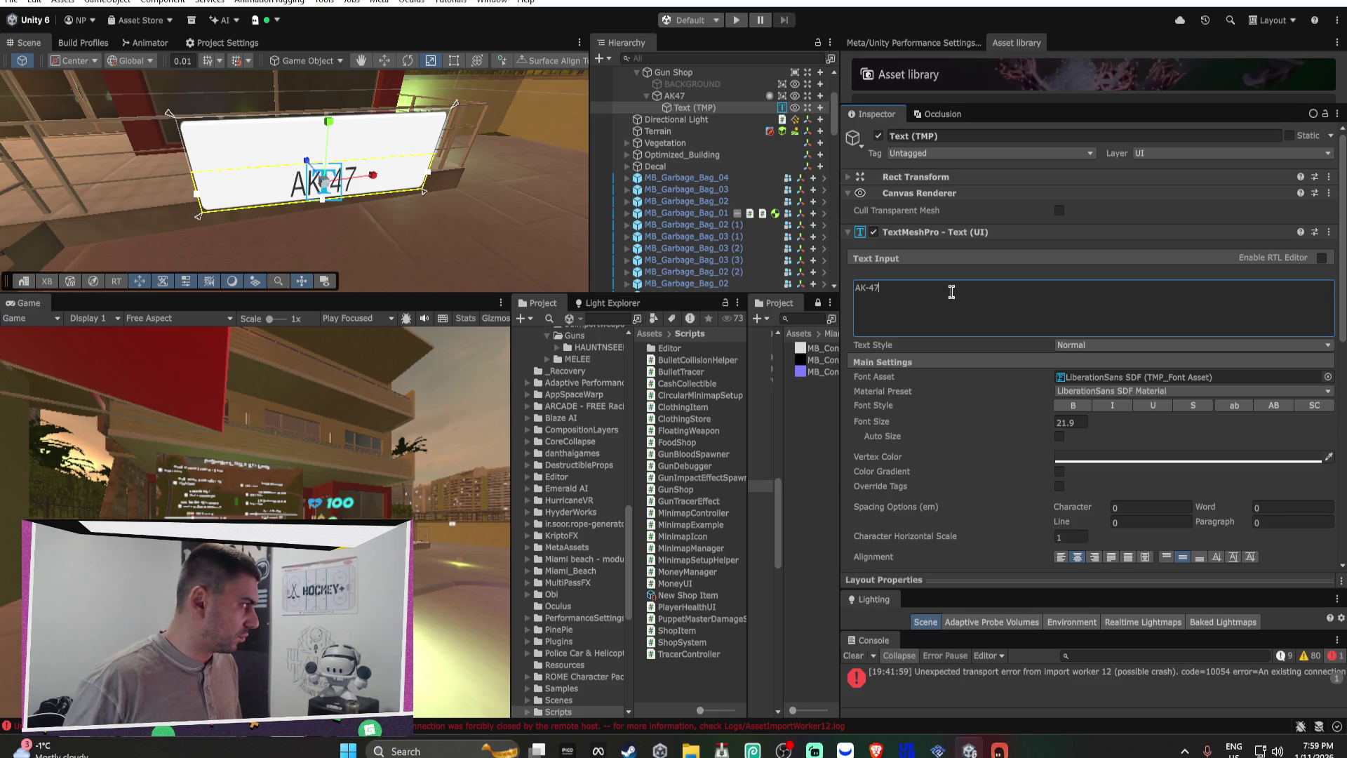
type("W")
key("BackSpace")
left_click(336, 121)
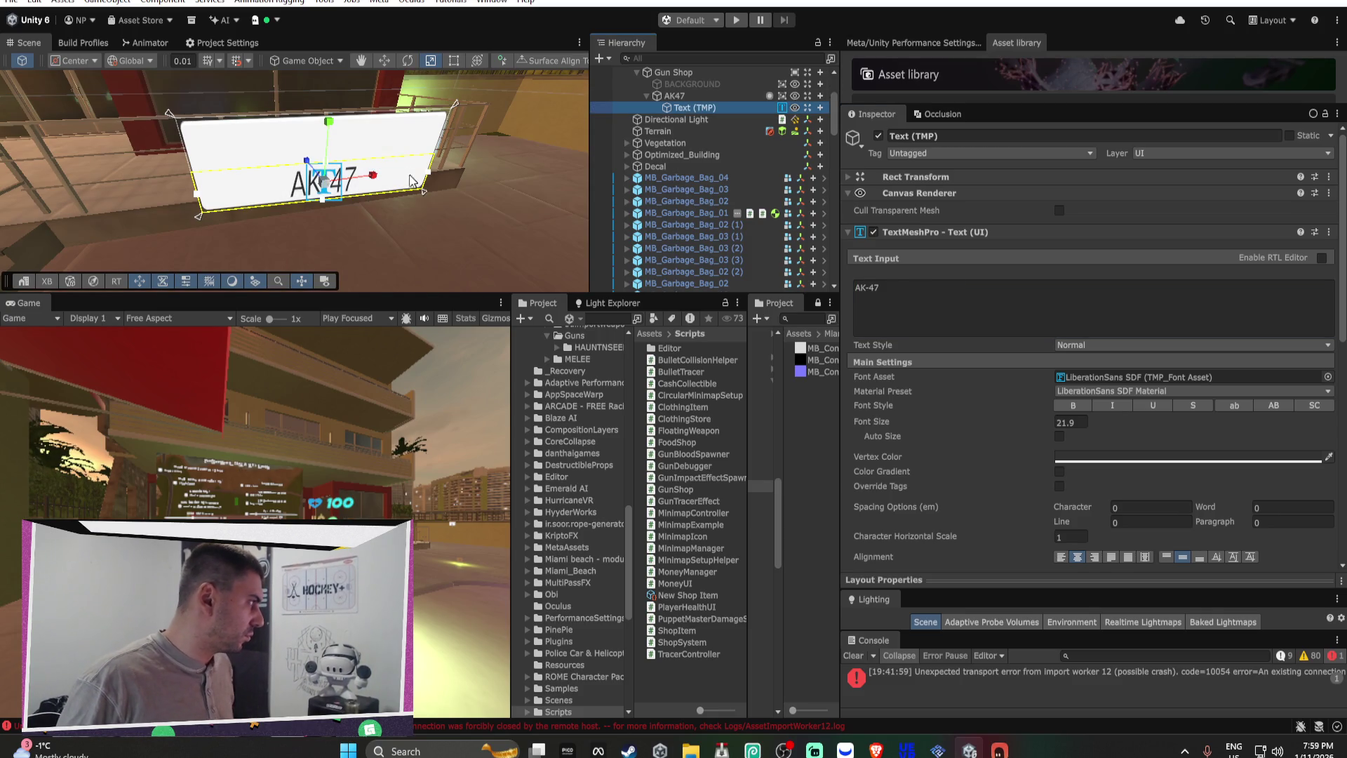
Step: Raise the AK-47 label slightly and scale it up to fill the sign
key("w")
left_click_drag(335, 120, 341, 104)
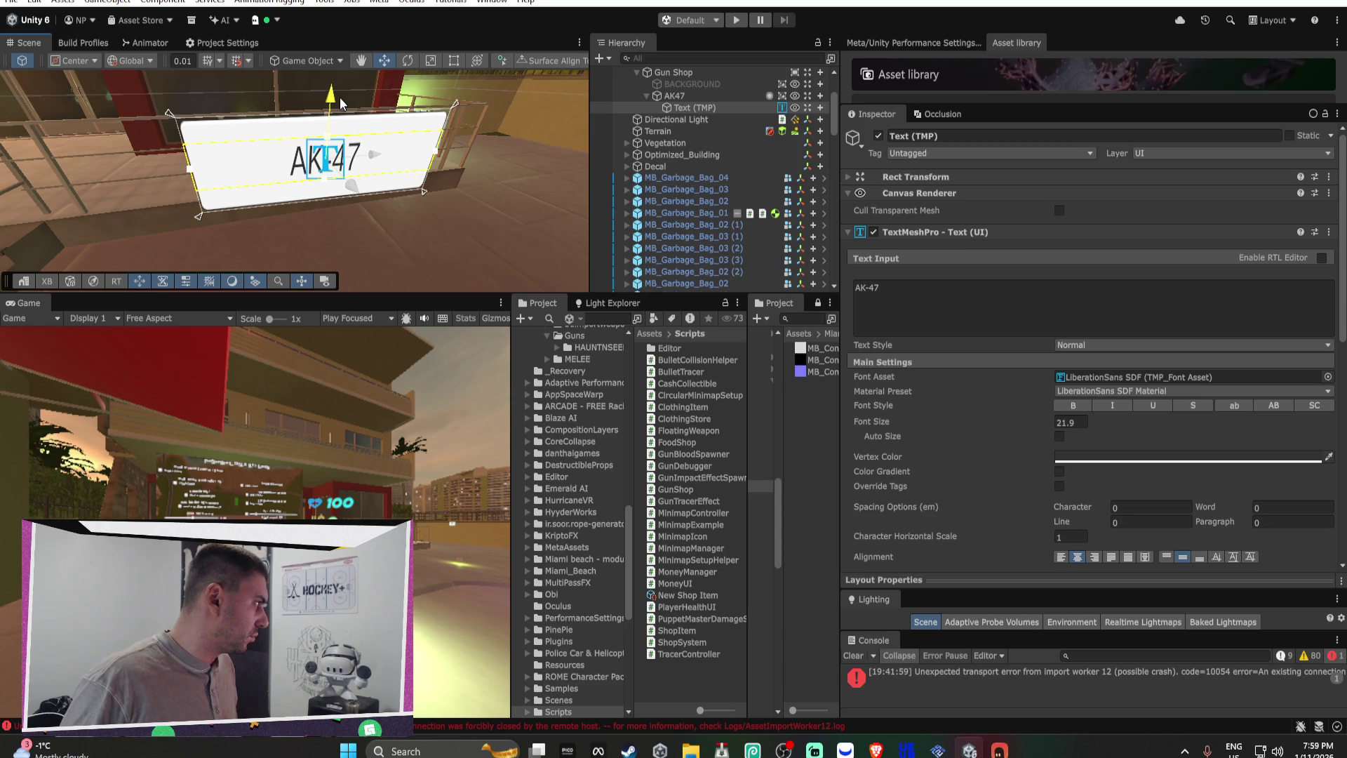
key("f")
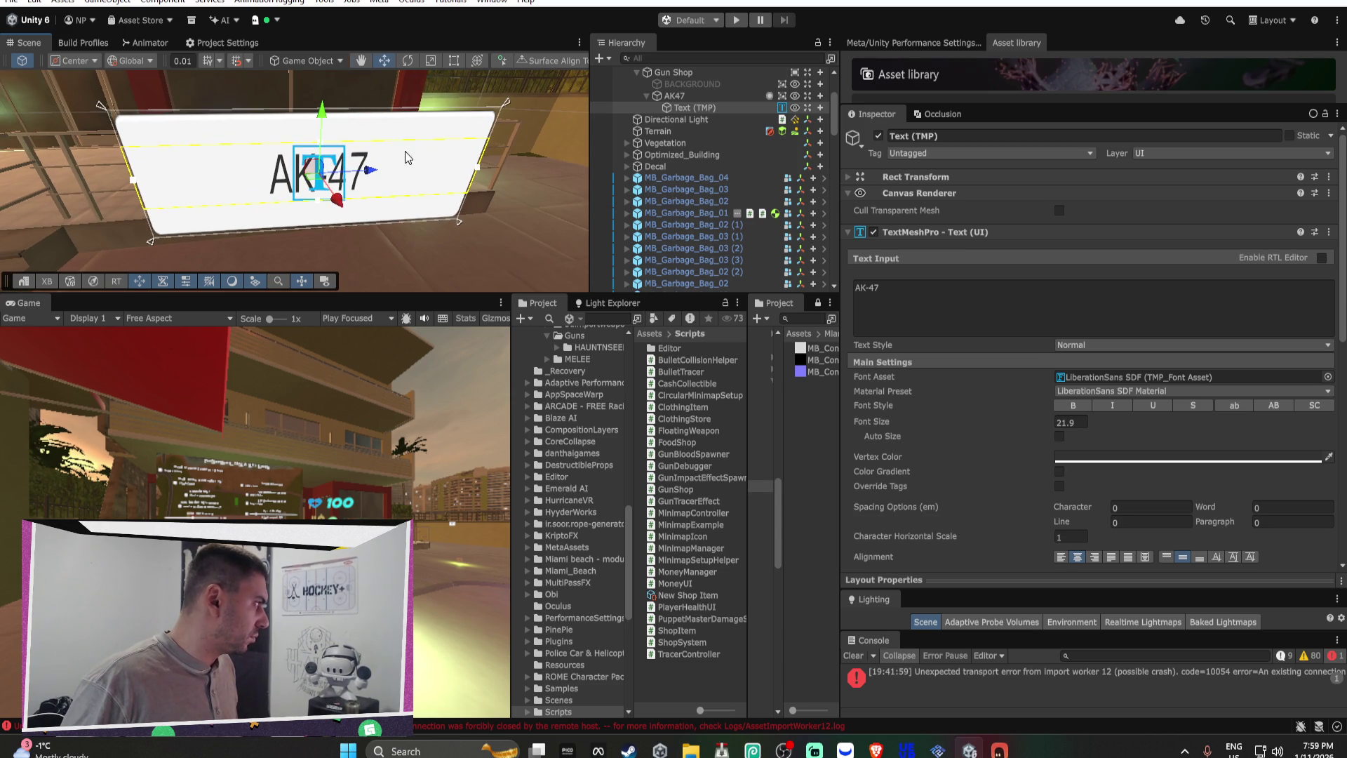
key("r")
mouse_move(335, 175)
left_mouse_down()
mouse_move(414, 137)
mouse_move(378, 116)
left_mouse_up()
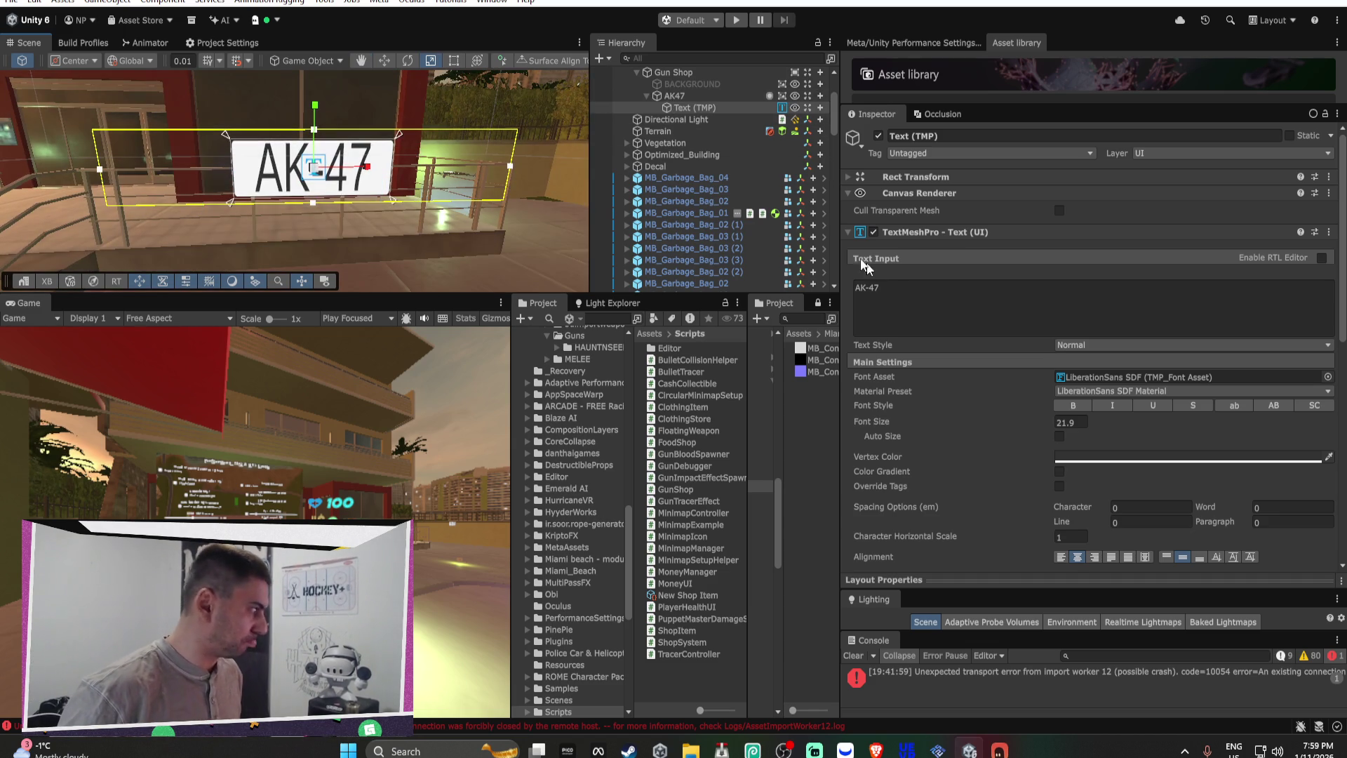
left_click(695, 94)
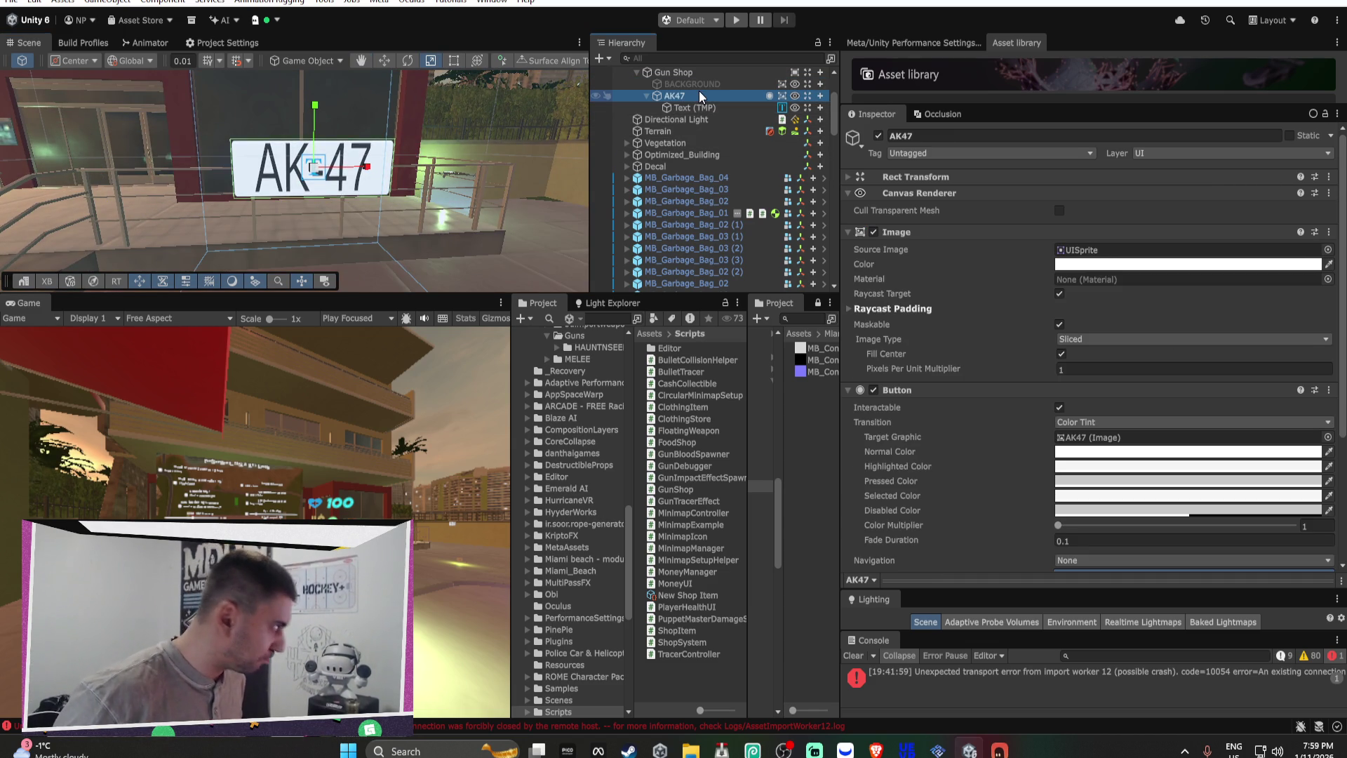
Step: Set the AK47 button Image's Source Image to the Round Radius 42 sprite
left_click(1328, 250)
left_click(956, 390)
key("Down")
key("Down")
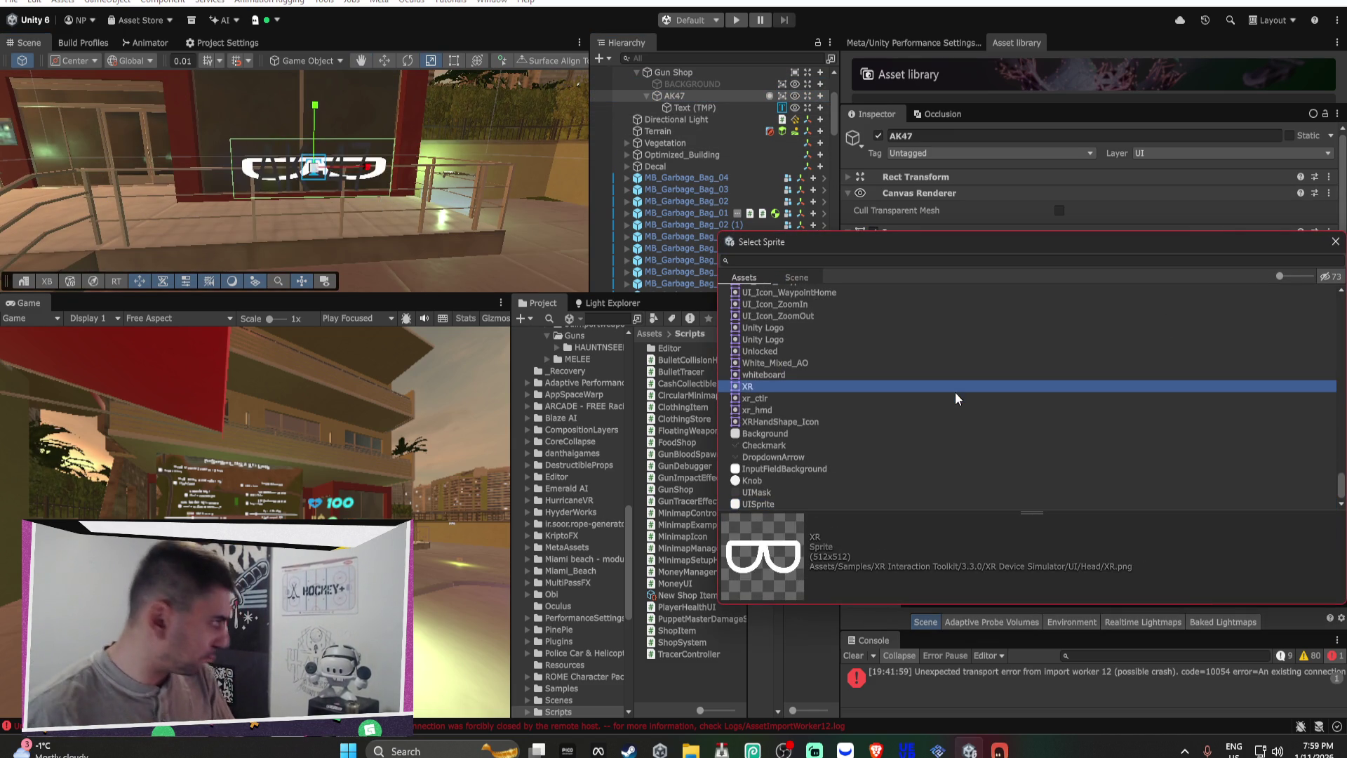
key("Down")
key("Down")
key("Down")
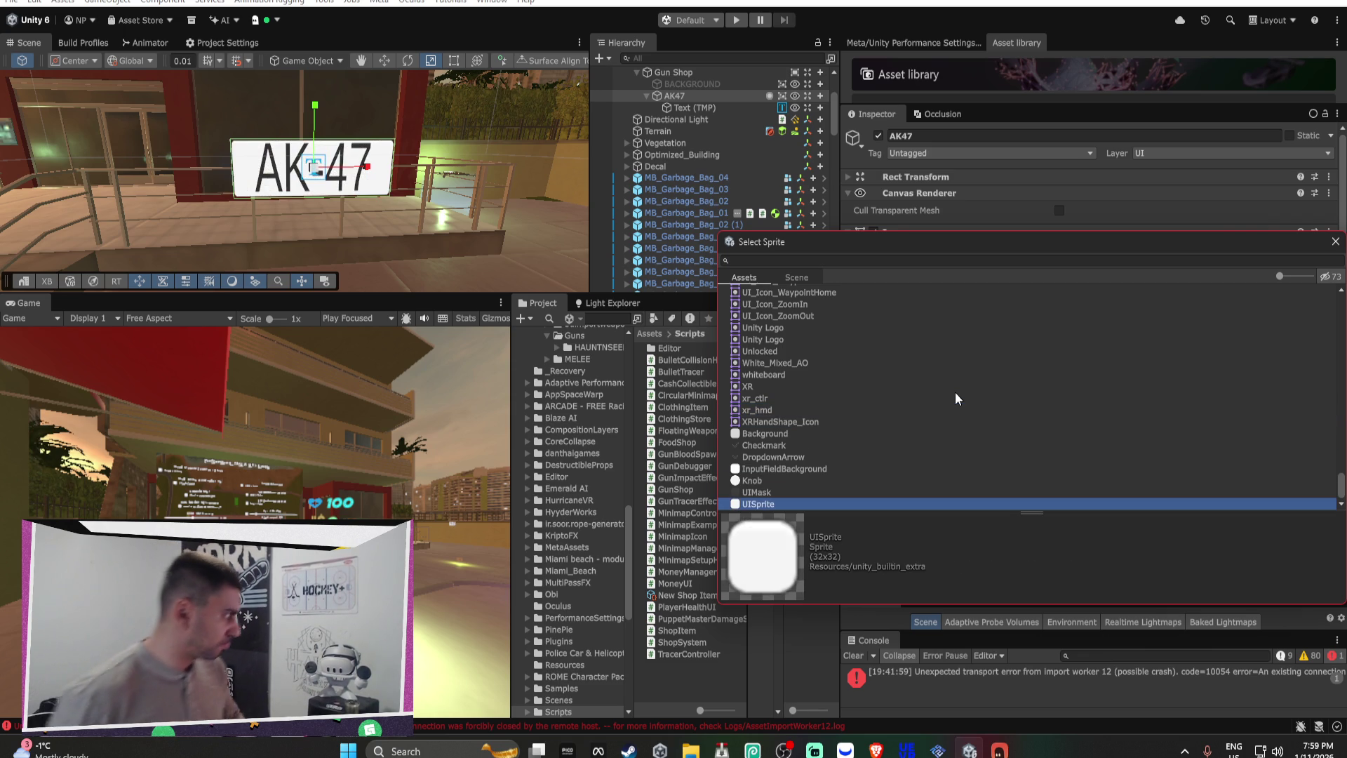
key("Up")
key("Up")
key("Up")
key("Up")
key("Up")
key("Up")
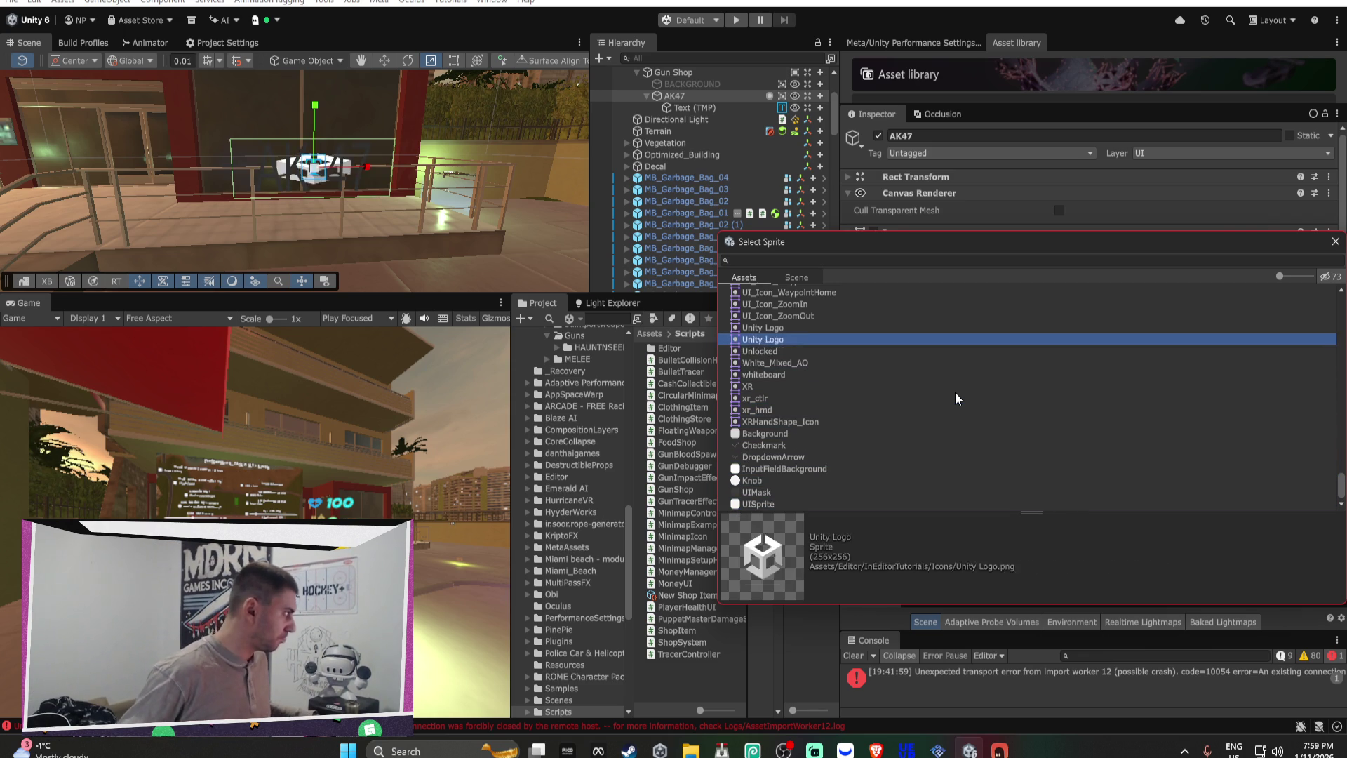
key("Up")
key("Up")
key("Up")
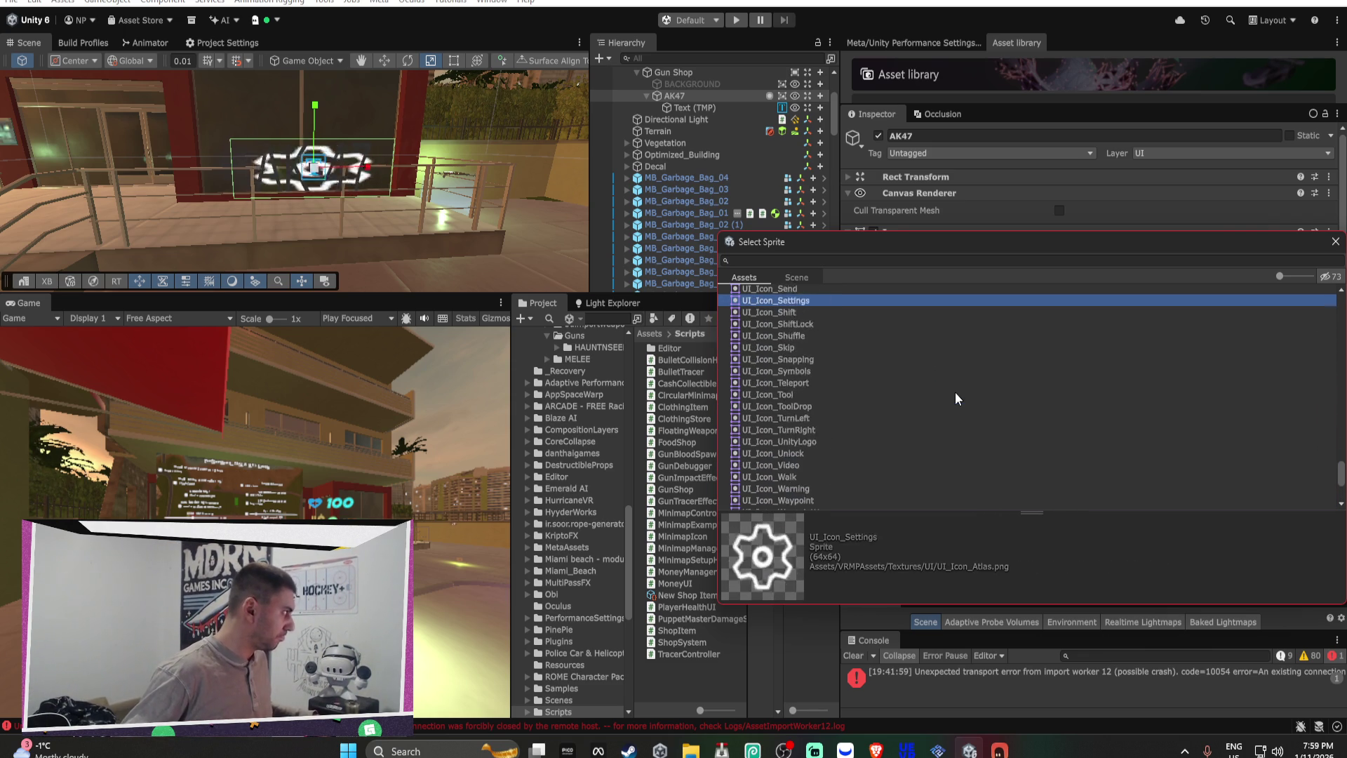
key("Up")
key("Up")
key("Up")
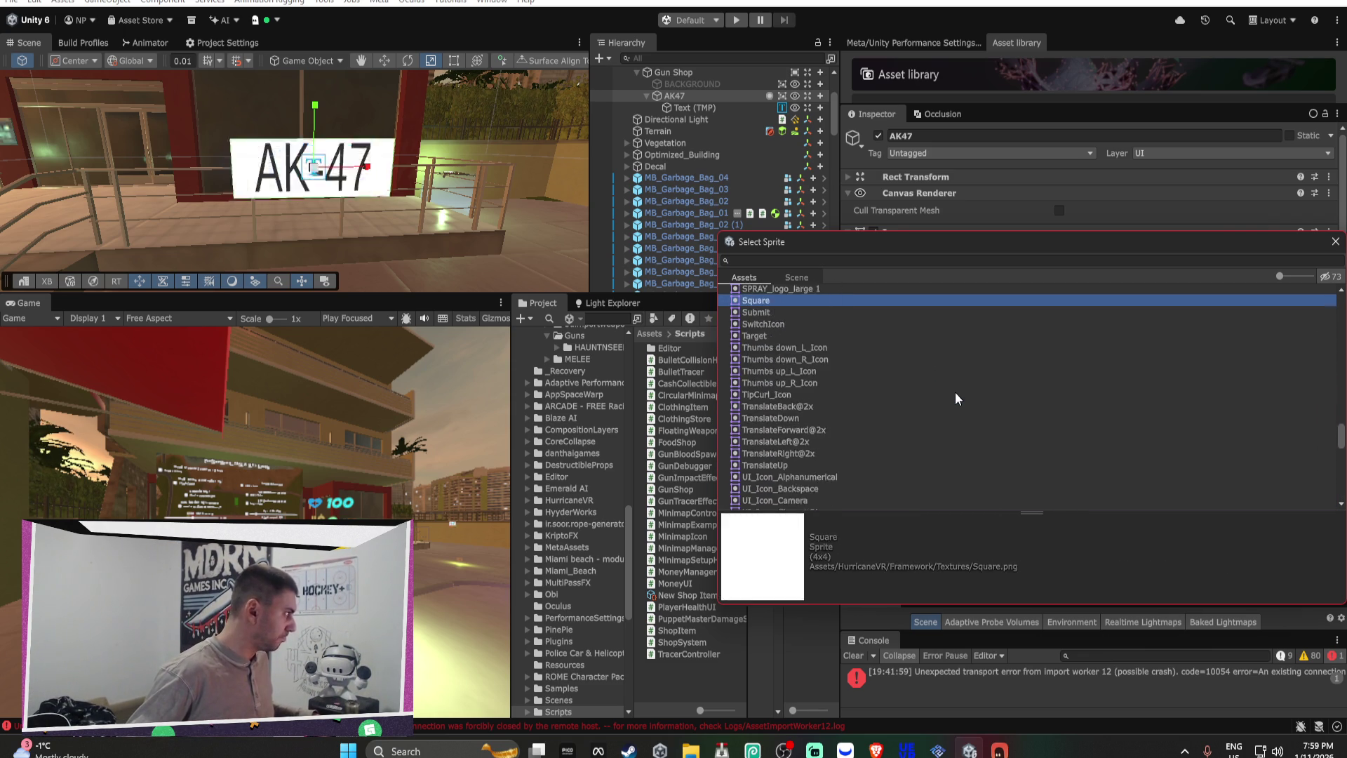
key("Up")
key("Up")
key("Up")
key("Down")
key("Down")
key("Down")
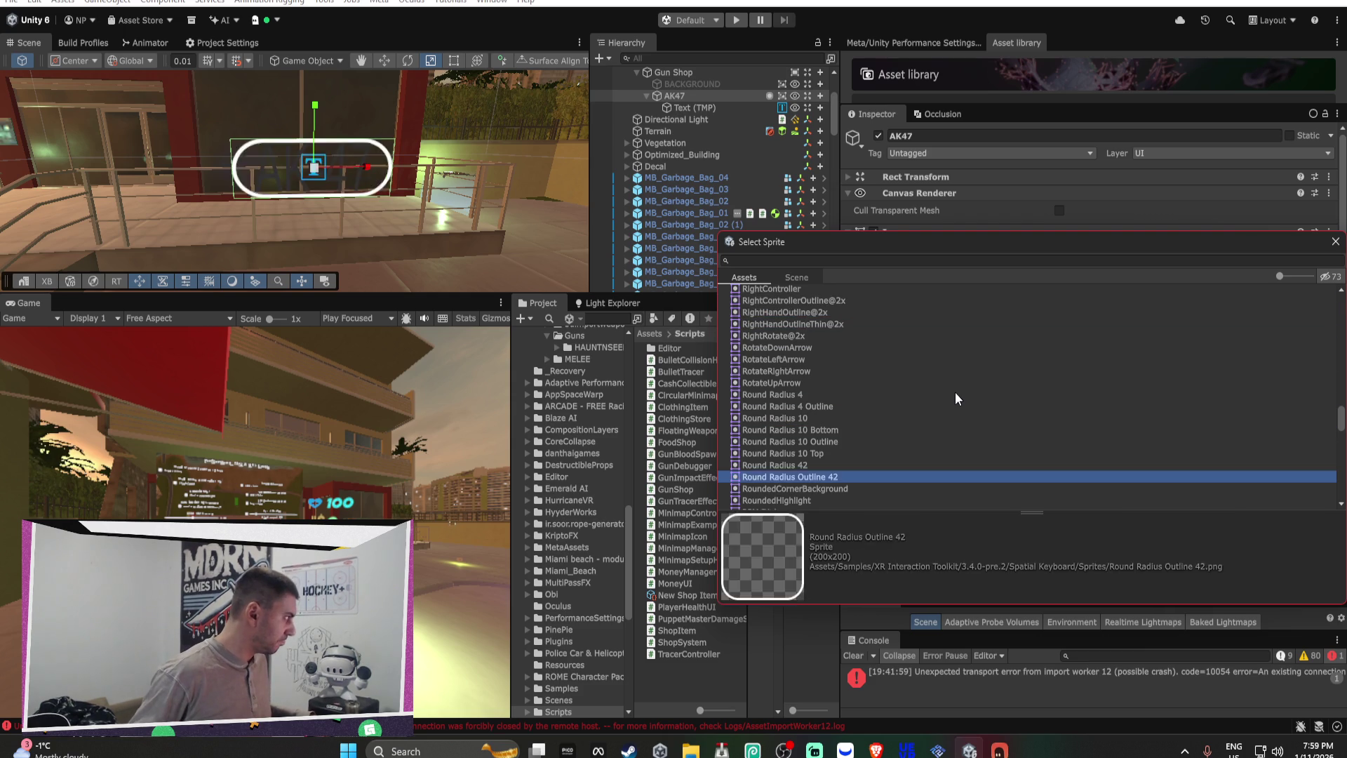
key("Up")
key("Up")
key("Up")
key("Down")
key("Down")
key("Return")
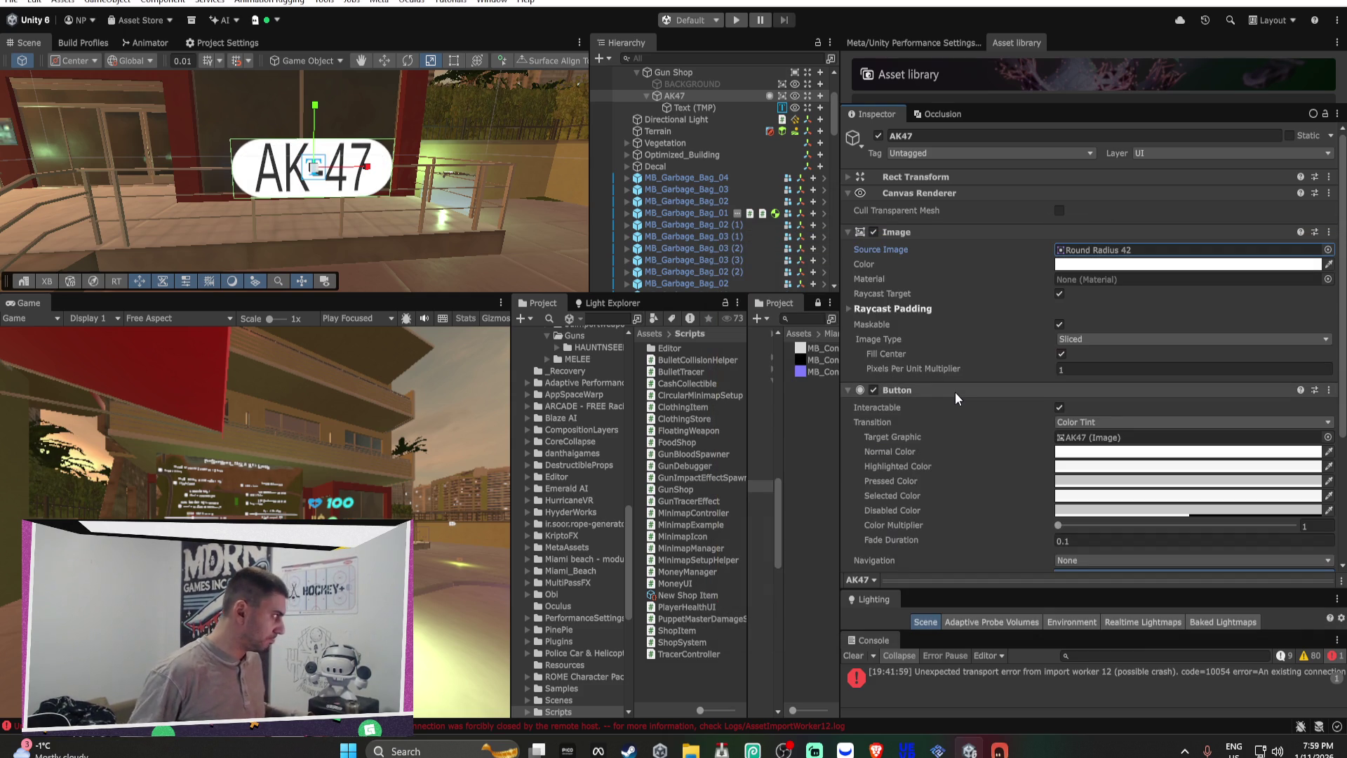
Step: Try tint colours for the button image in the colour picker, ending on a lighter tint
left_click(1112, 264)
left_click(1127, 397)
left_click(1226, 349)
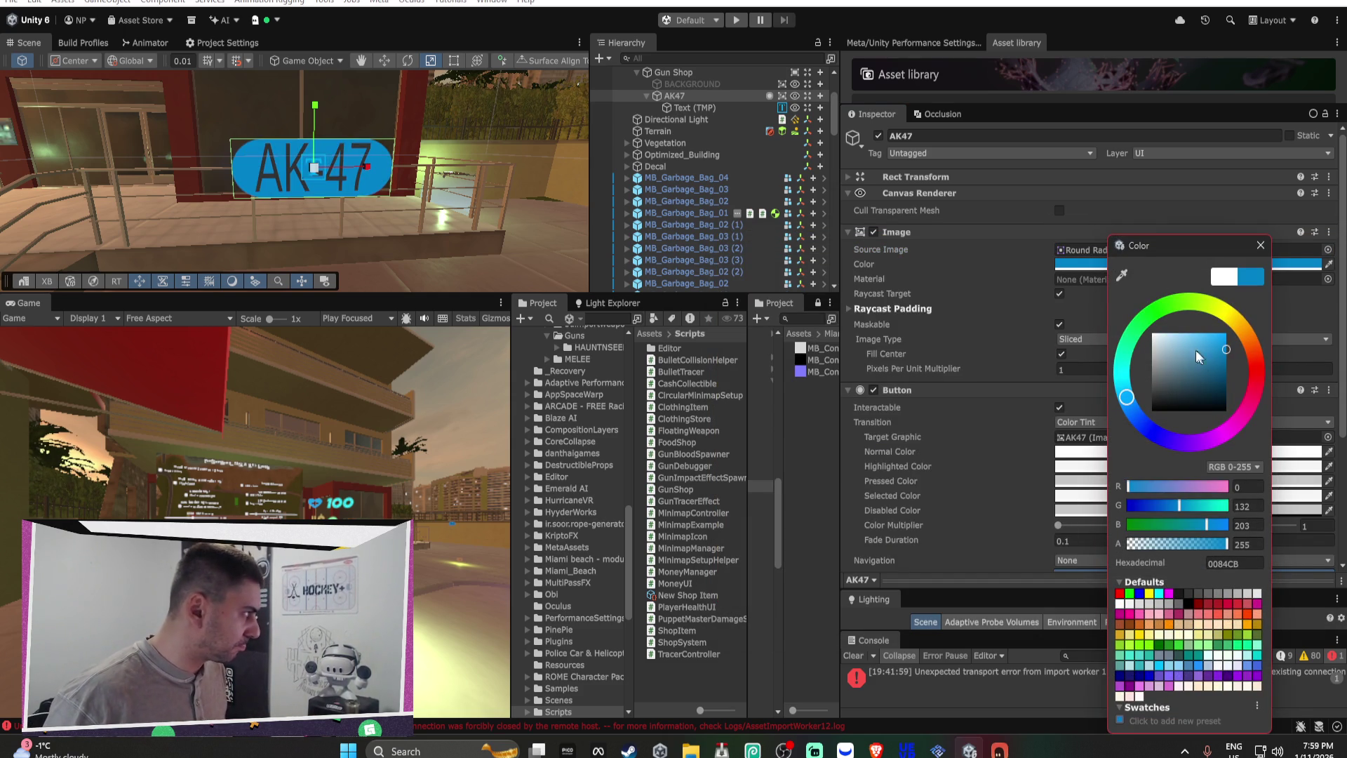
left_click_drag(1196, 351, 1156, 337)
mouse_move(1127, 397)
left_mouse_down()
mouse_move(1141, 324)
mouse_move(1227, 339)
mouse_move(1139, 363)
mouse_move(1128, 313)
left_mouse_up()
left_click(1180, 341)
left_click(877, 751)
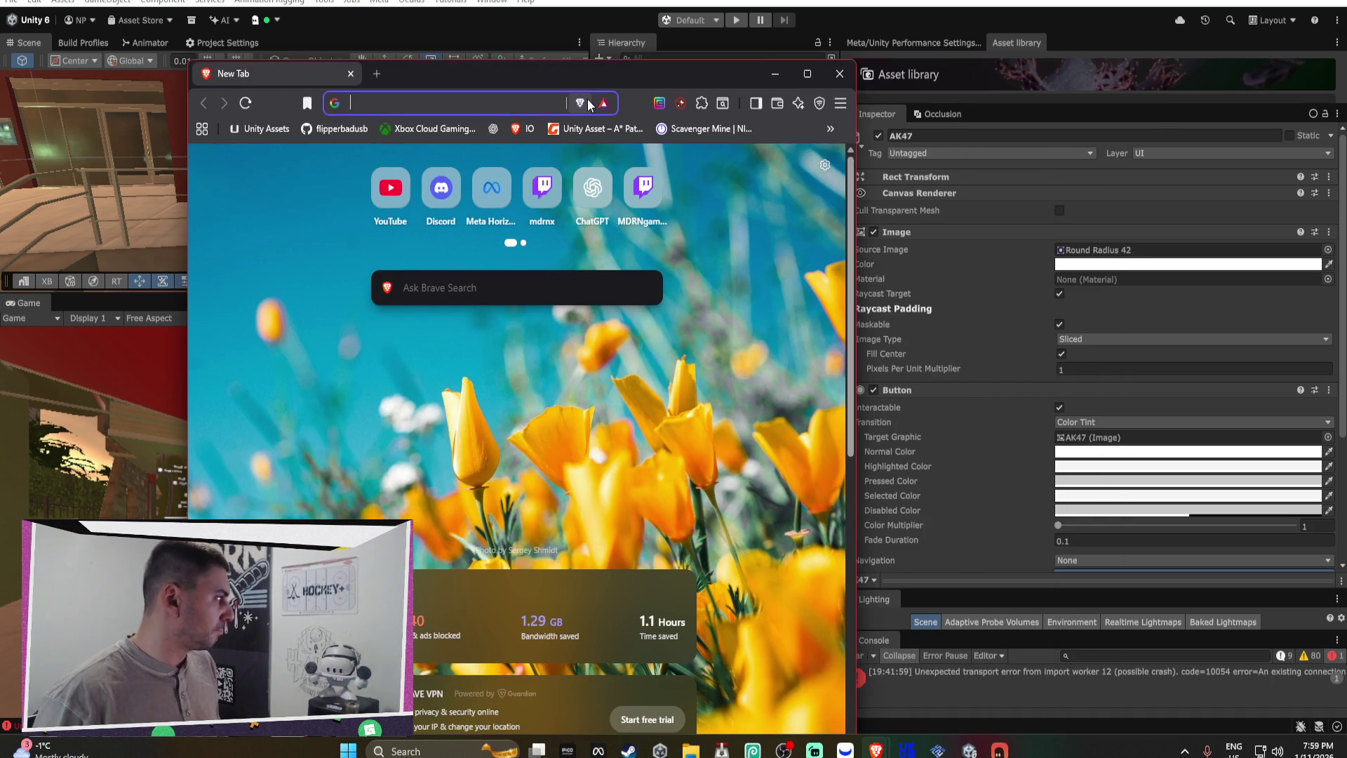
Step: Search Google Images for 'gta gun shop'
type("GTA gun shop map")
key("Return")
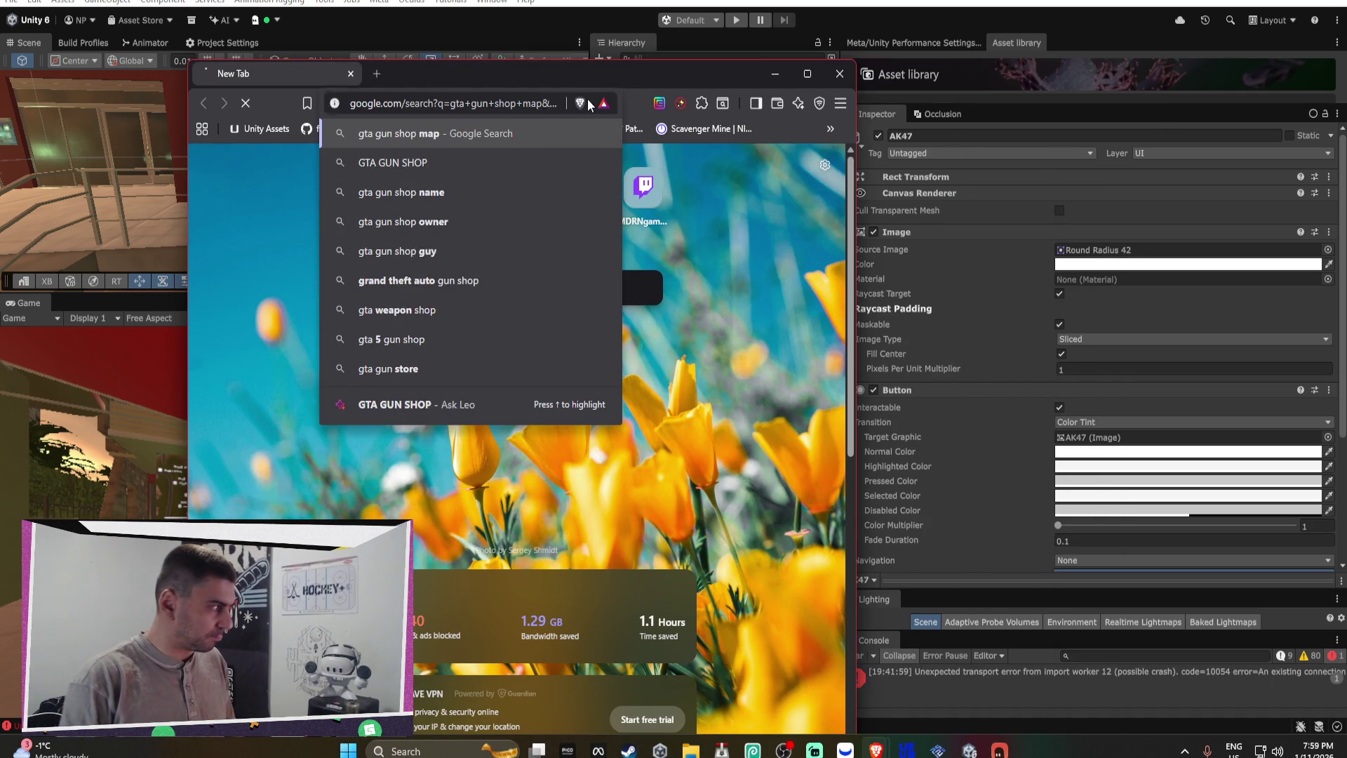
left_click(304, 202)
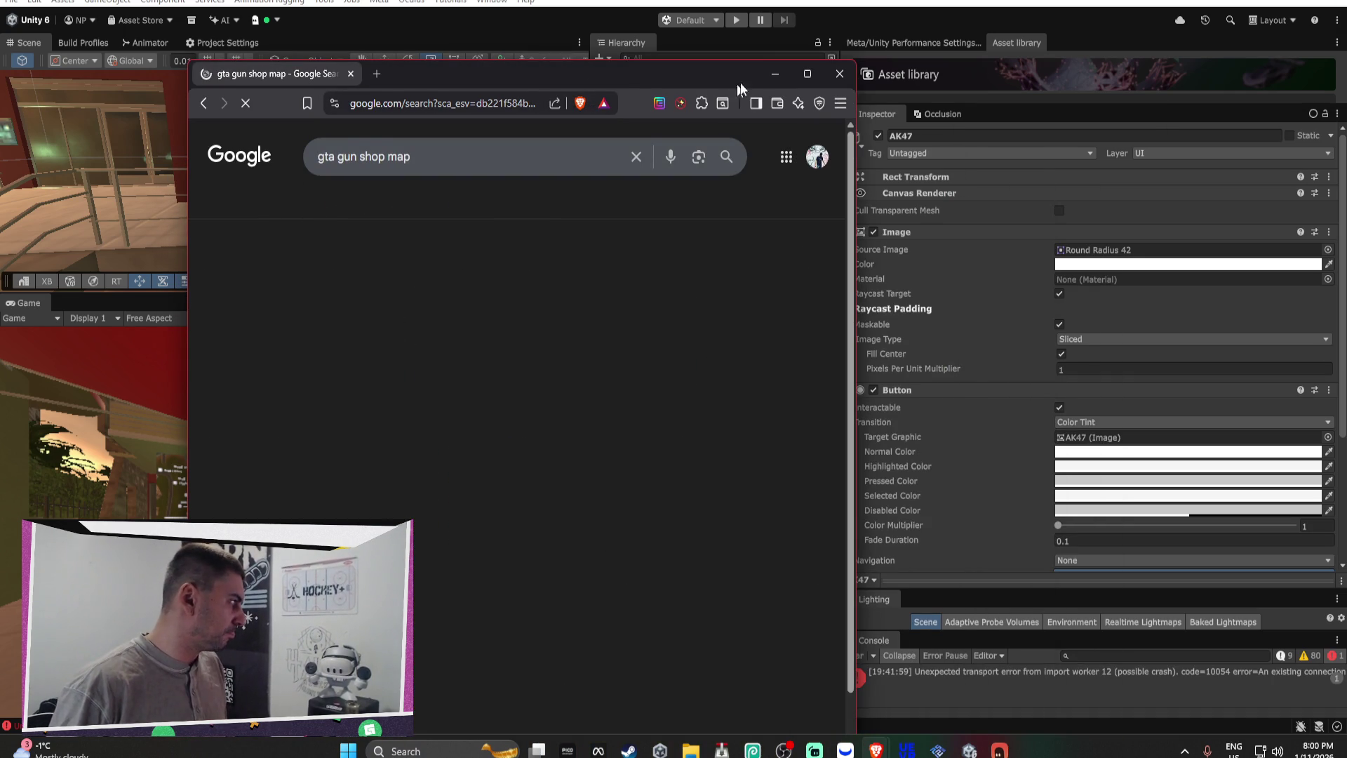
key("BackSpace")
key("BackSpace")
key("BackSpace")
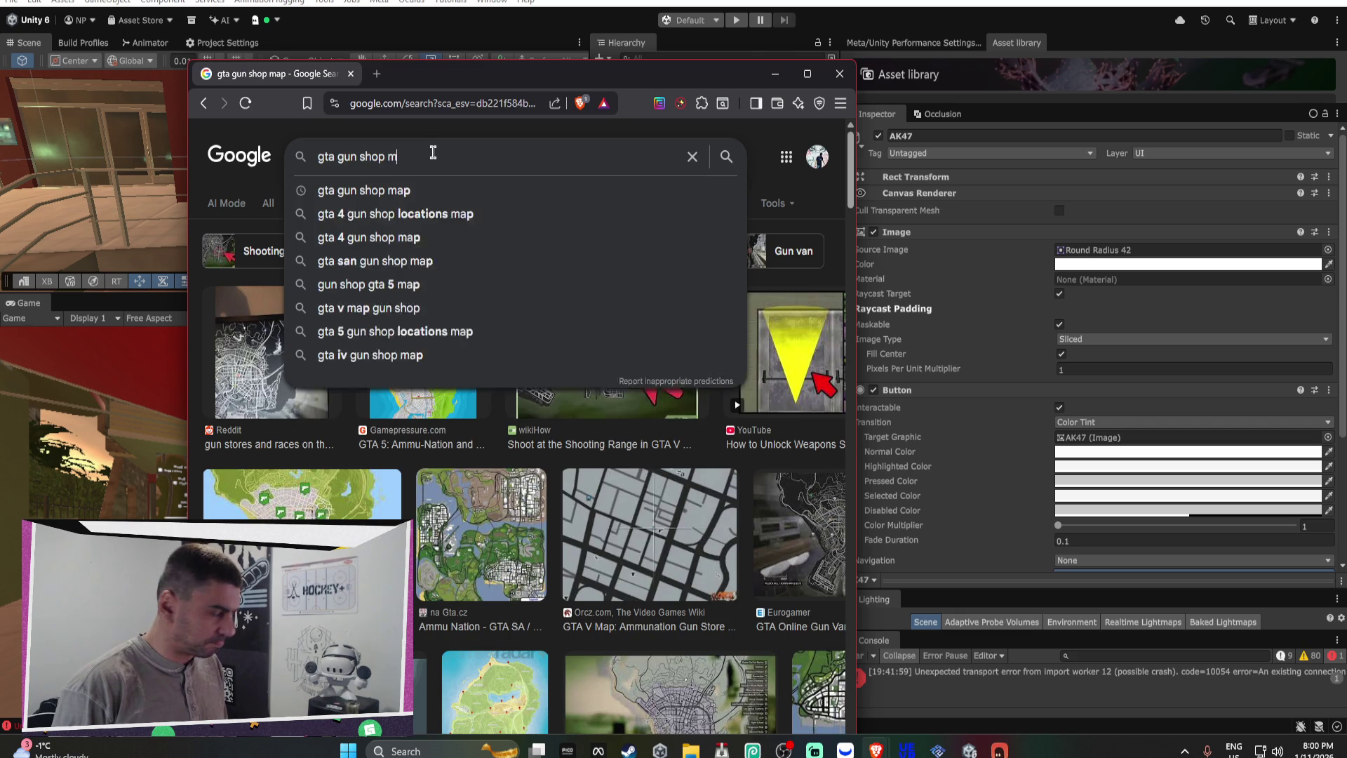
key("Return")
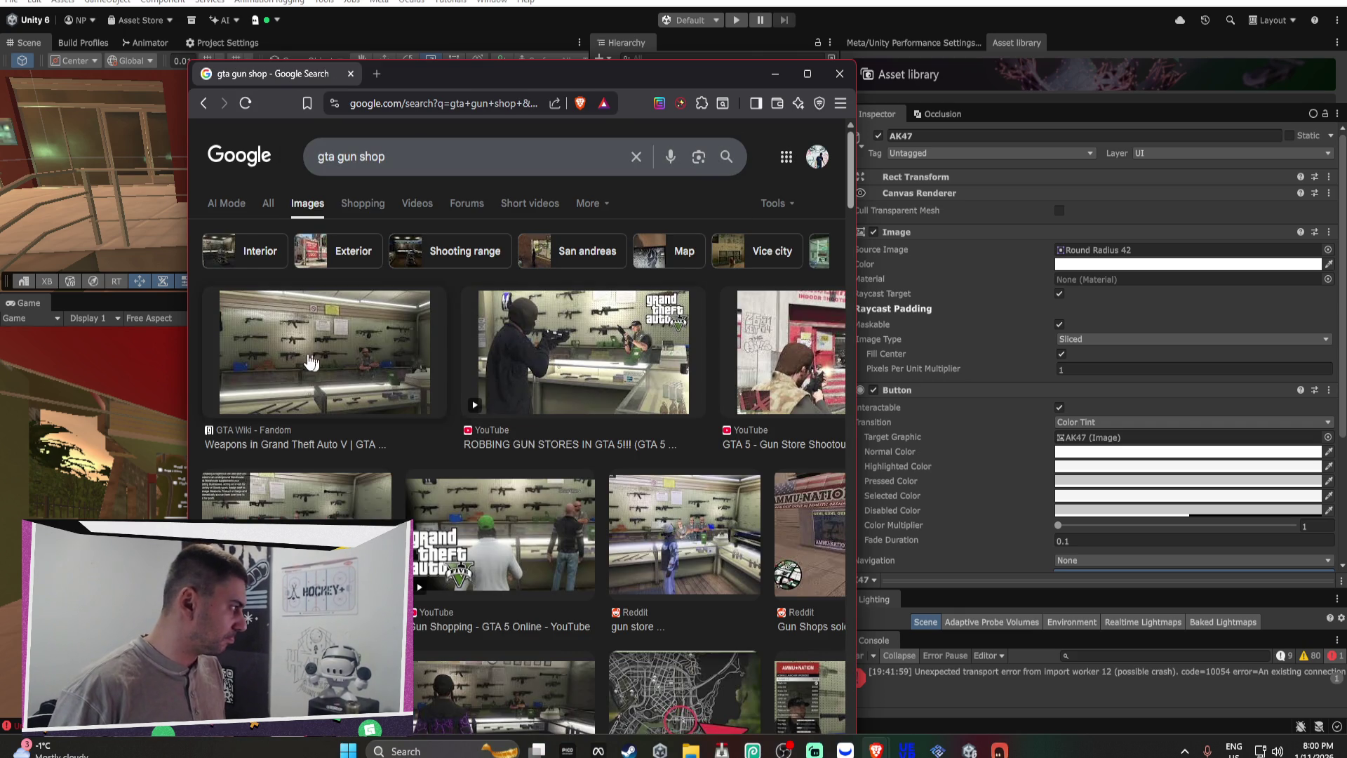
Step: Check the first result's source page, then open the Ammu-Nation gun store image's source page
left_click(311, 363)
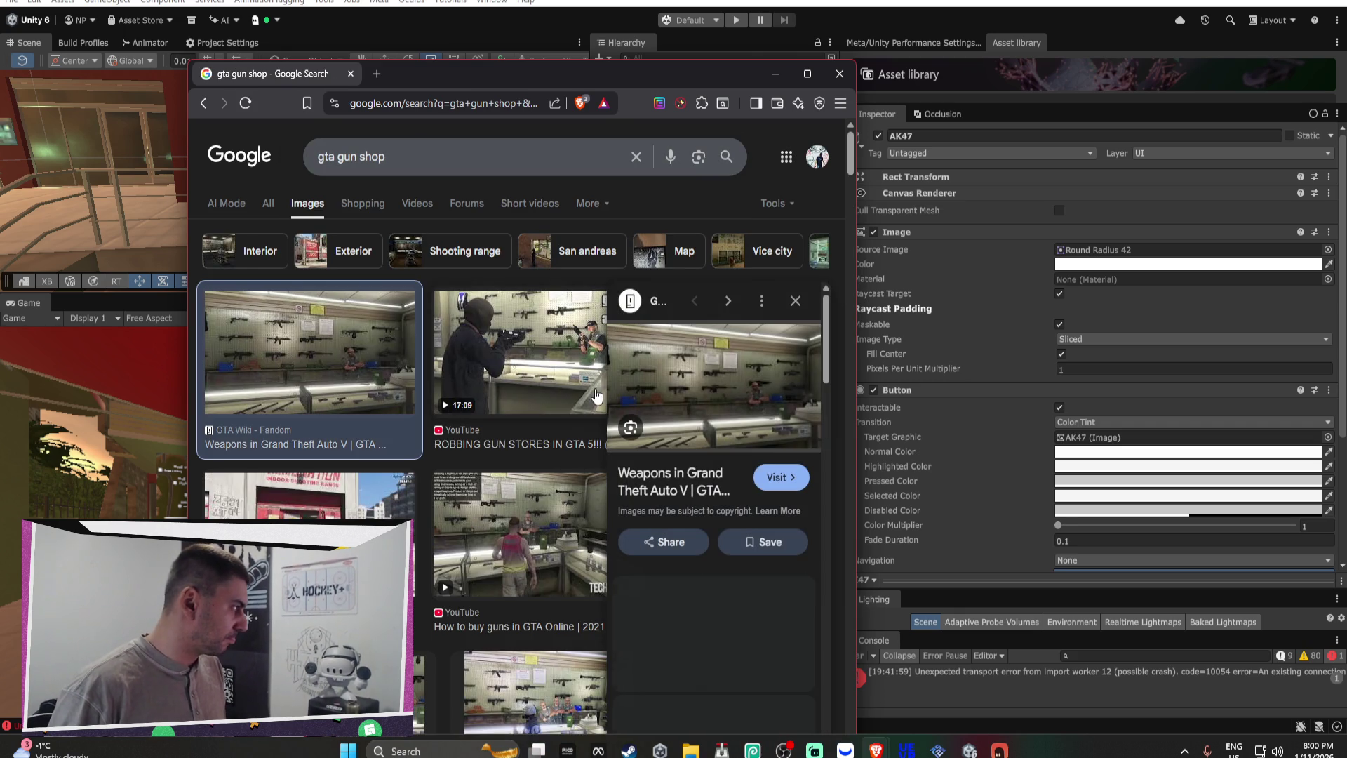
left_click(786, 487)
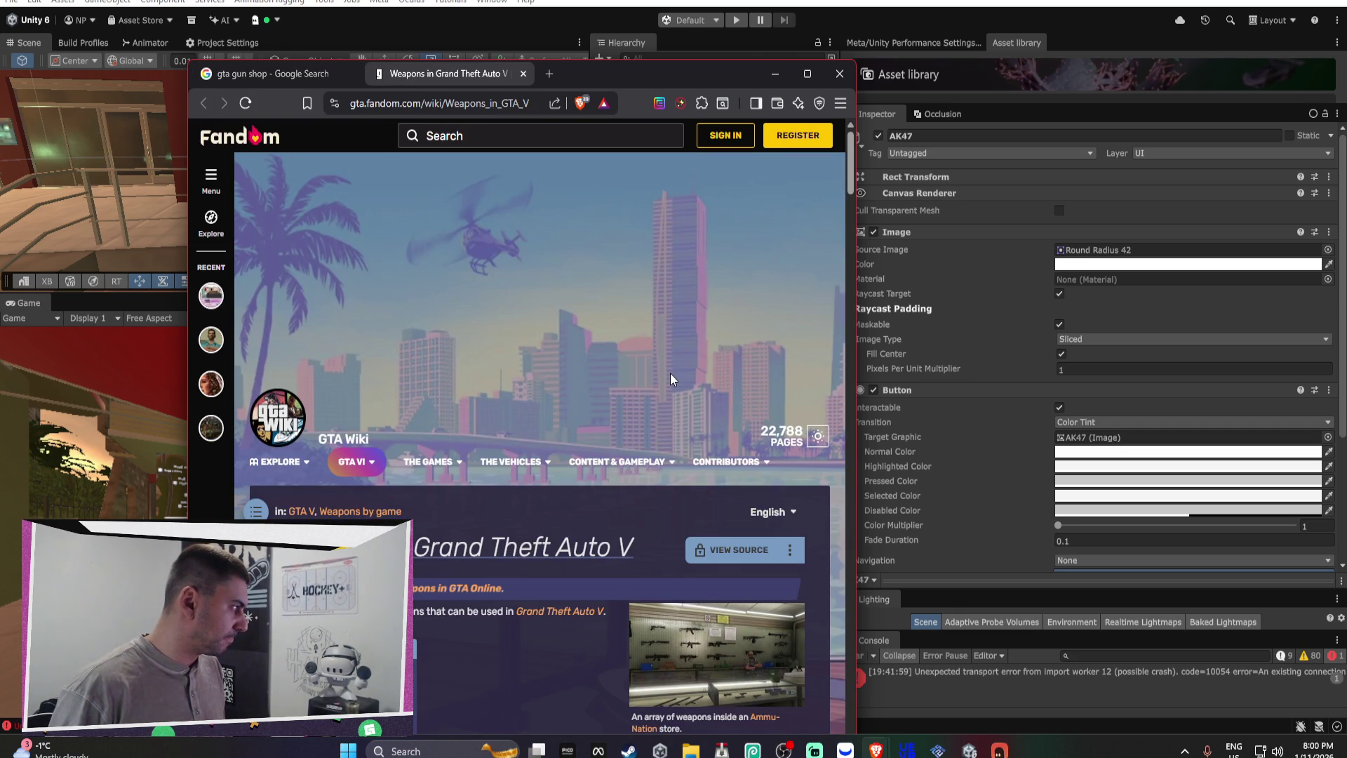
key("ctrl+w")
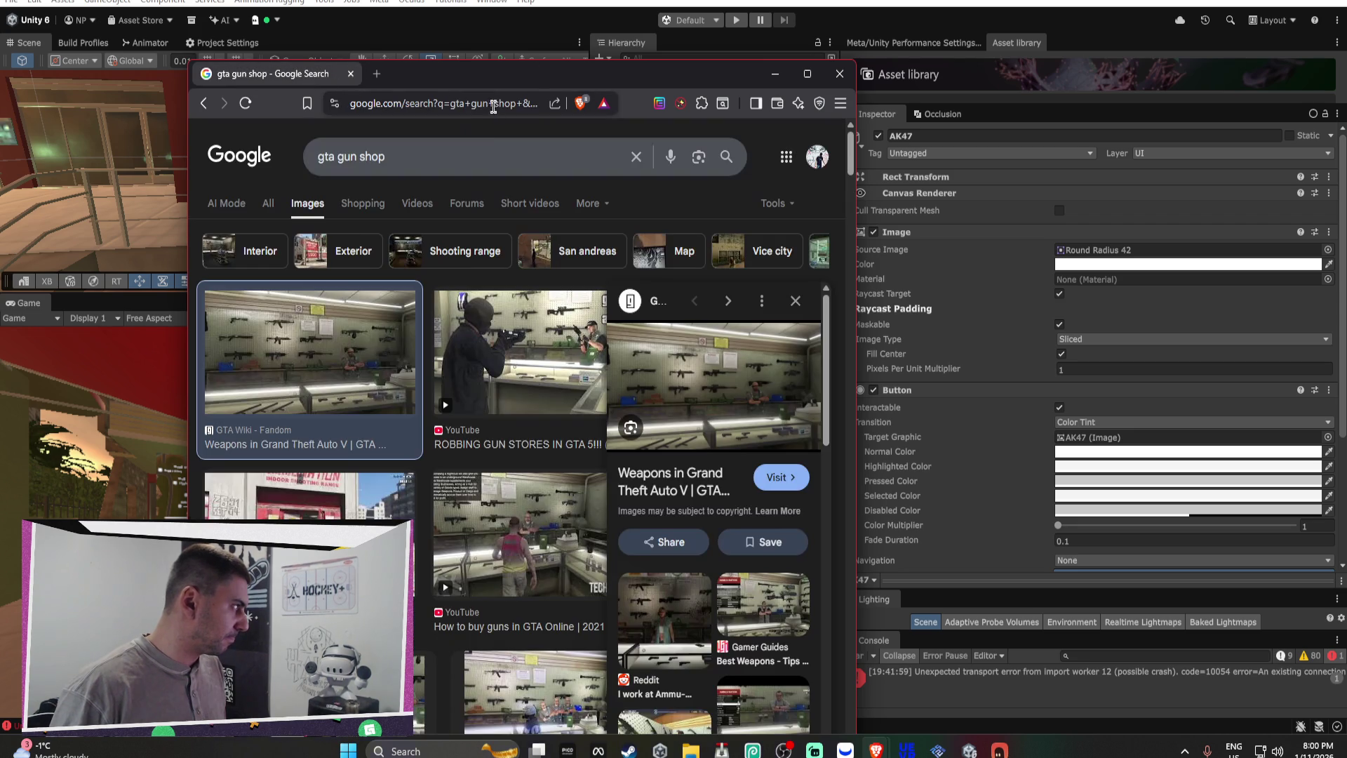
scroll(510, 600, "down", 5)
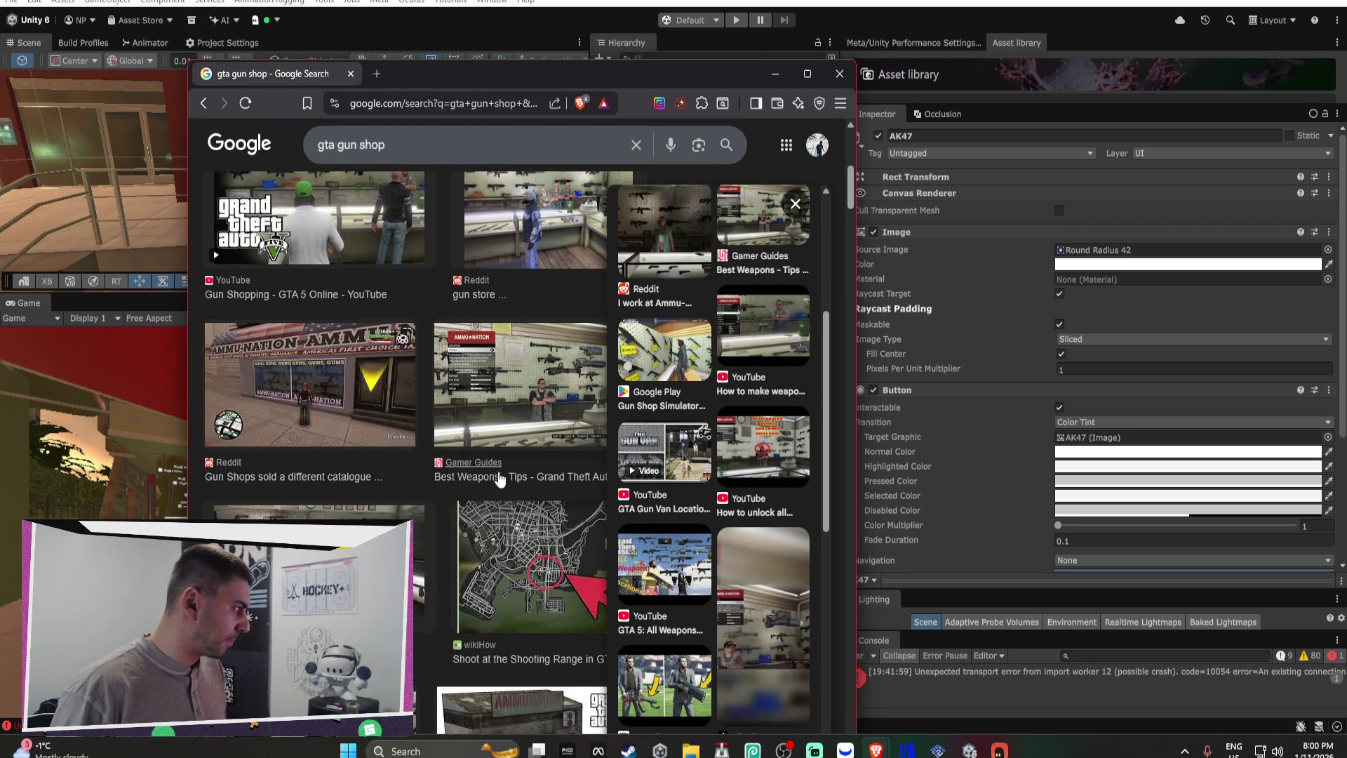
left_click(543, 380)
left_click(721, 291)
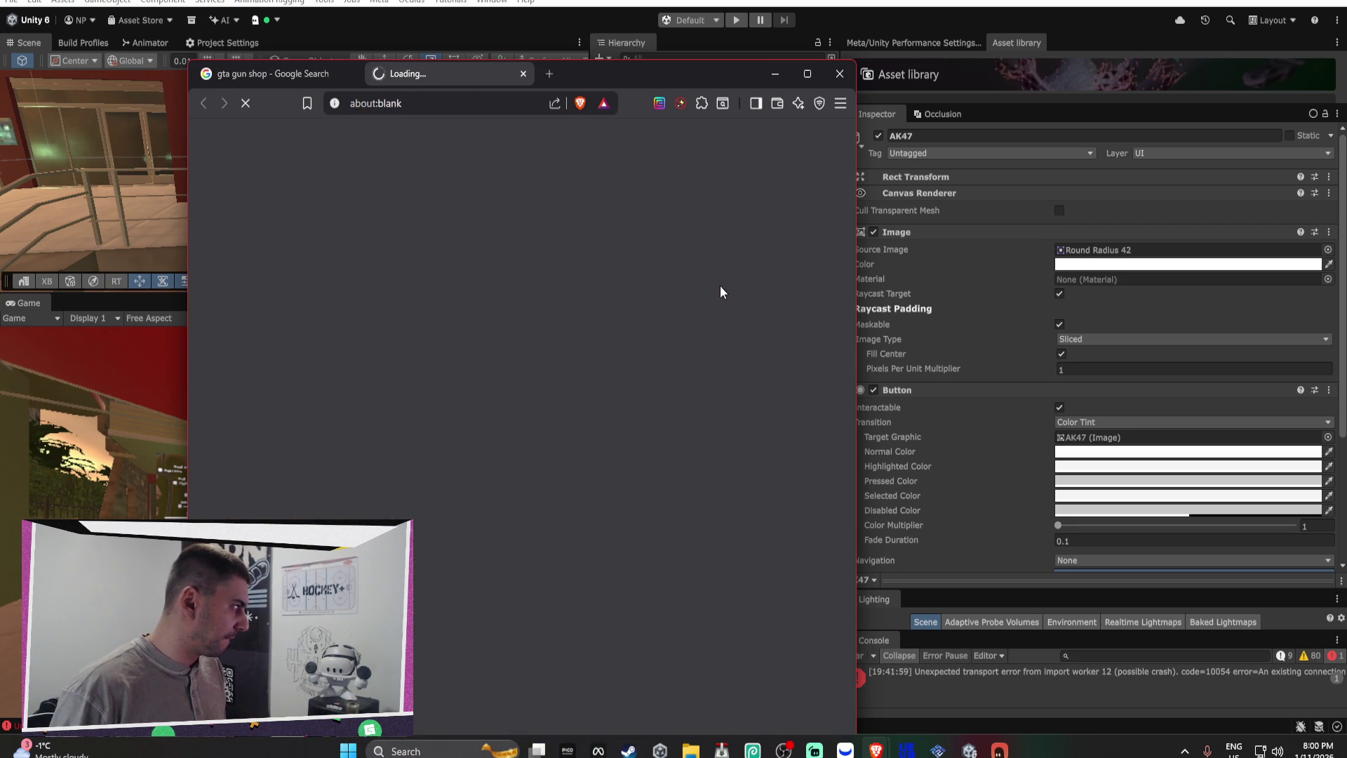
Step: View the Ammu-Nation screenshot full-size on Gamer Guides, then minimize the browser
key("super+Up")
scroll(675, 343, "down", 2)
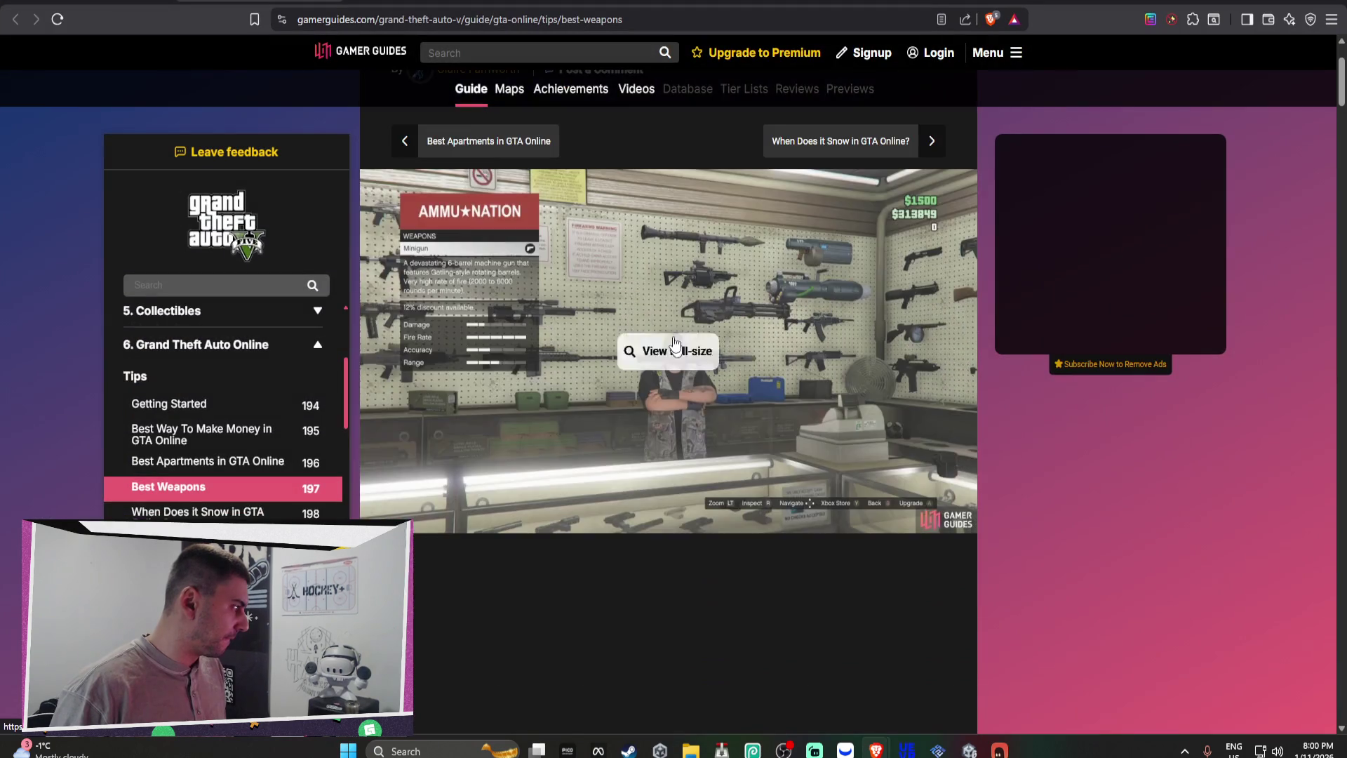
left_click(674, 344)
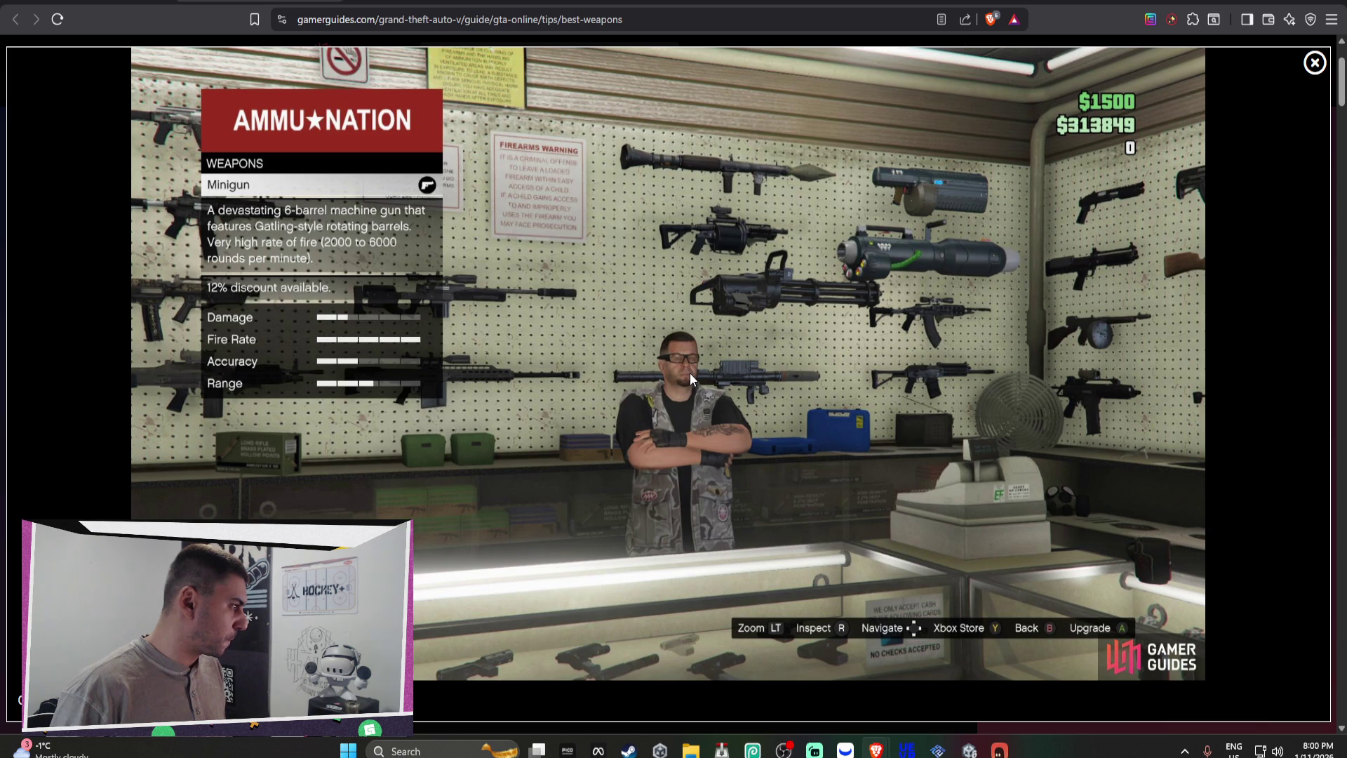
left_click(1270, 5)
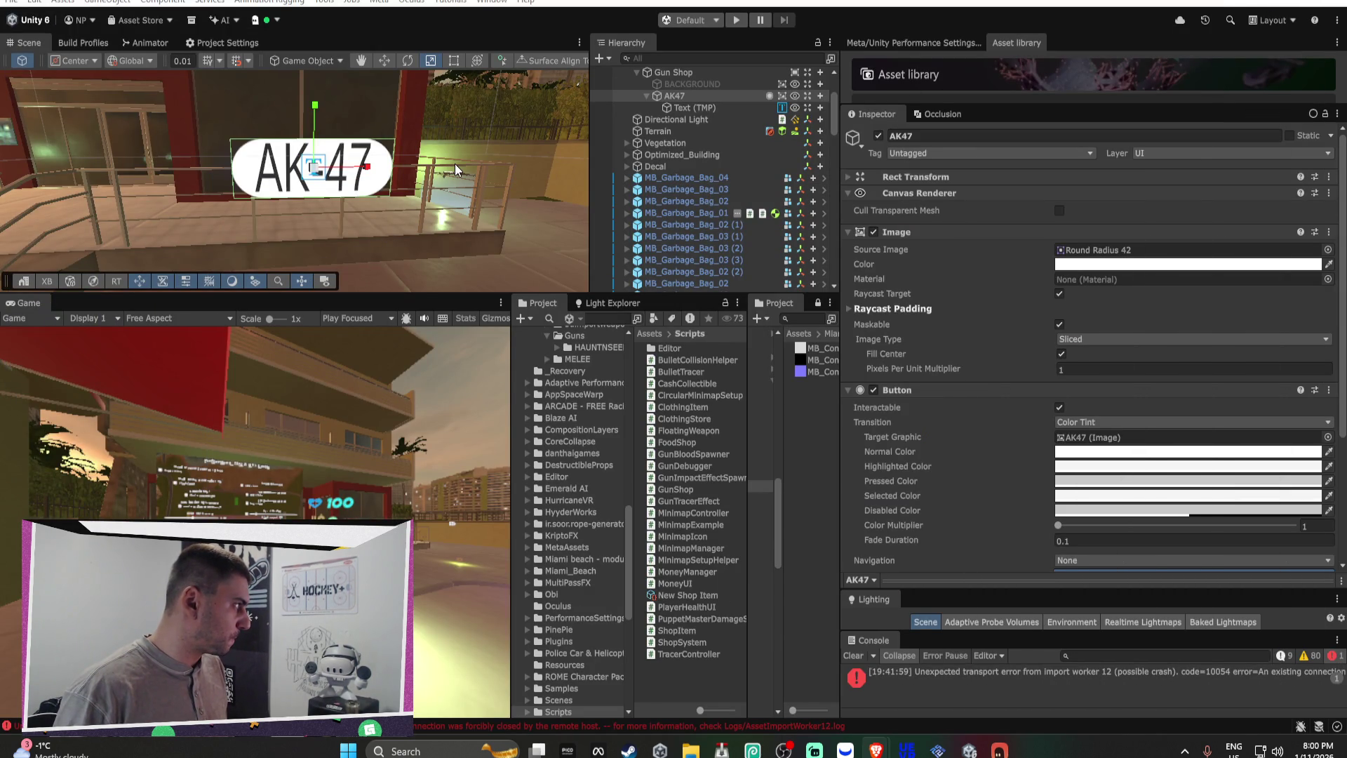
Step: Orbit and frame the Scene view on the AK47 sign, then select the Gun Shop canvas
mouse_move(454, 163)
left_mouse_down()
mouse_move(180, 175)
mouse_move(1334, 171)
left_mouse_up()
key("f")
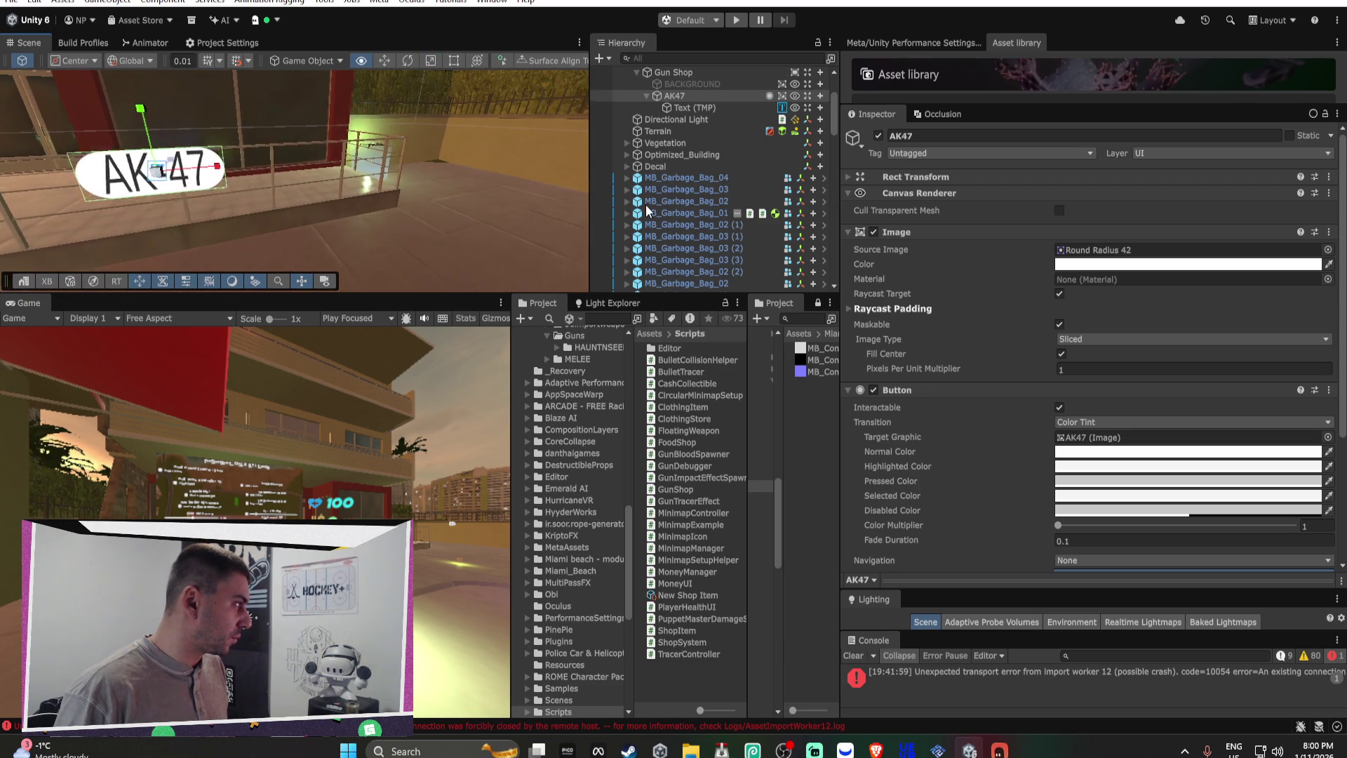
key("f")
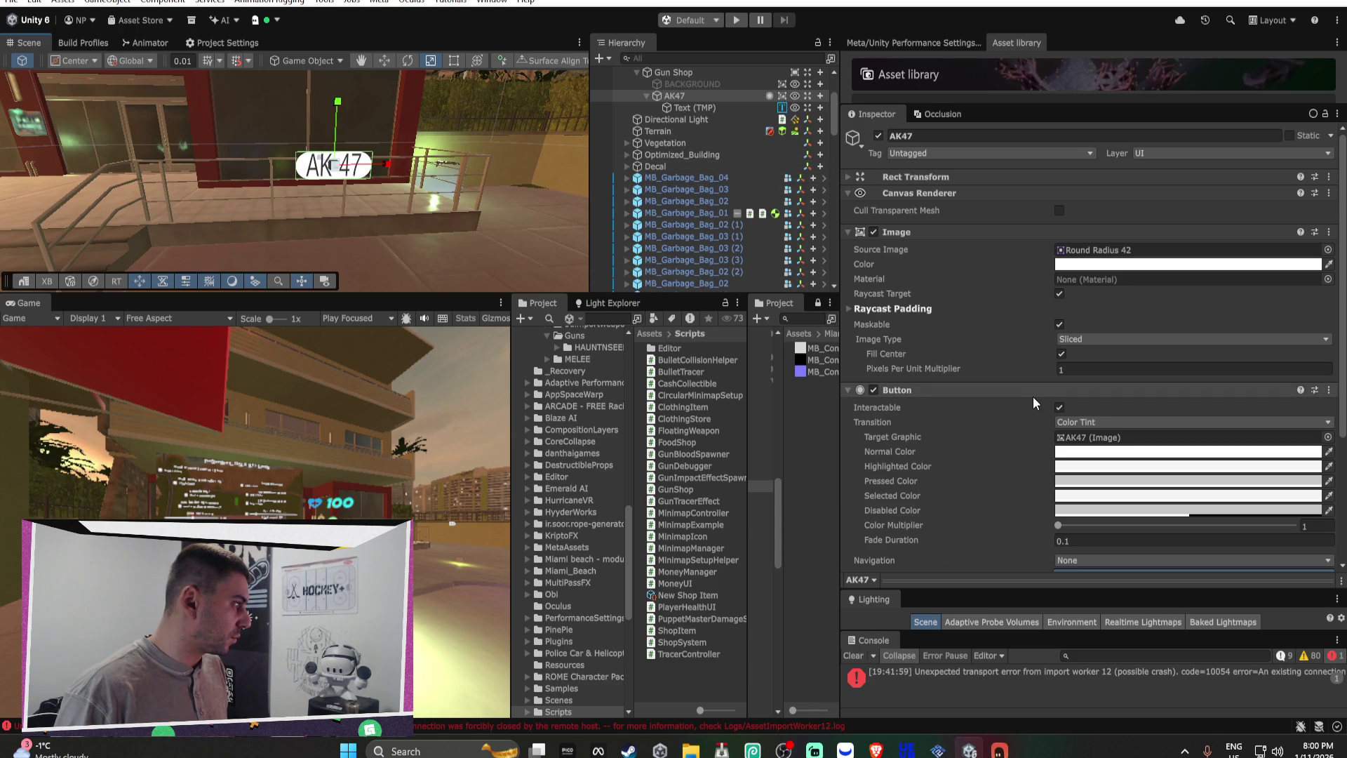
left_click(658, 73)
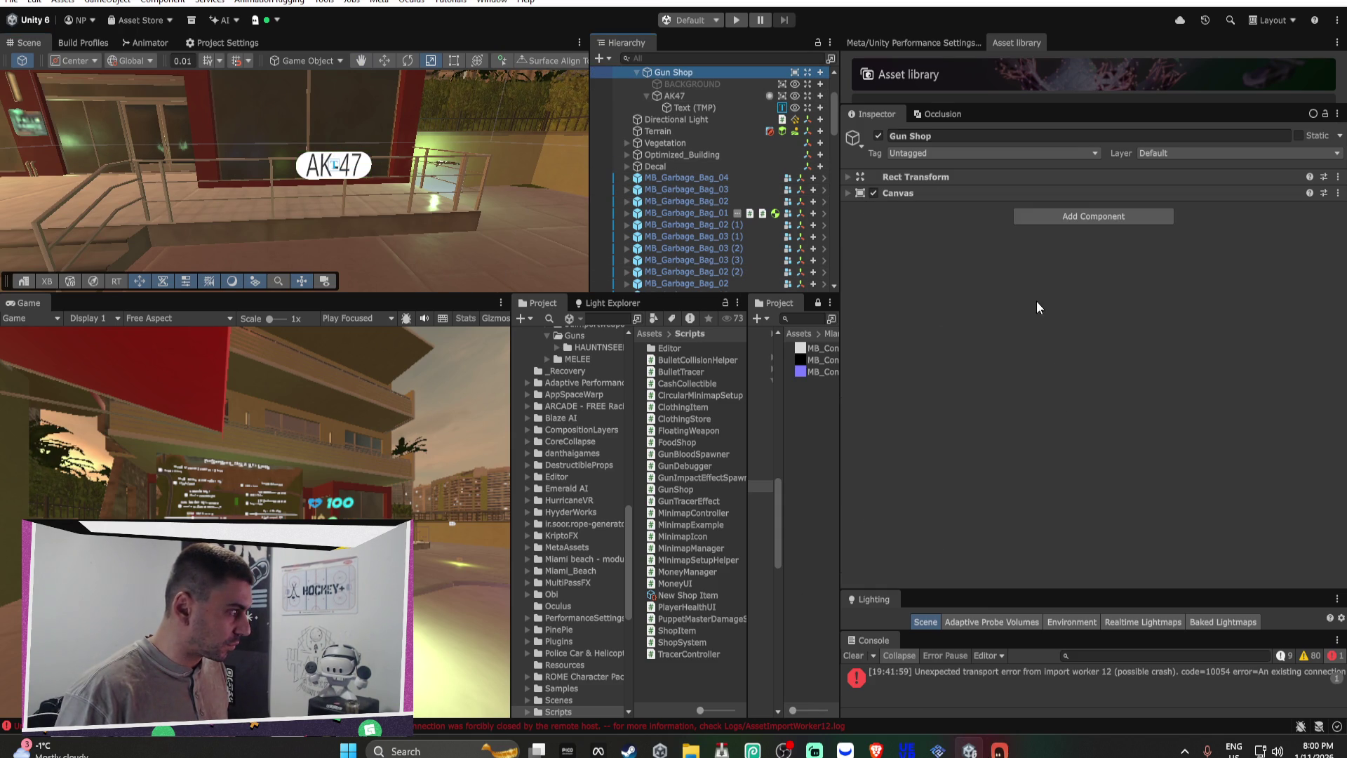
Step: Add the Gun Shop script component to the Gun Shop canvas and expand Available Items
left_click(1067, 218)
type("GUNSH")
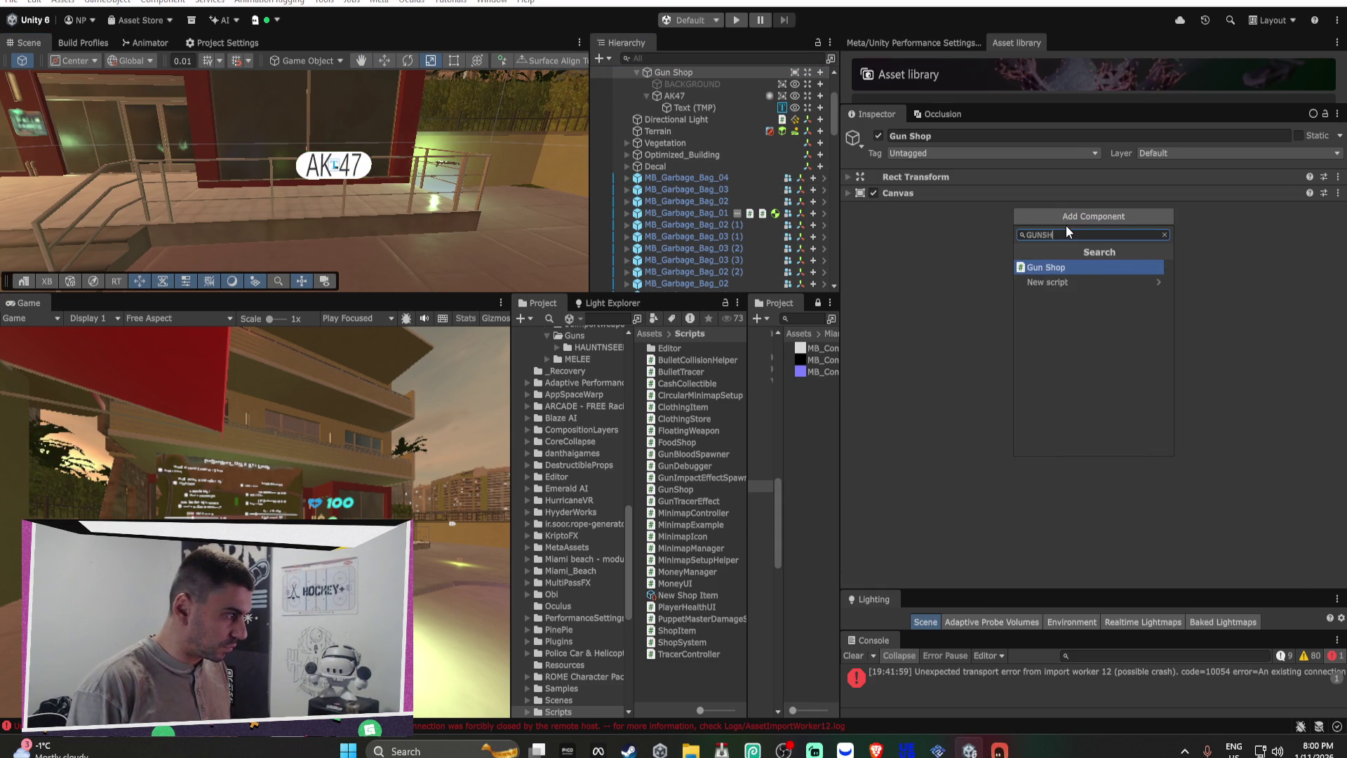
key("Return")
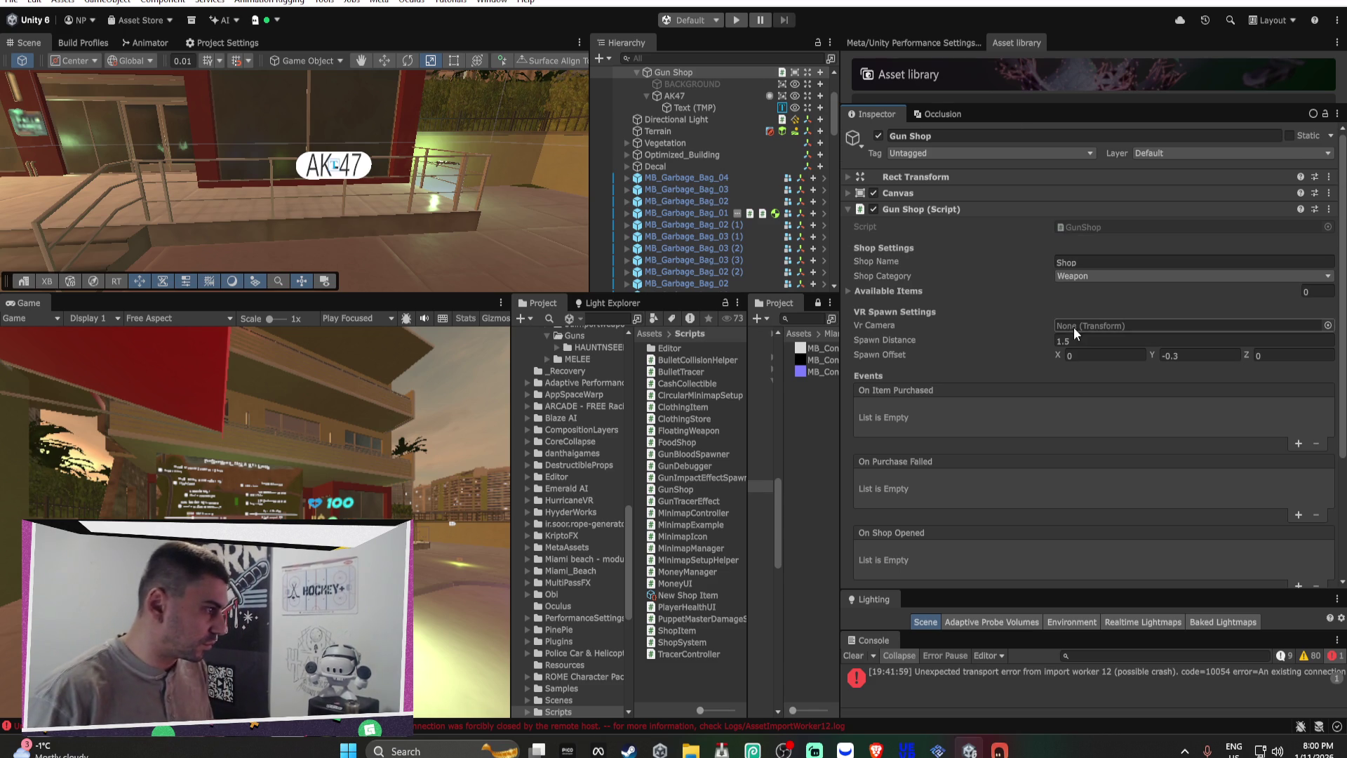
scroll(1074, 327, "down", 5)
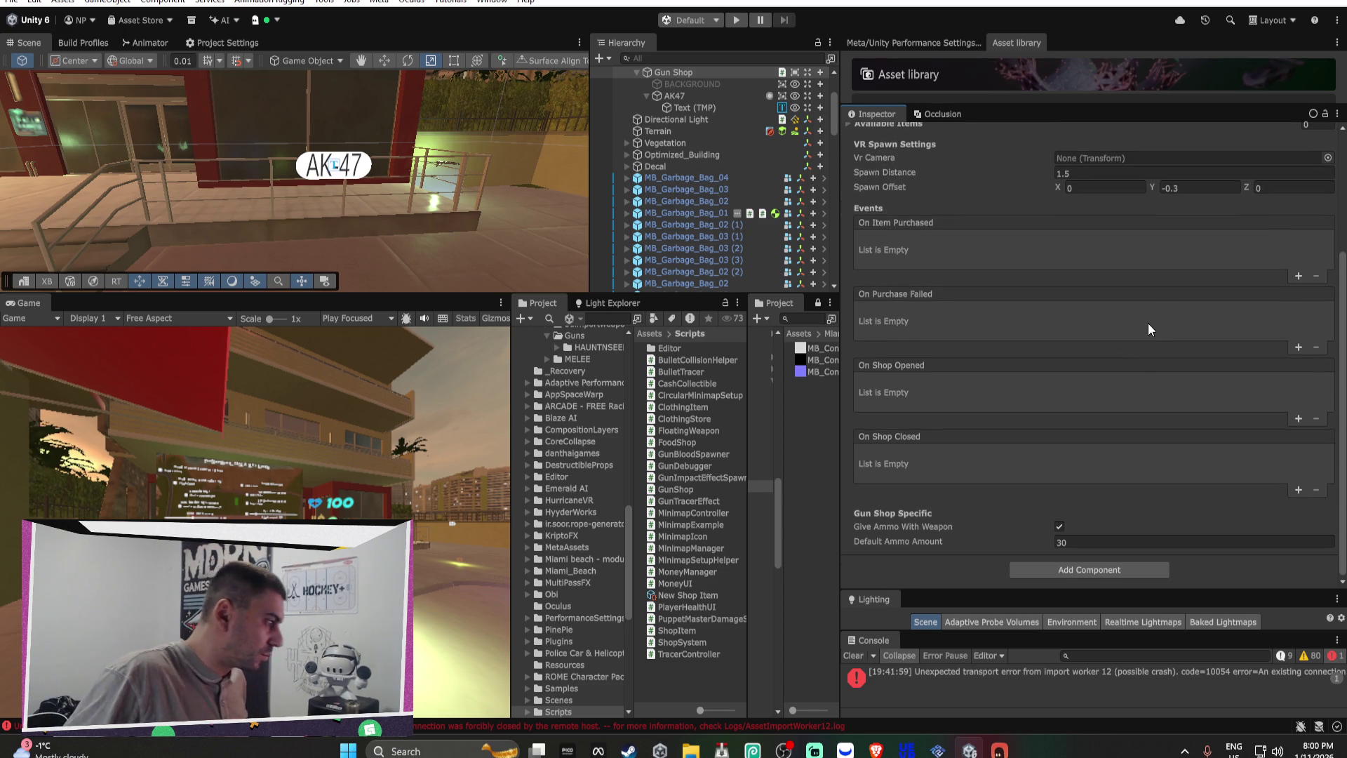
scroll(1103, 454, "up", 2)
scroll(1103, 454, "up", 2)
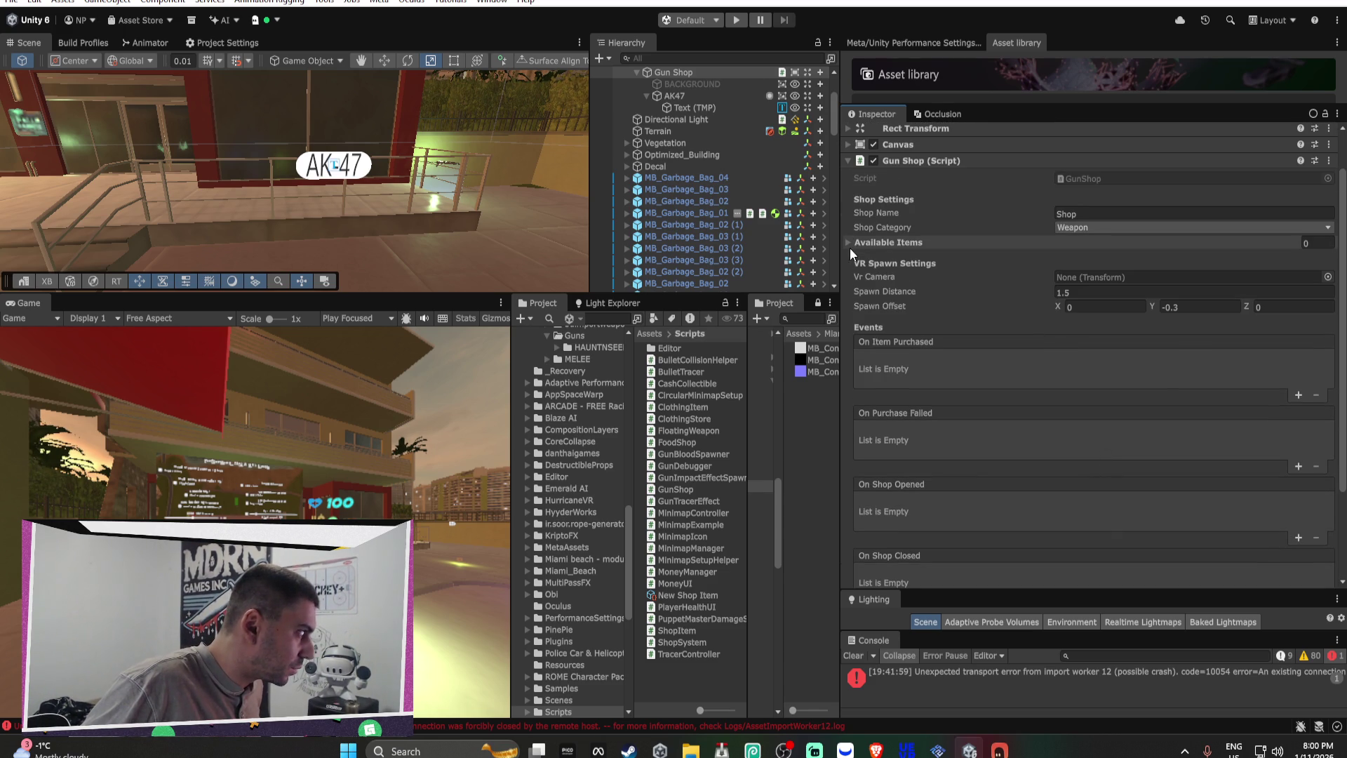
left_click(847, 242)
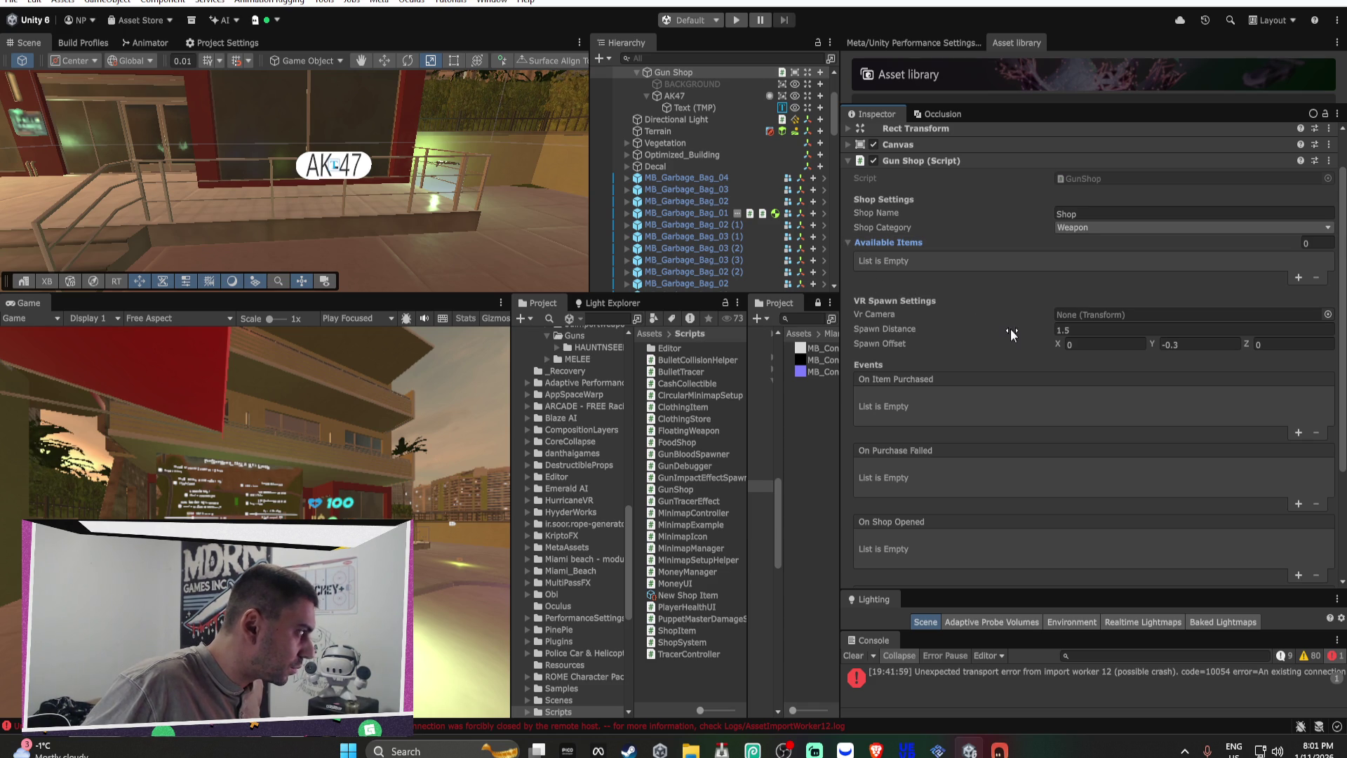
Step: Expand DEX_OPENXR_RIG and PlayerController in the Hierarchy
scroll(692, 171, "up", 3)
scroll(692, 170, "up", 1)
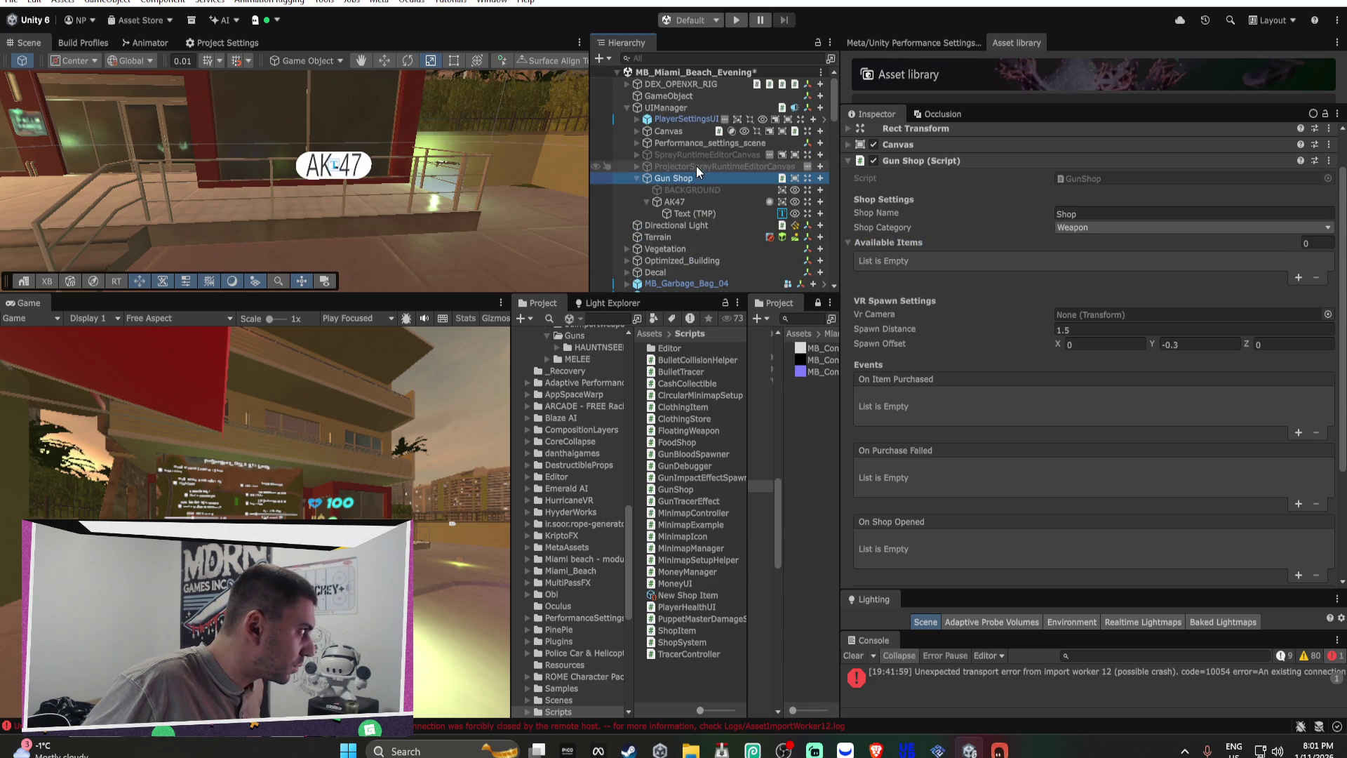
left_click(627, 84)
left_click(637, 96)
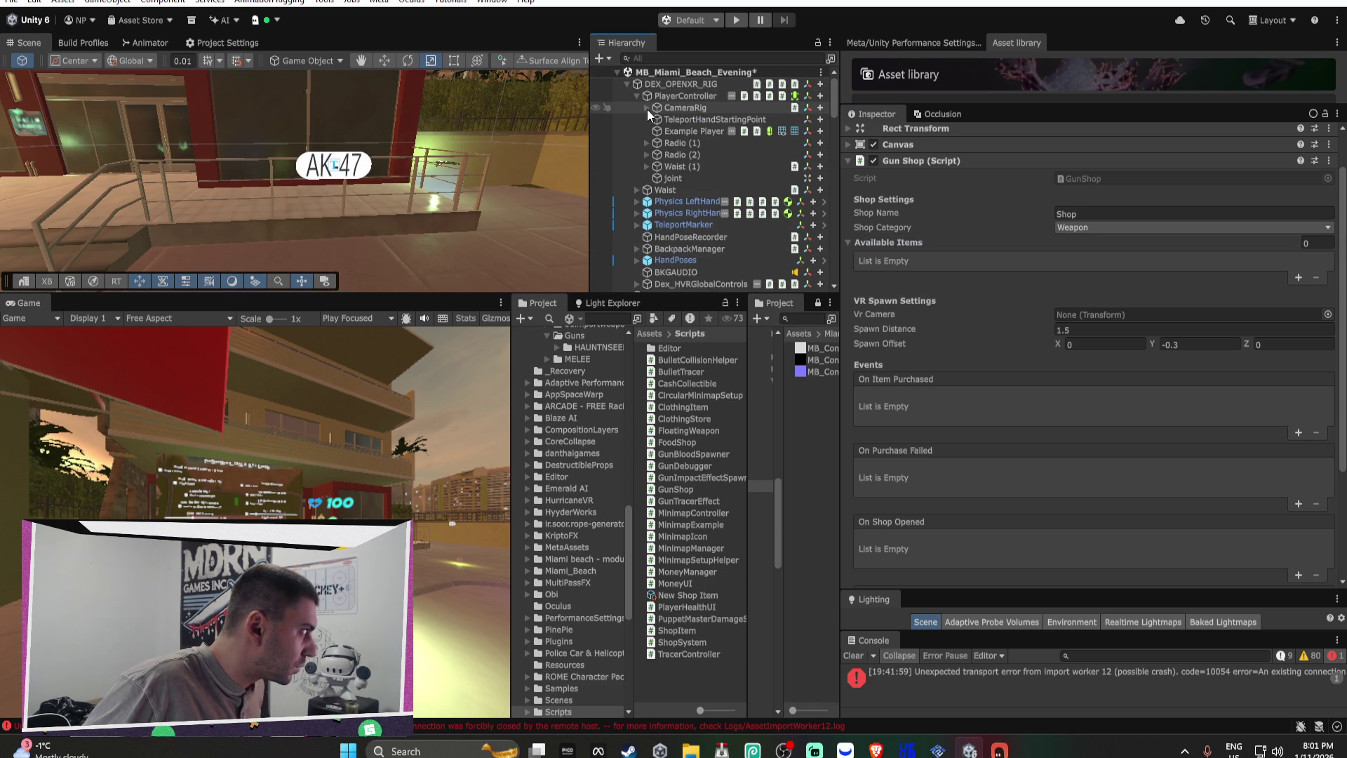
Step: Assign the rig's Camera under CameraRig > FloorOffset > CameraScale as the Gun Shop's Vr Camera
left_click(647, 108)
left_click(655, 119)
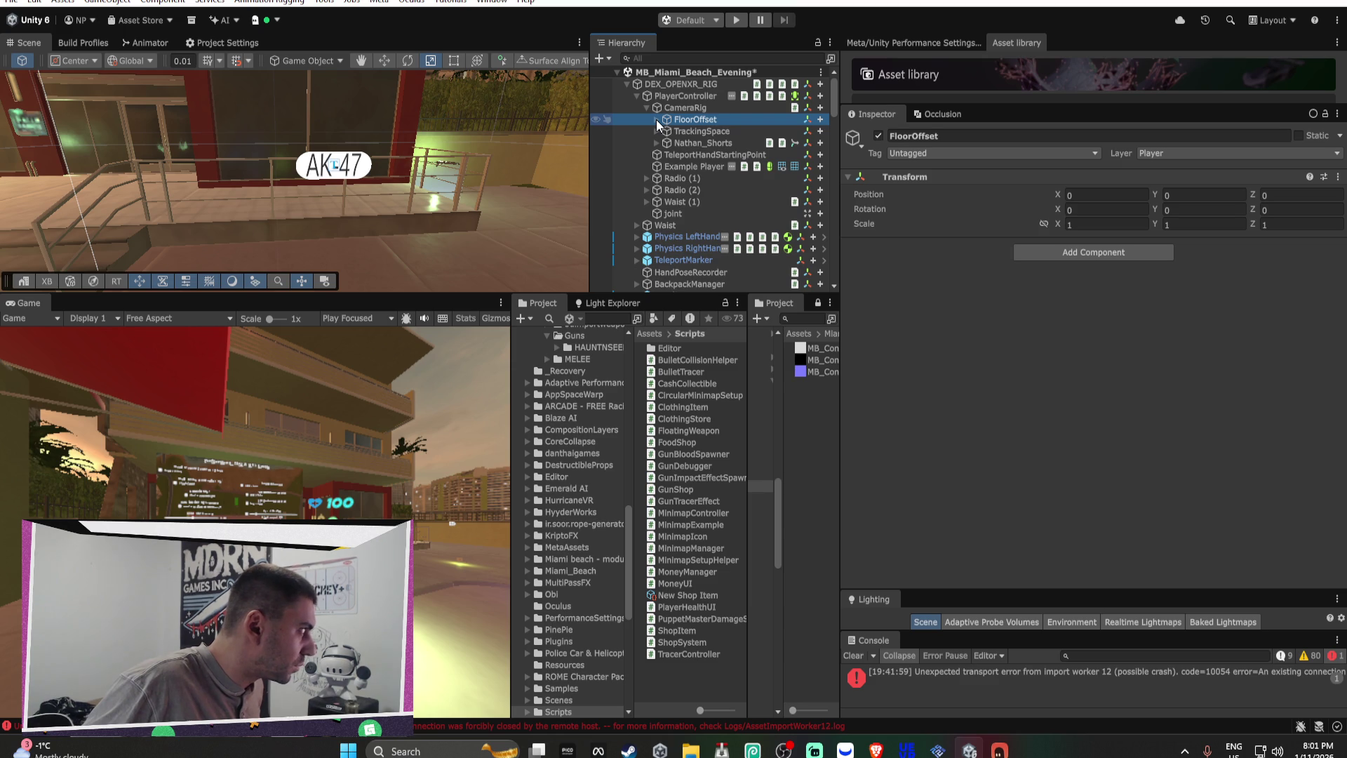
left_click(655, 119)
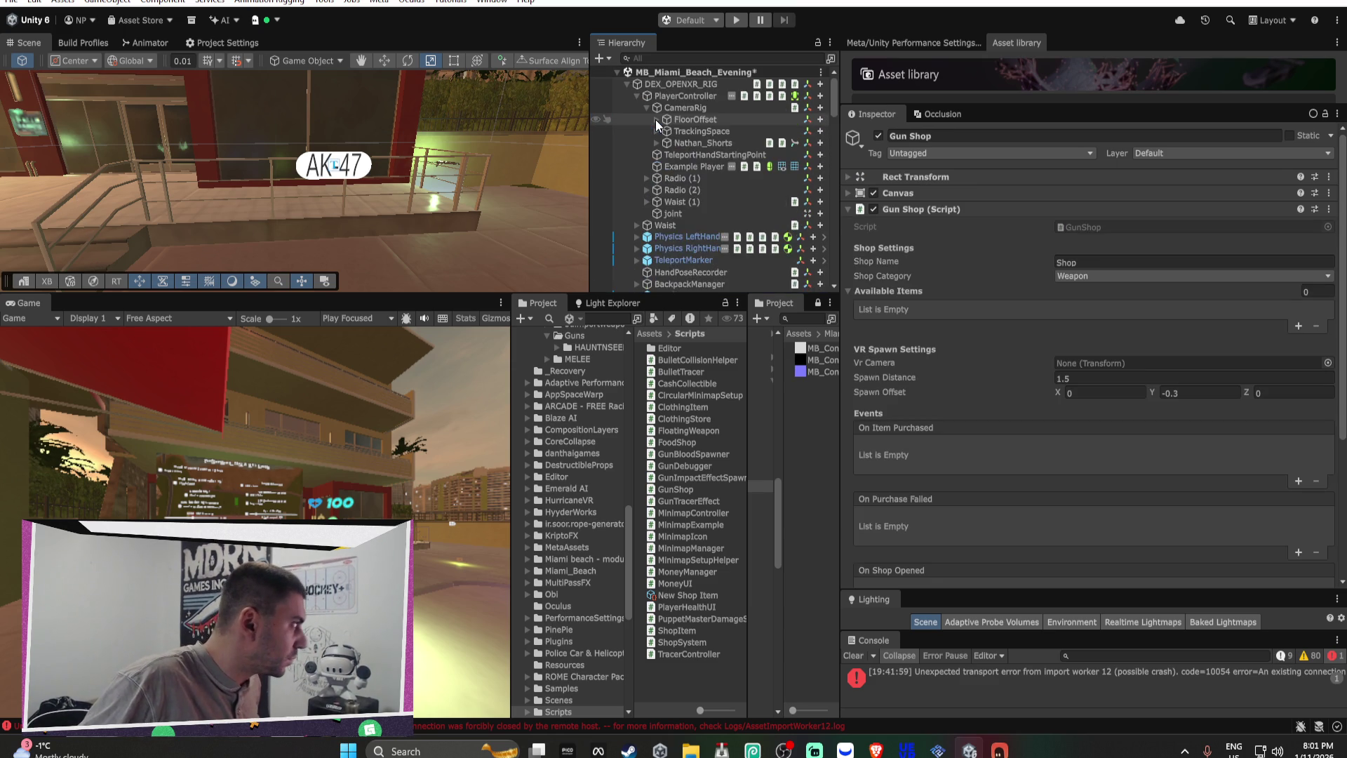
left_click(665, 131)
mouse_move(705, 144)
left_mouse_down()
mouse_move(707, 158)
mouse_move(1078, 360)
left_mouse_up()
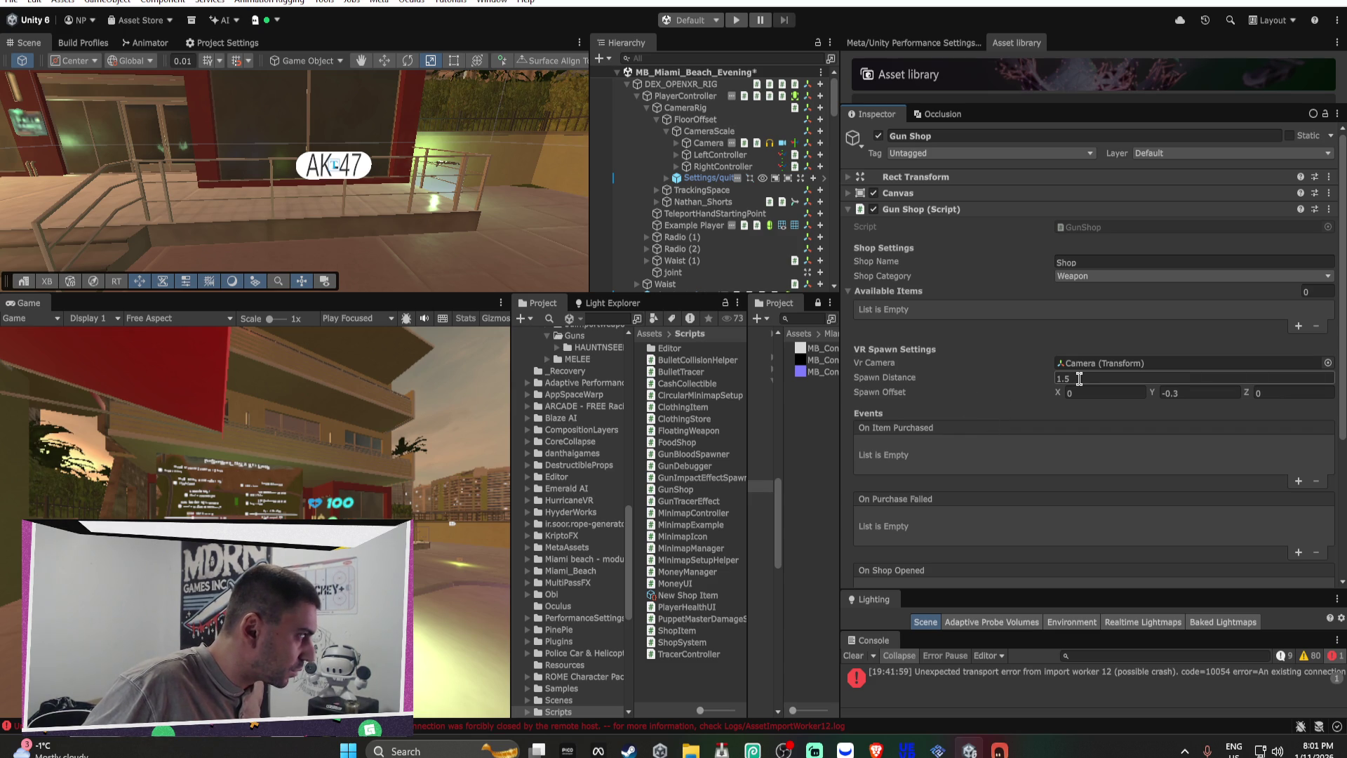
Step: Add three empty slots to the Gun Shop's Available Items list
left_click(1298, 327)
left_click(1298, 326)
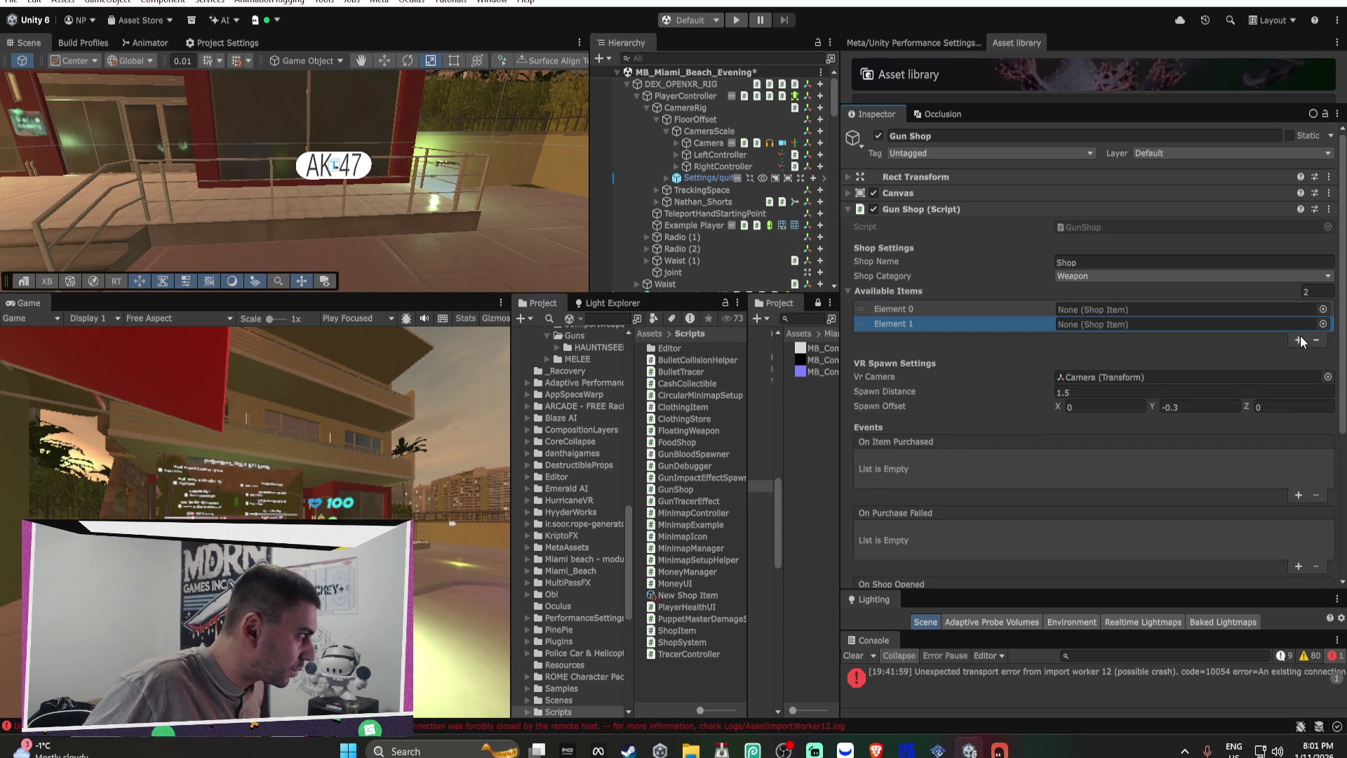
left_click(1299, 339)
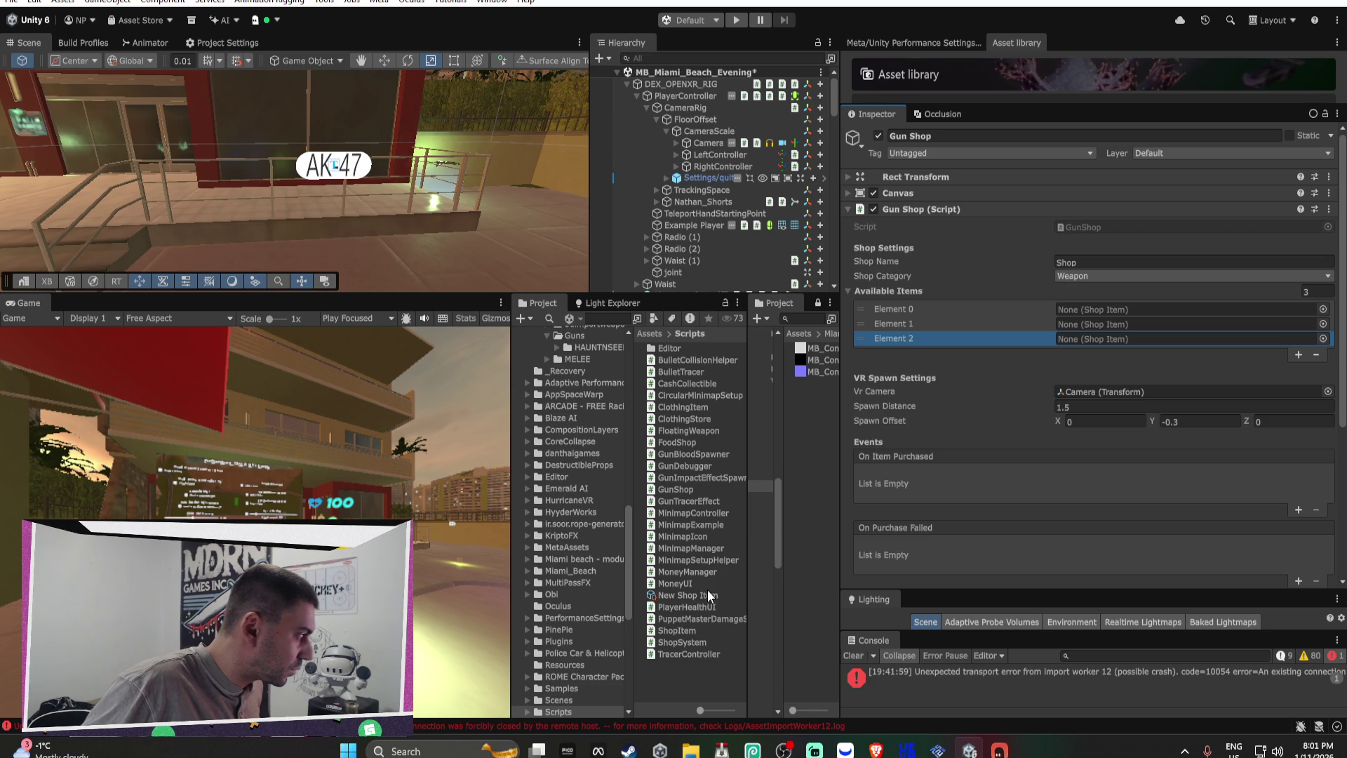
left_click(708, 596)
Step: Rename the New Shop Item asset to AK47
left_click(705, 595)
type("AK47")
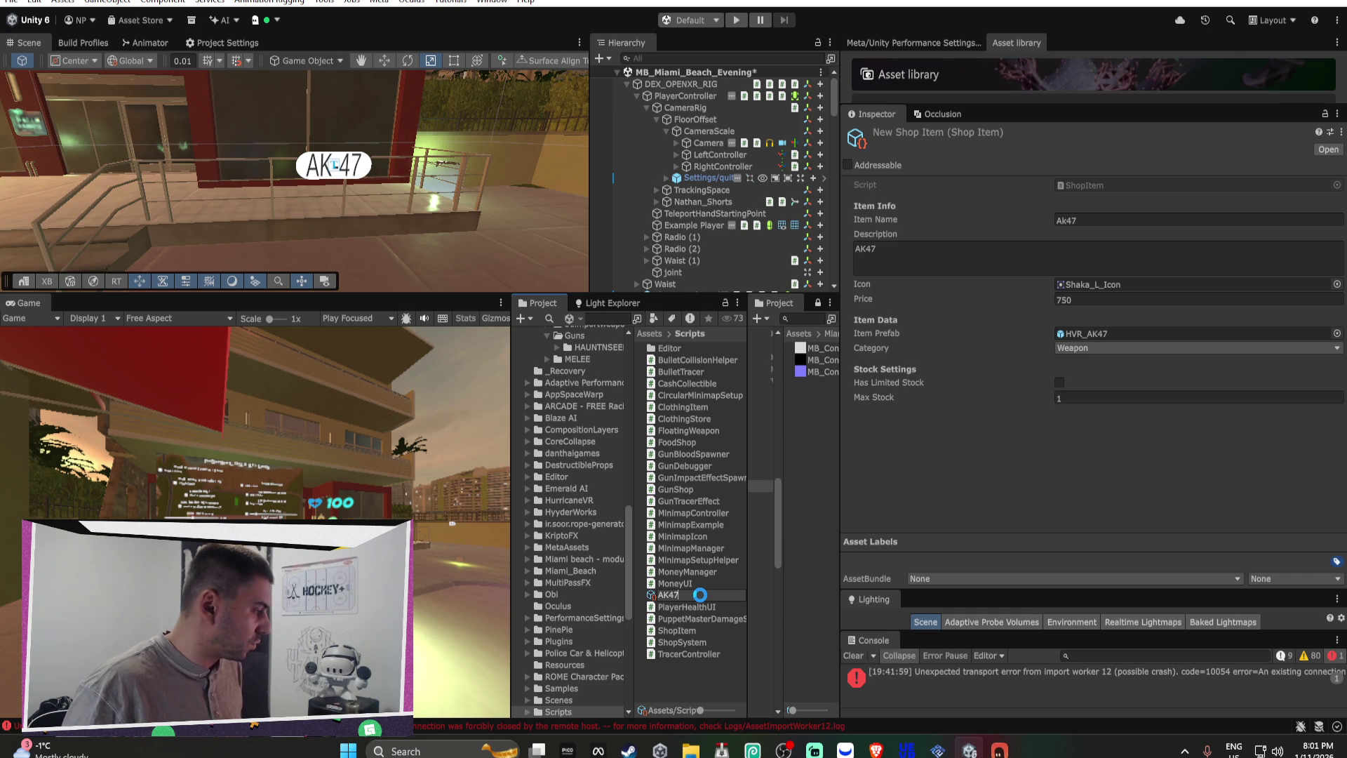
scroll(629, 490, "up", 5)
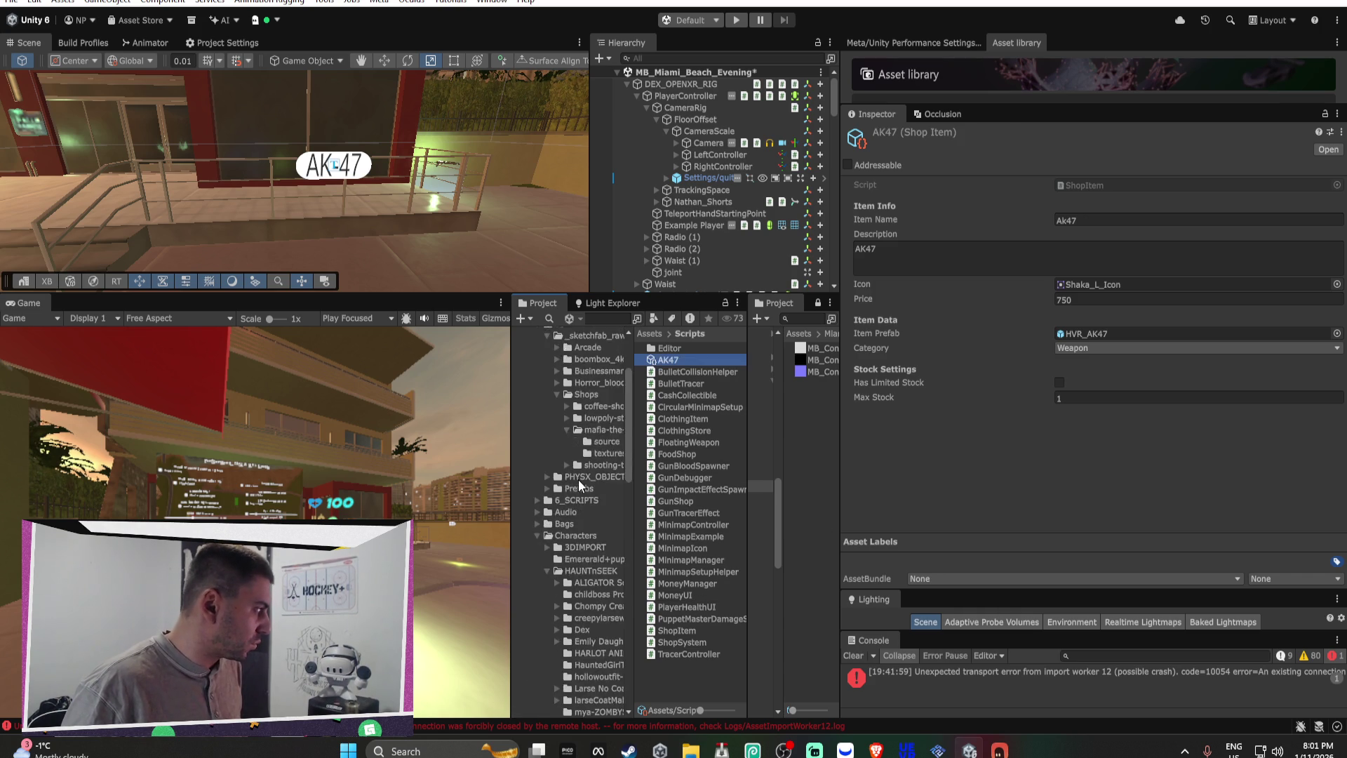
scroll(578, 479, "up", 4)
Step: Collapse the Shops, _sketchfab_raw, 3D, Characters and Weapons folders in the Project window
left_click(557, 509)
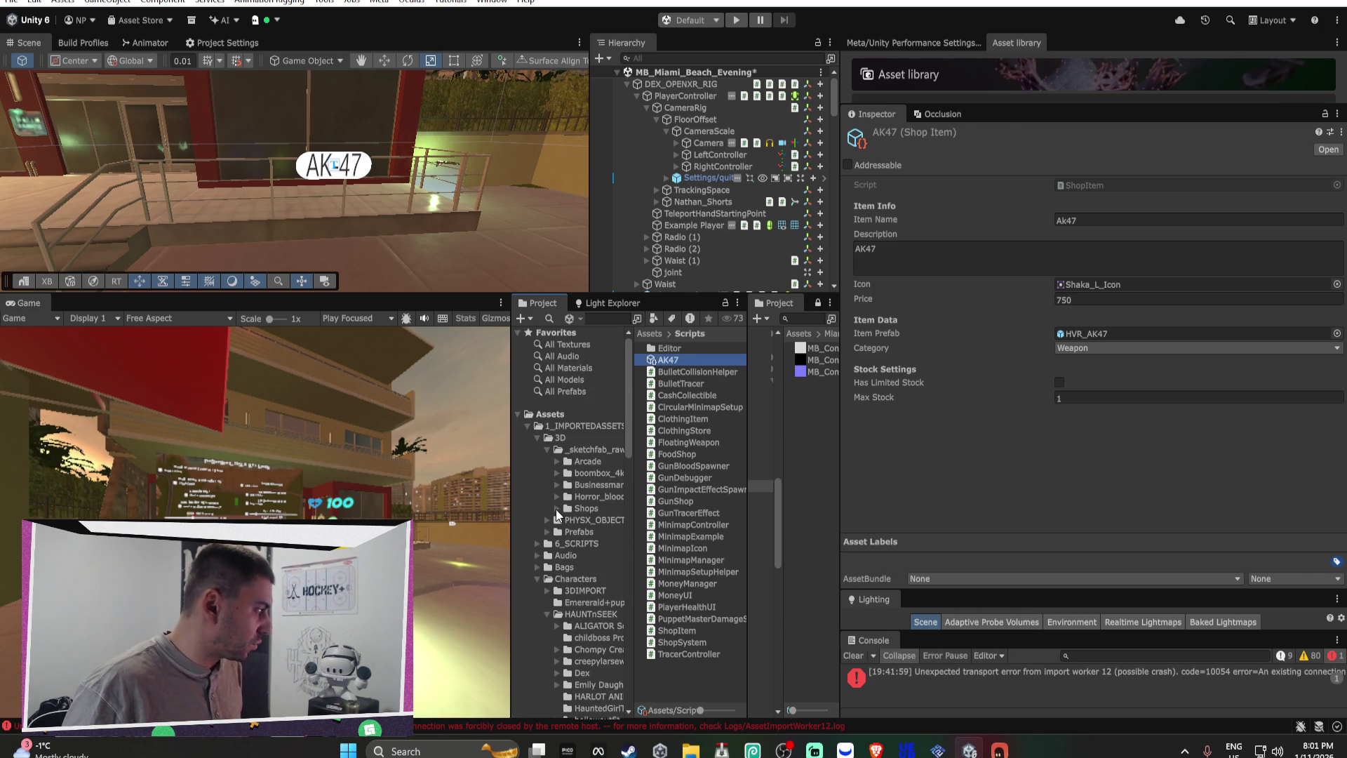
left_click(548, 449)
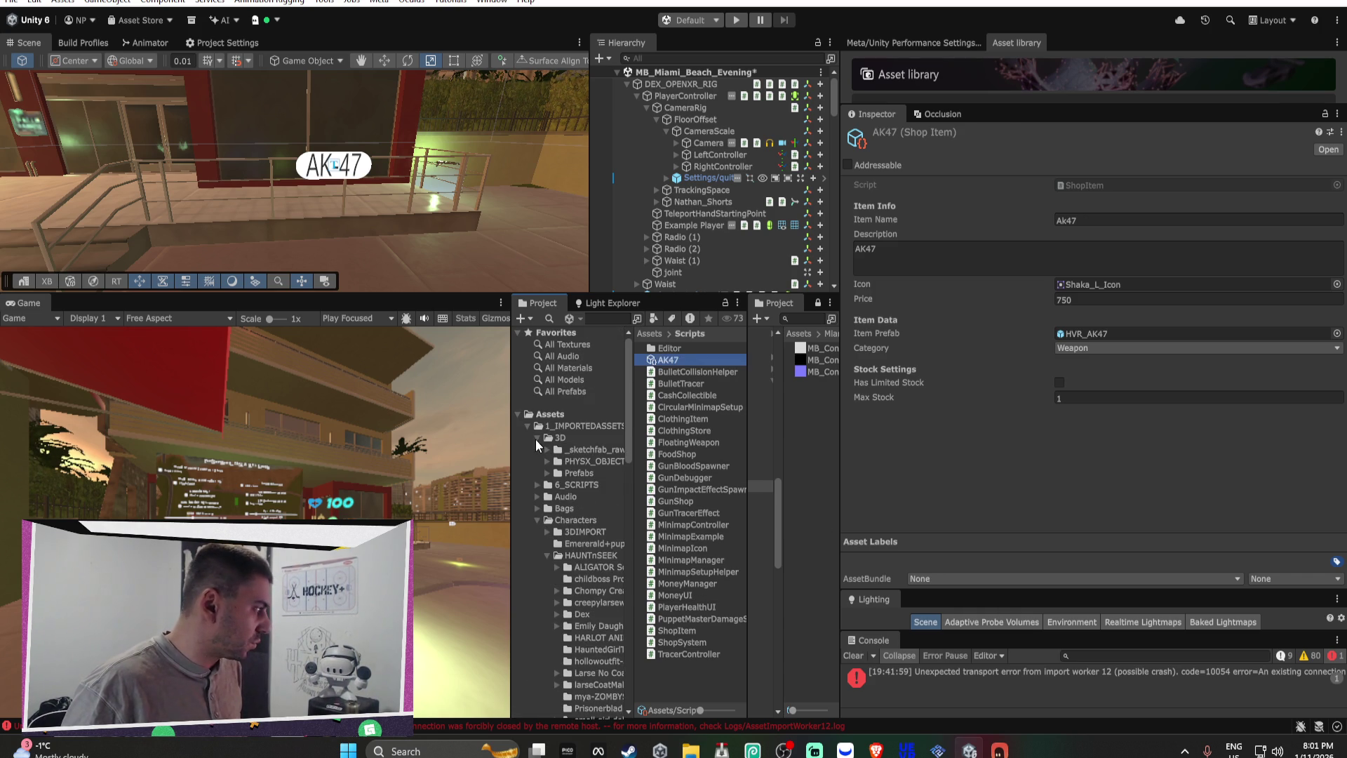
left_click(537, 437)
left_click(538, 482)
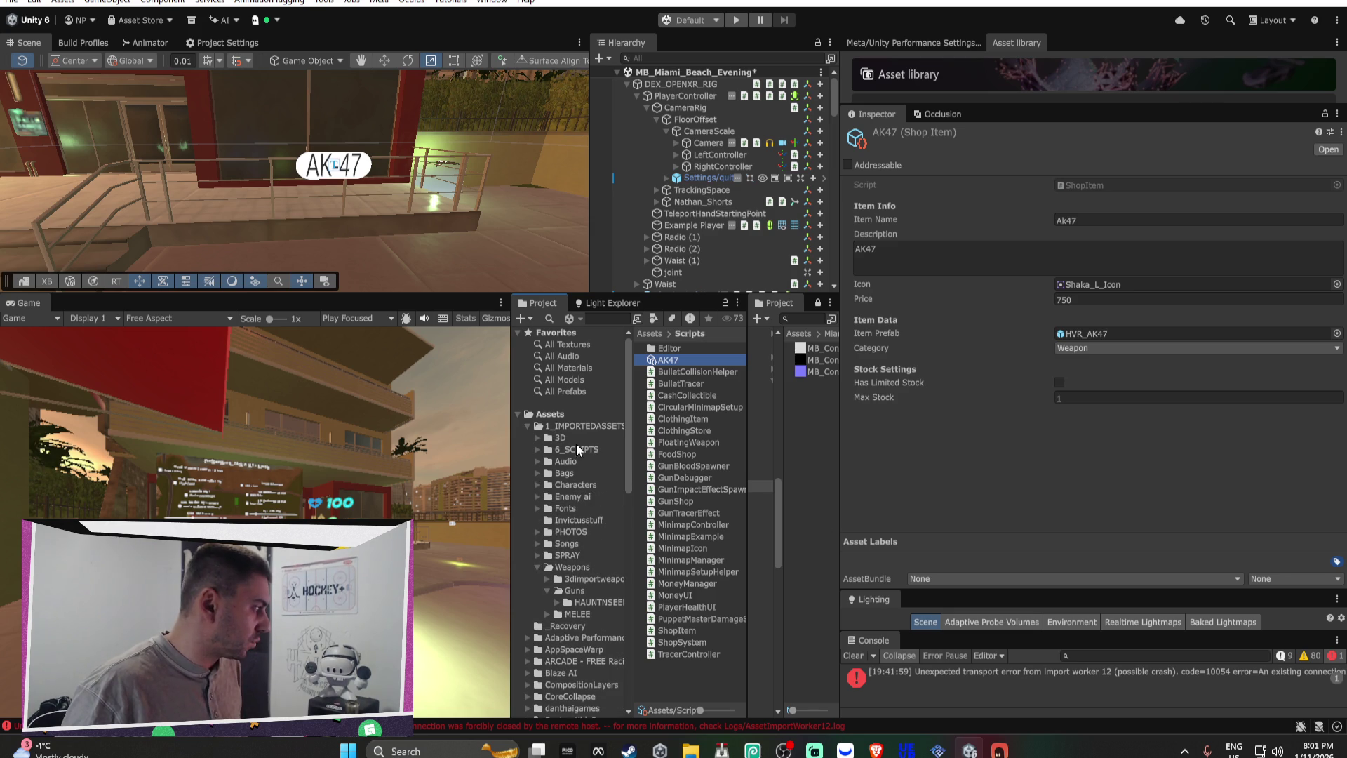
left_click(538, 566)
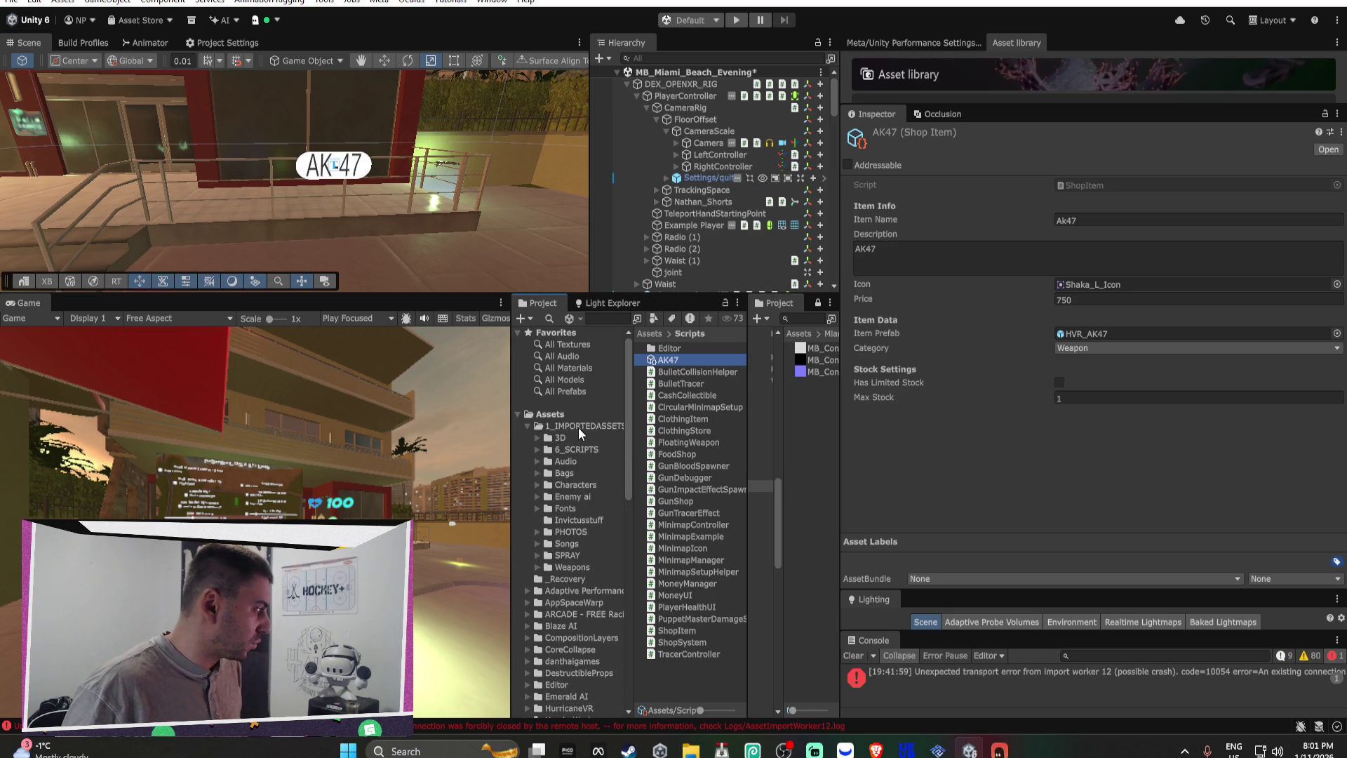
right_click(567, 427)
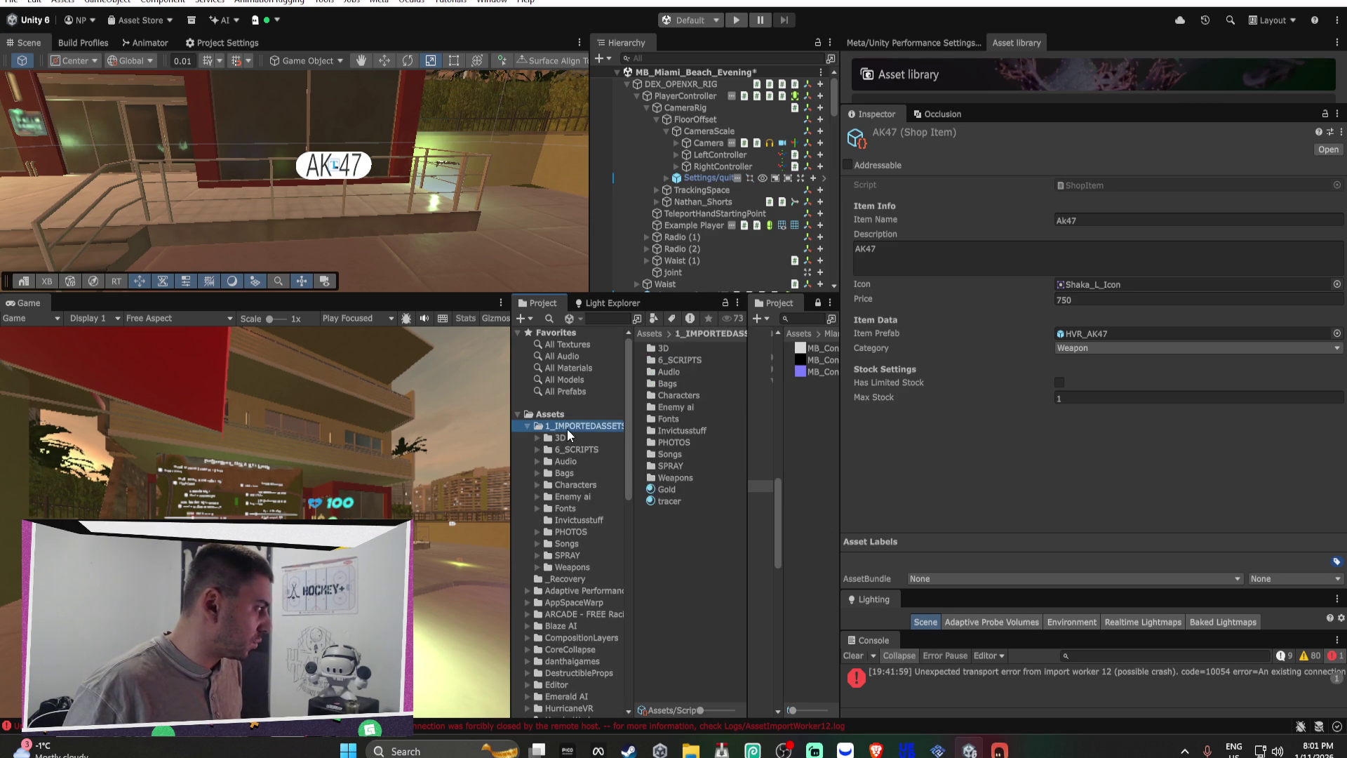
Step: Rename the shop folder in 1_IMPORTEDASSETS to SHOPS
mouse_move(627, 235)
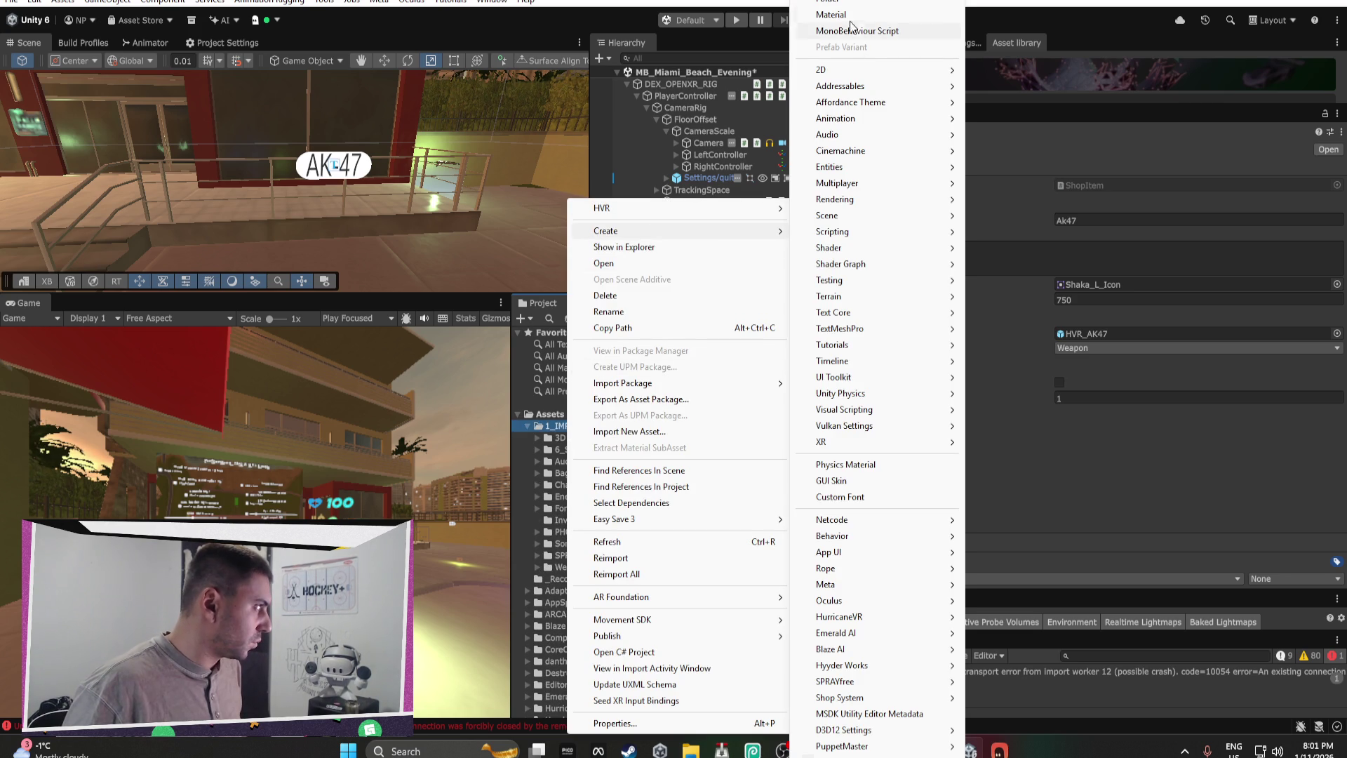
left_click(849, 10)
key("BackSpace")
type("SHOP")
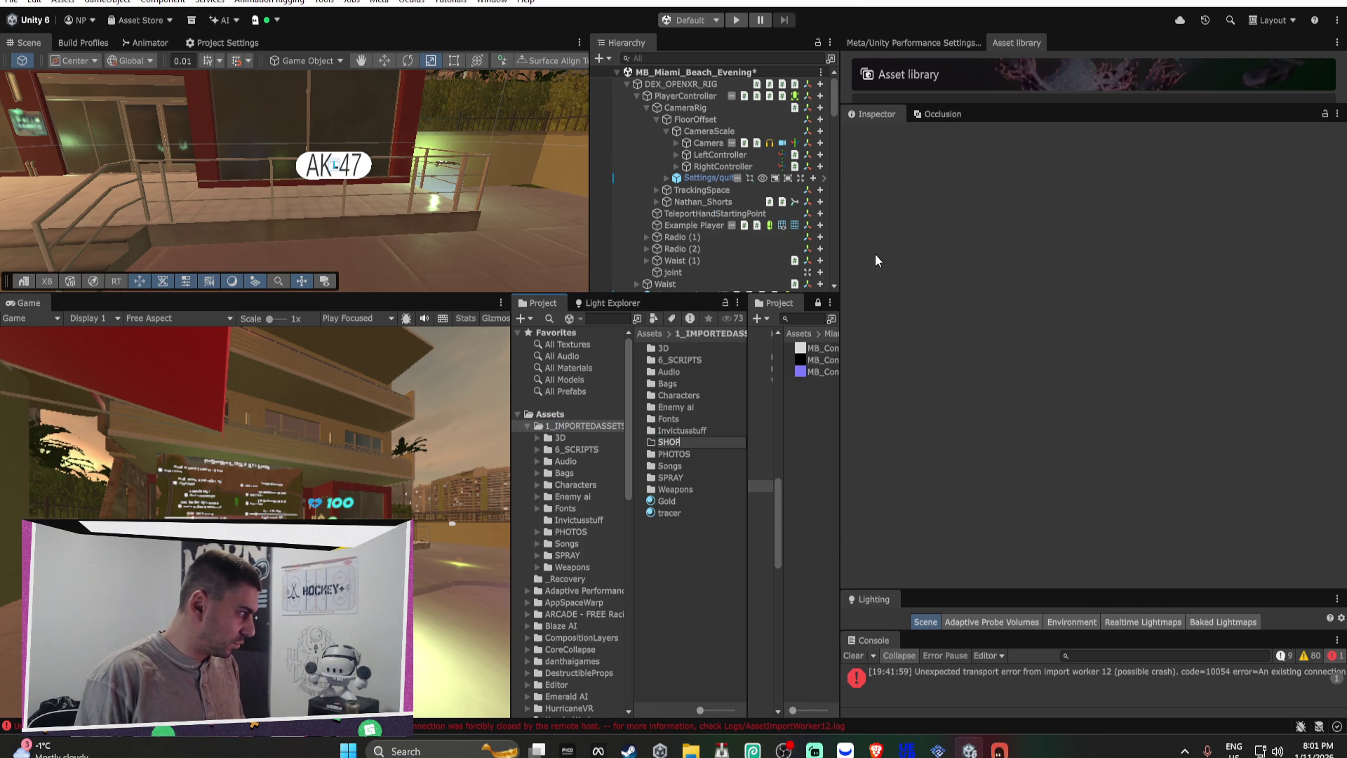
type("S")
key("Return")
Step: Create a GUNSHOP folder inside SHOPS
double_click(673, 455)
right_click(674, 457)
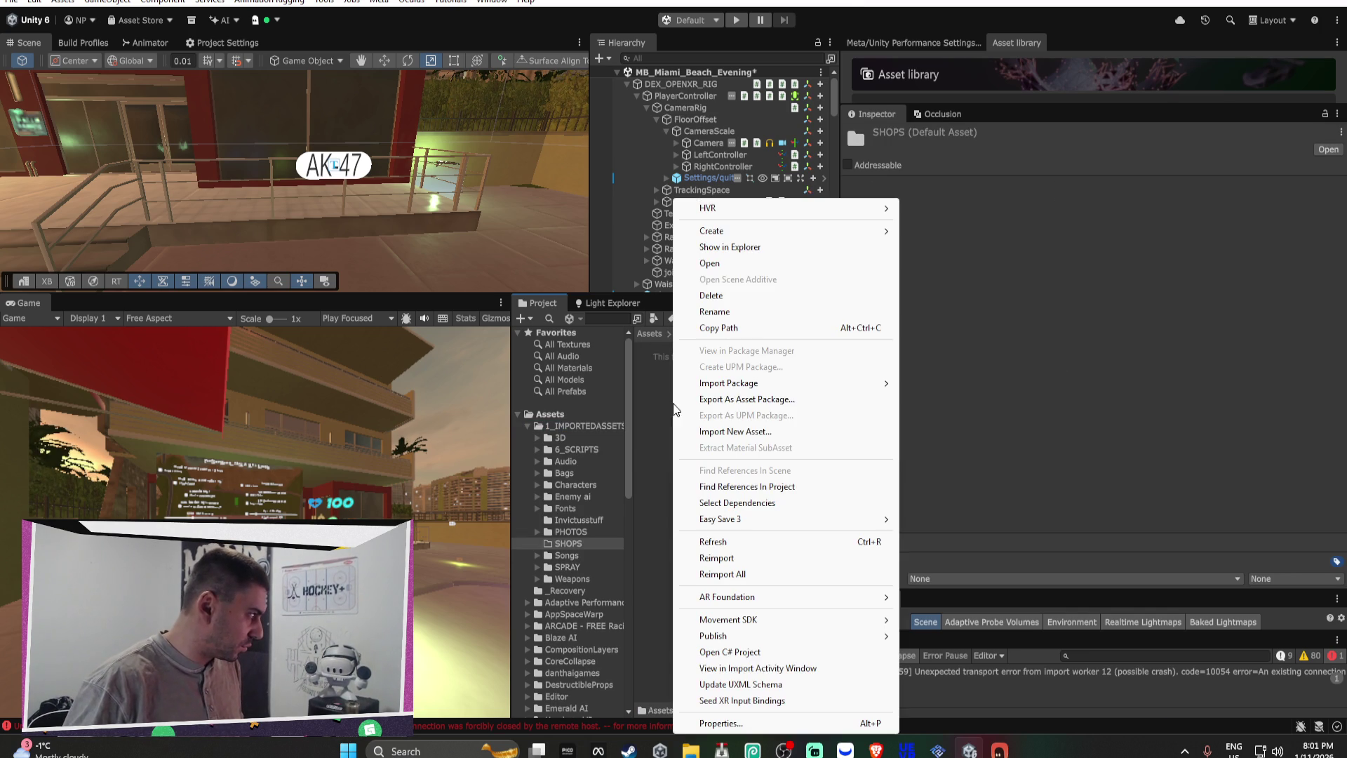
mouse_move(737, 231)
left_click(989, 3)
type("GUNSHOP")
key("Return")
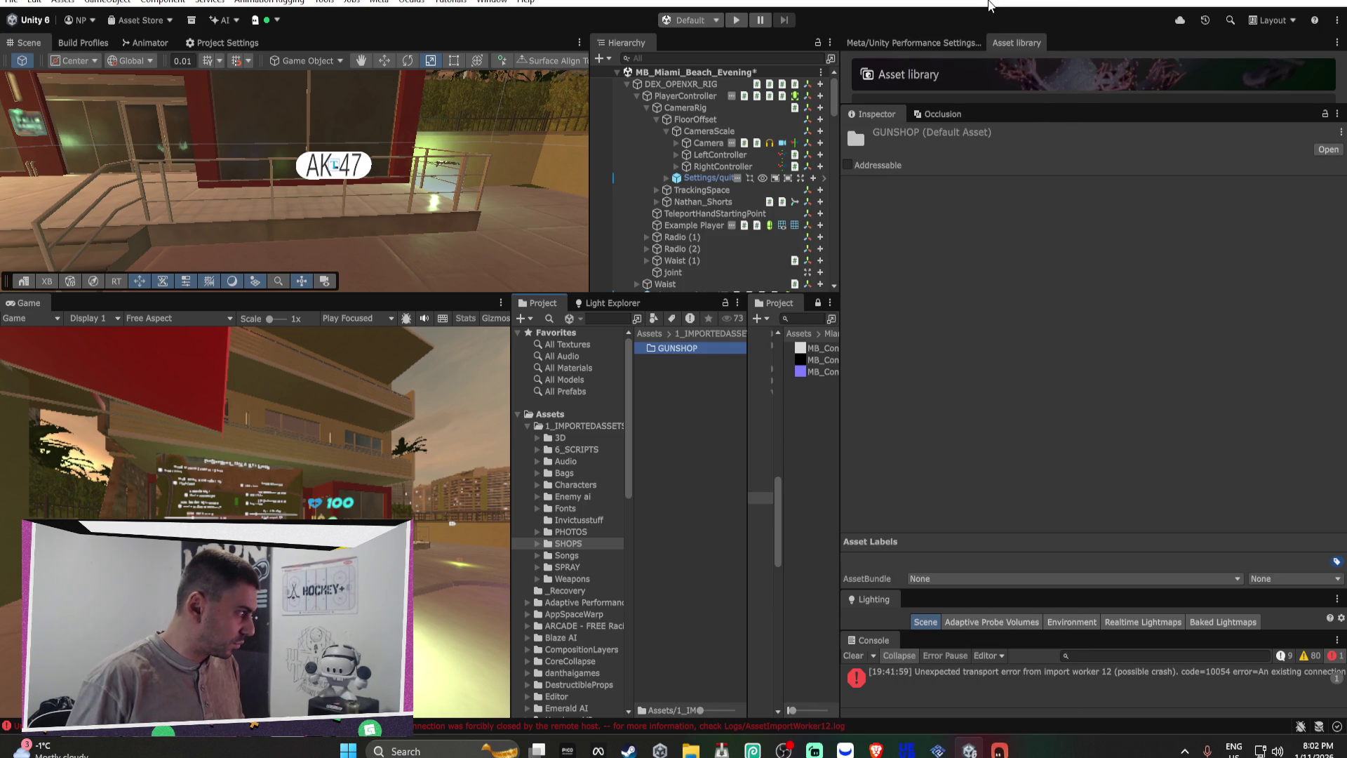
double_click(703, 352)
Step: Move the AK47 asset from the Scripts folder into GUNSHOP
scroll(593, 569, "down", 15)
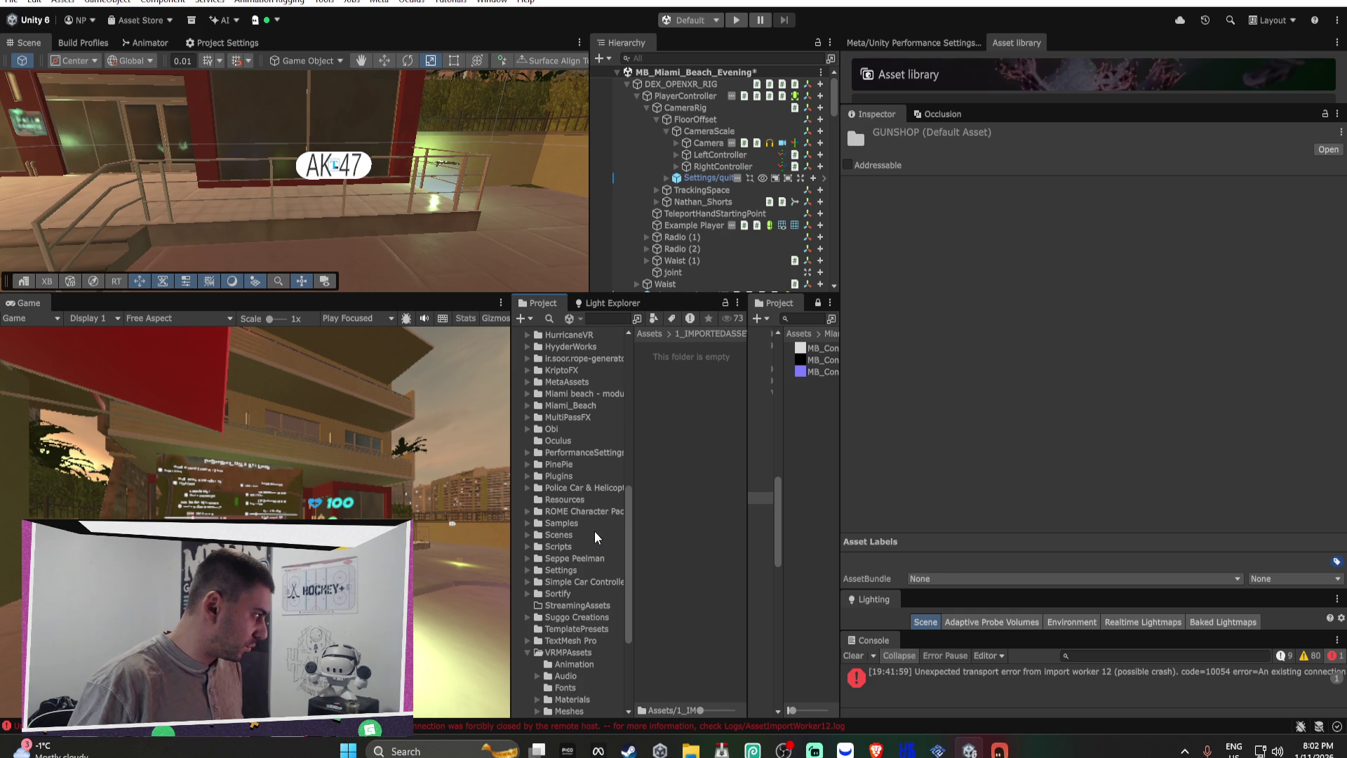
scroll(595, 537, "up", 6)
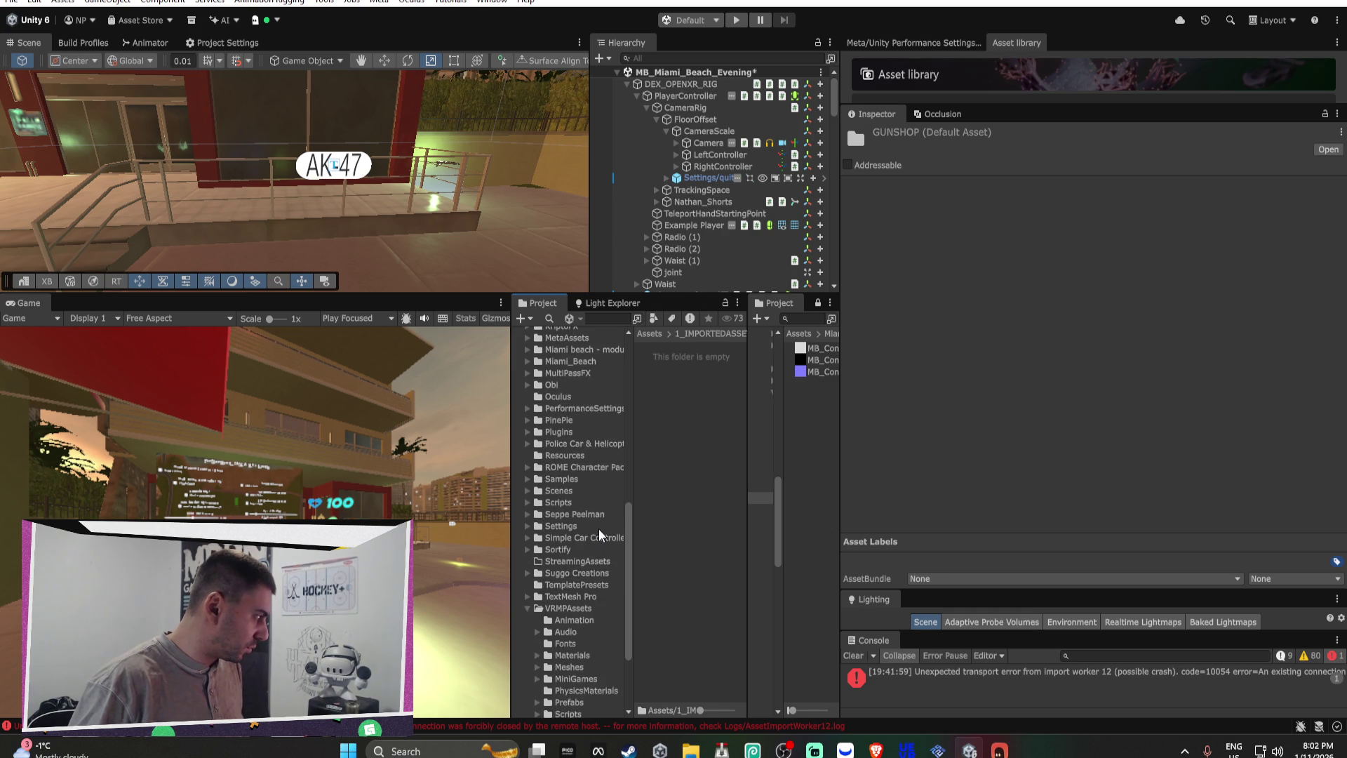
scroll(601, 533, "down", 6)
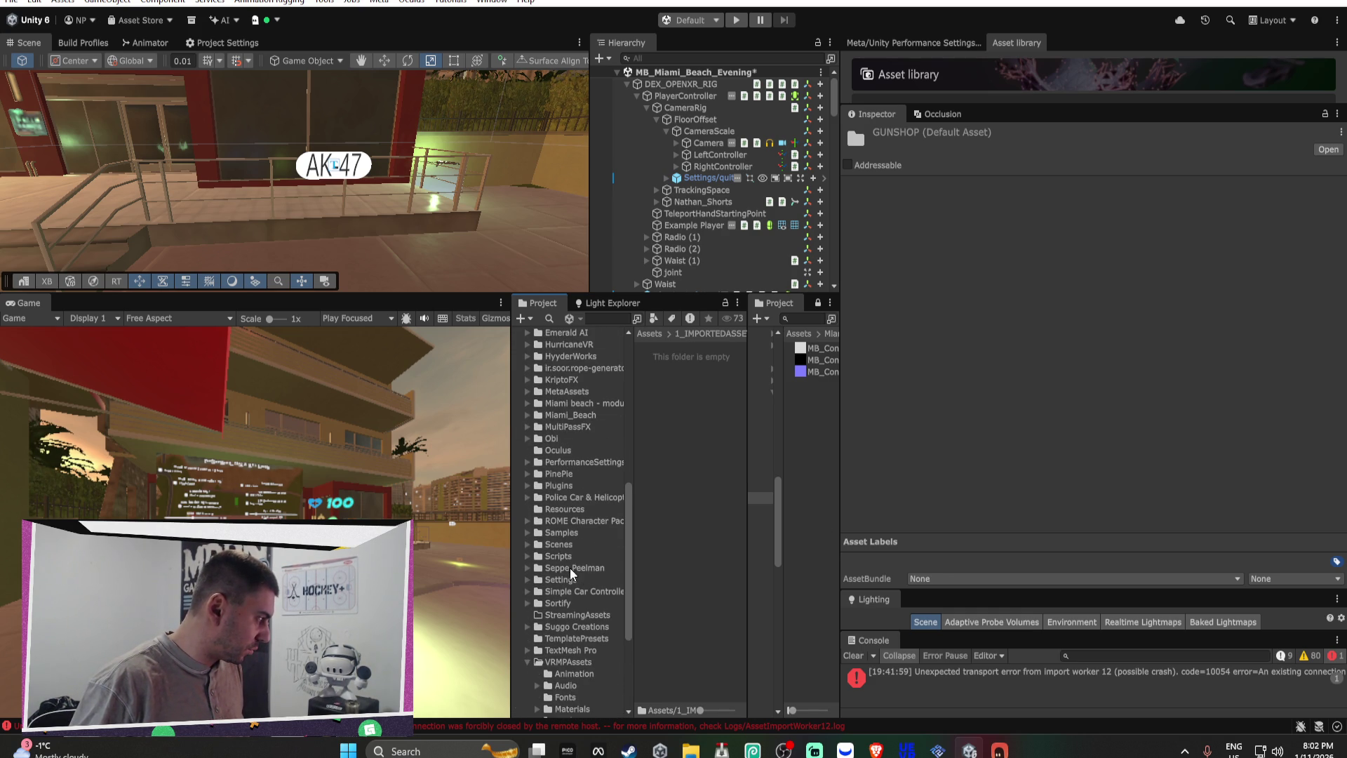
left_click(576, 558)
scroll(507, 433, "up", 11)
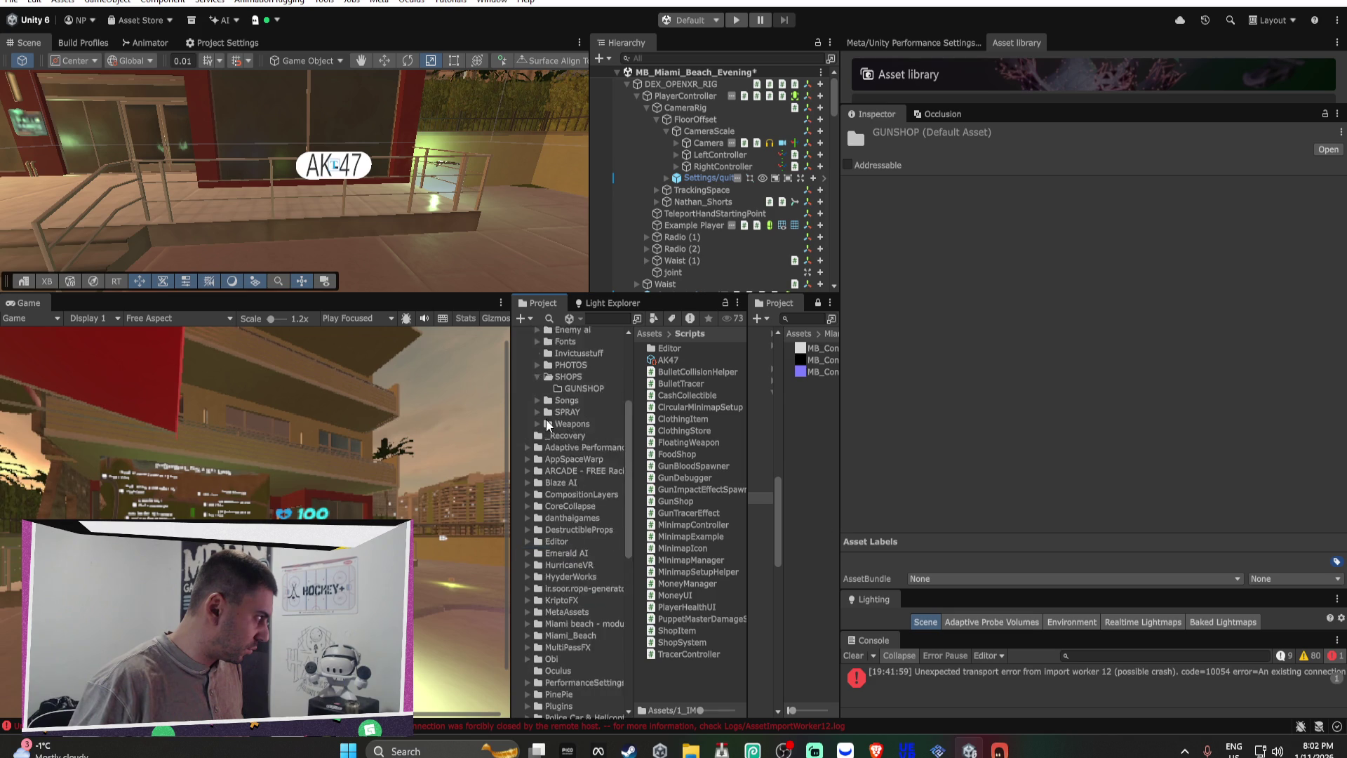
left_click_drag(666, 361, 595, 559)
scroll(413, 541, "down", 1)
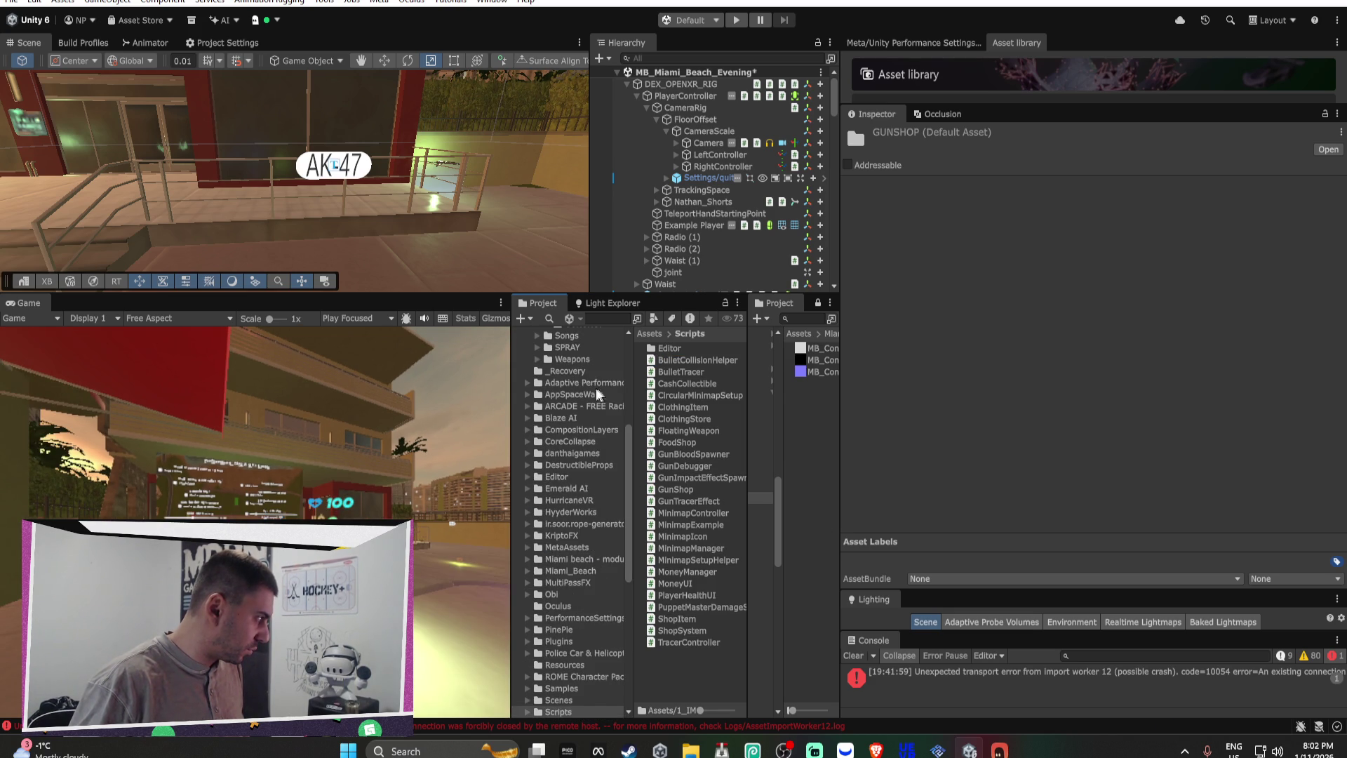
scroll(597, 395, "up", 3)
left_click(582, 414)
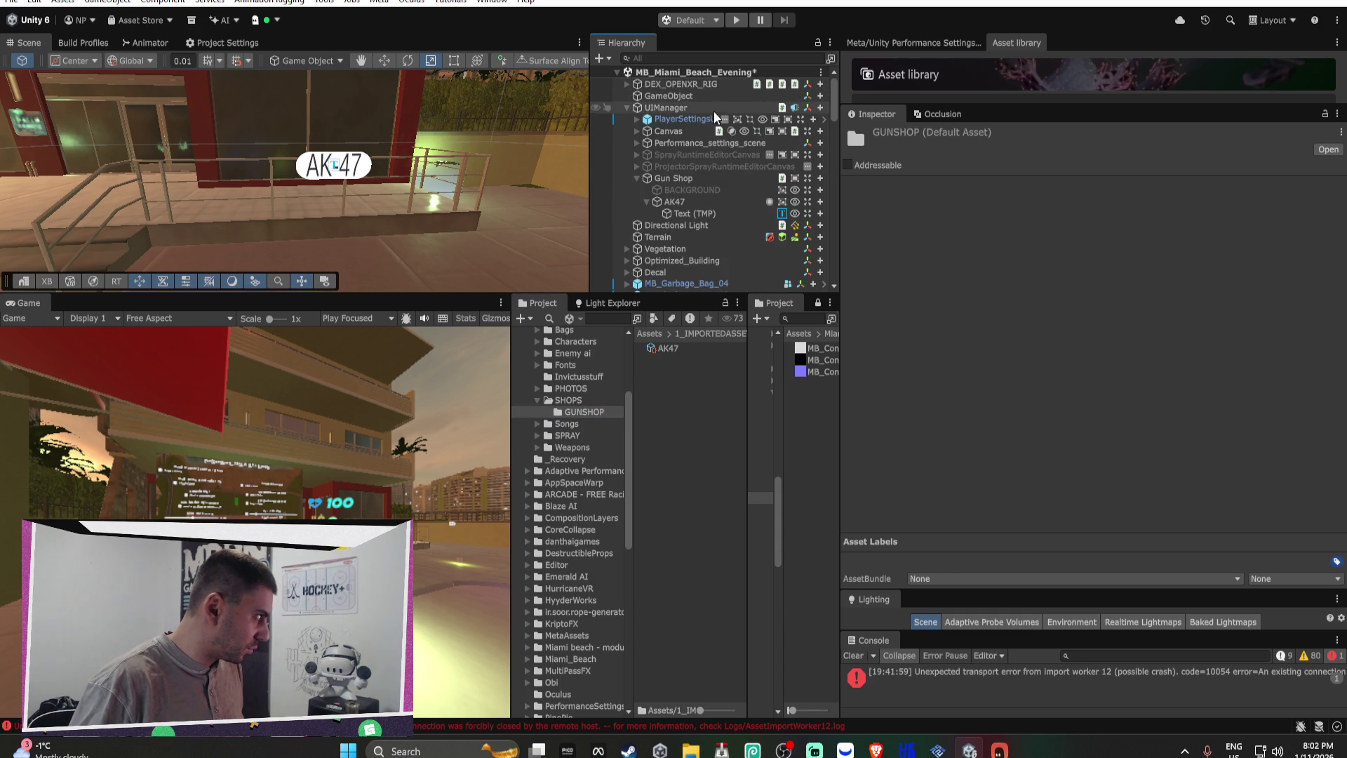
Step: Drag the AK47 shop item into Element 0 of Gun Shop's Available Items
left_click(692, 181)
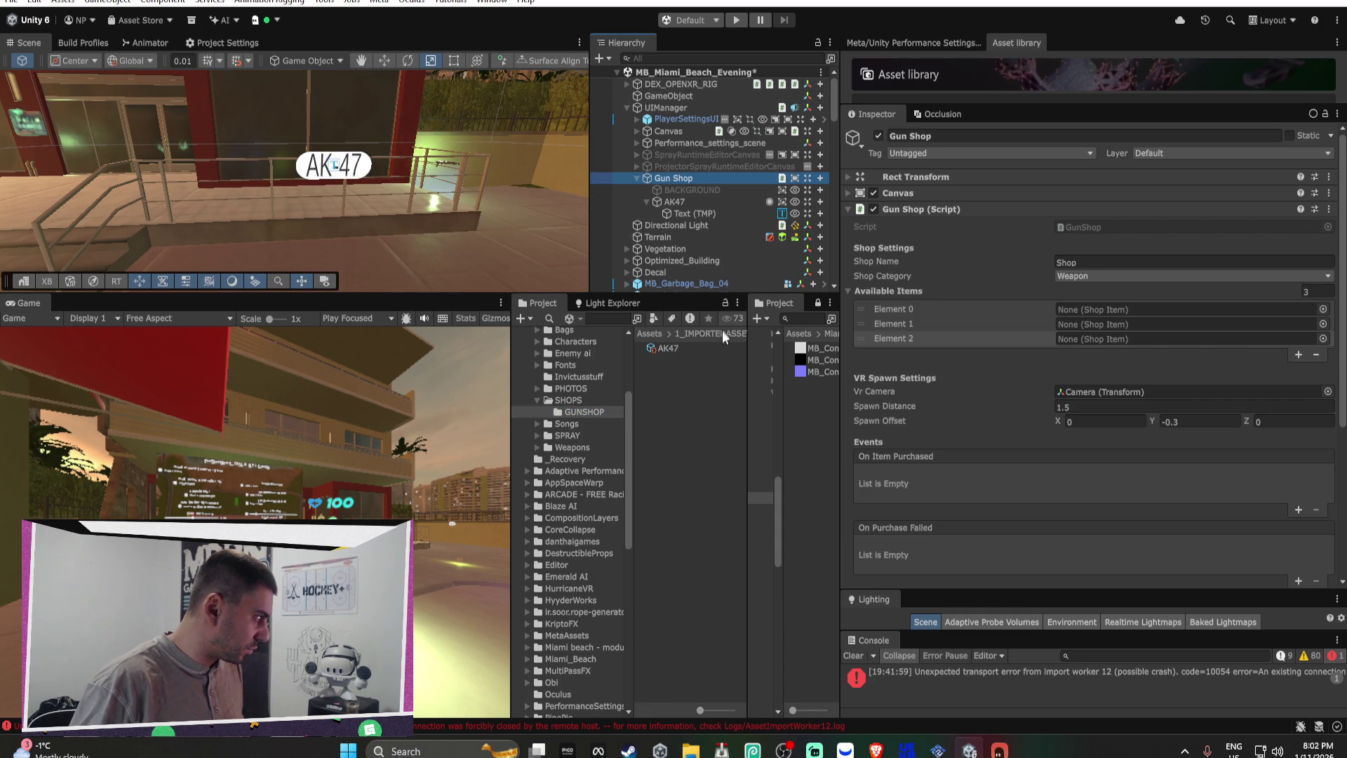
left_click_drag(584, 416, 1132, 304)
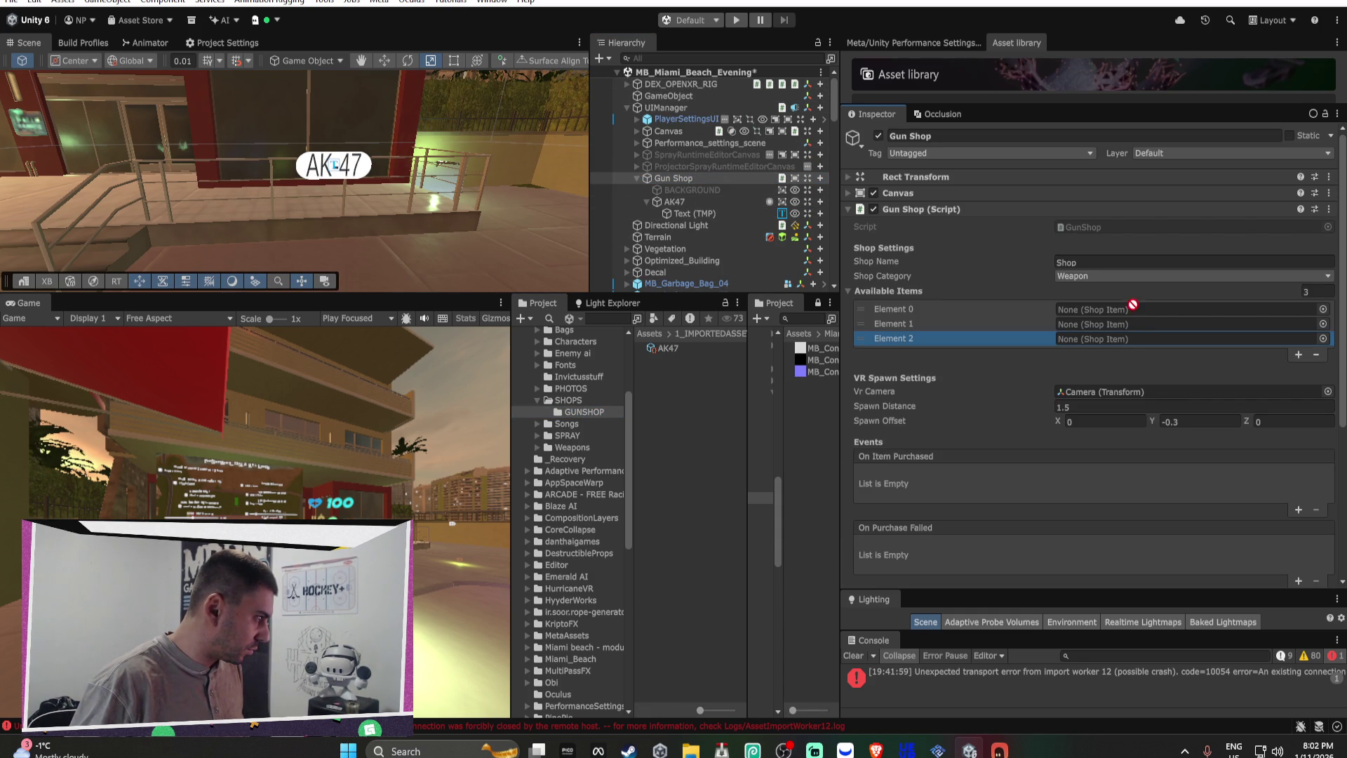
left_click_drag(705, 353, 1122, 310)
left_click(1099, 311)
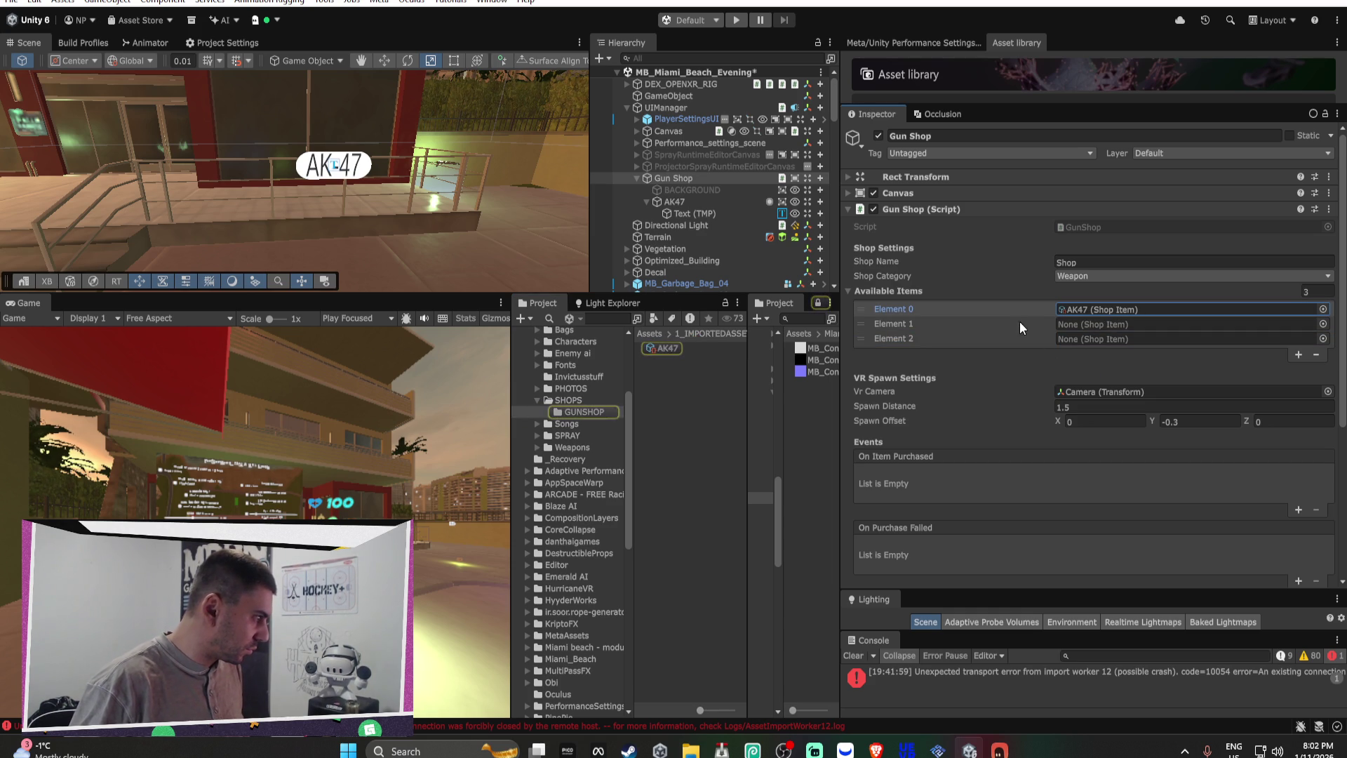
Step: Remove the two extra Available Items slots, keeping only the AK47 item
left_click(1316, 354)
left_click(1316, 340)
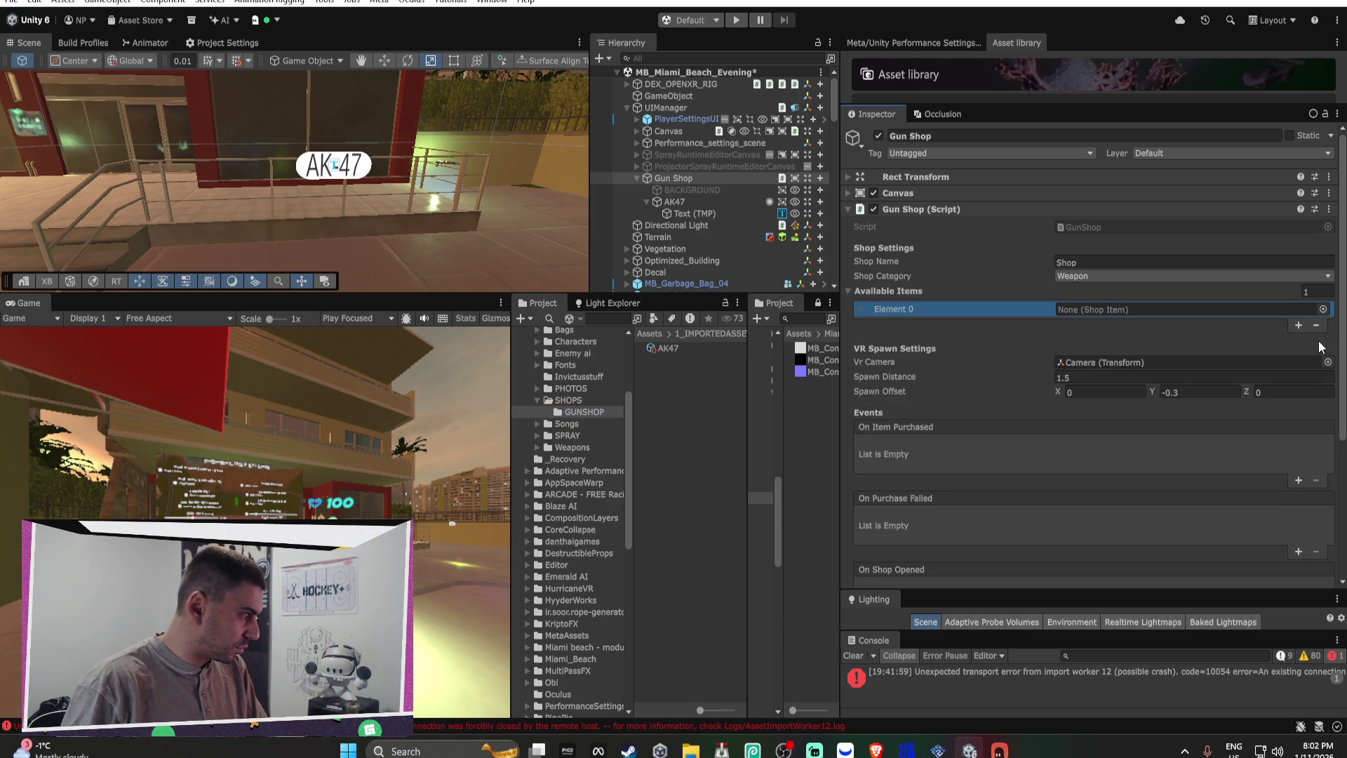
left_click_drag(1066, 315, 1080, 310)
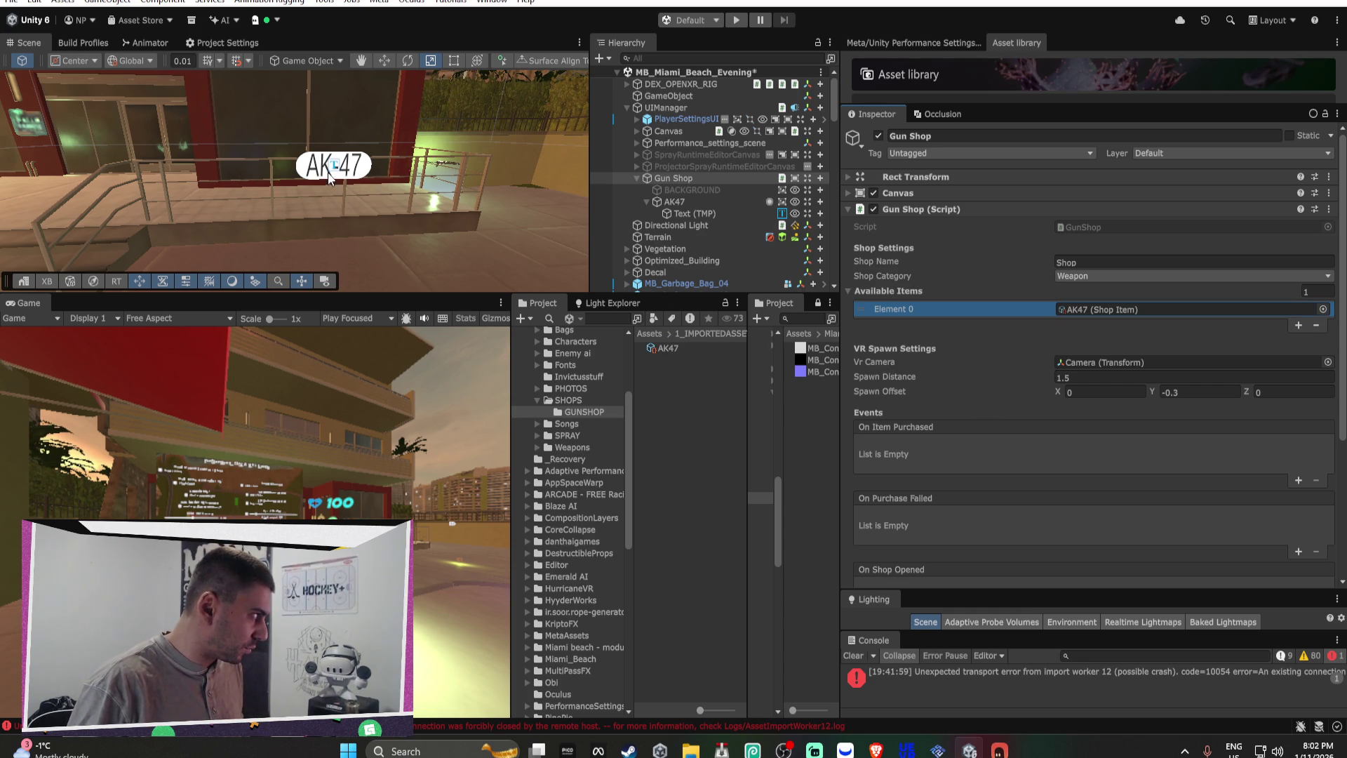
left_click(337, 167)
left_click(398, 192)
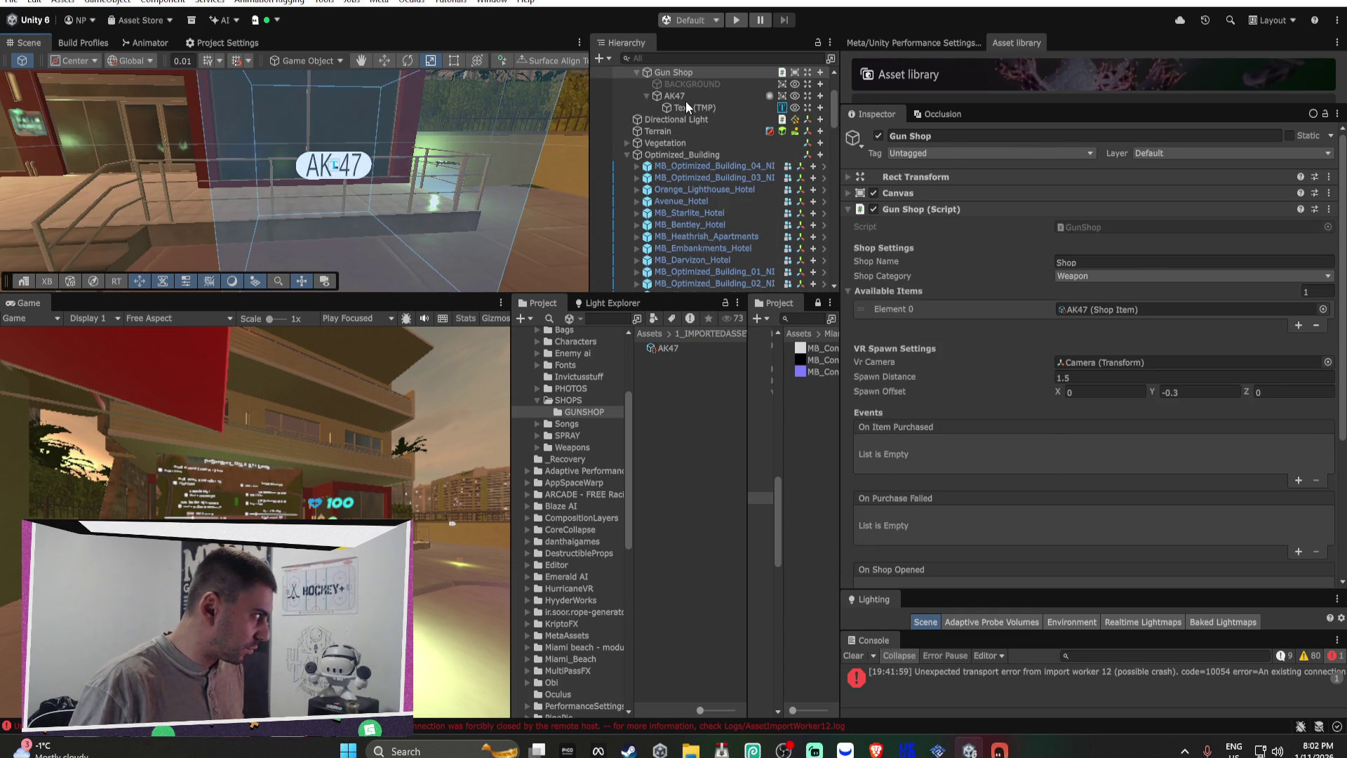
Step: Rename the AK47 object to 'AK47 BUTTON' in the Inspector
left_click(688, 95)
left_click(983, 136)
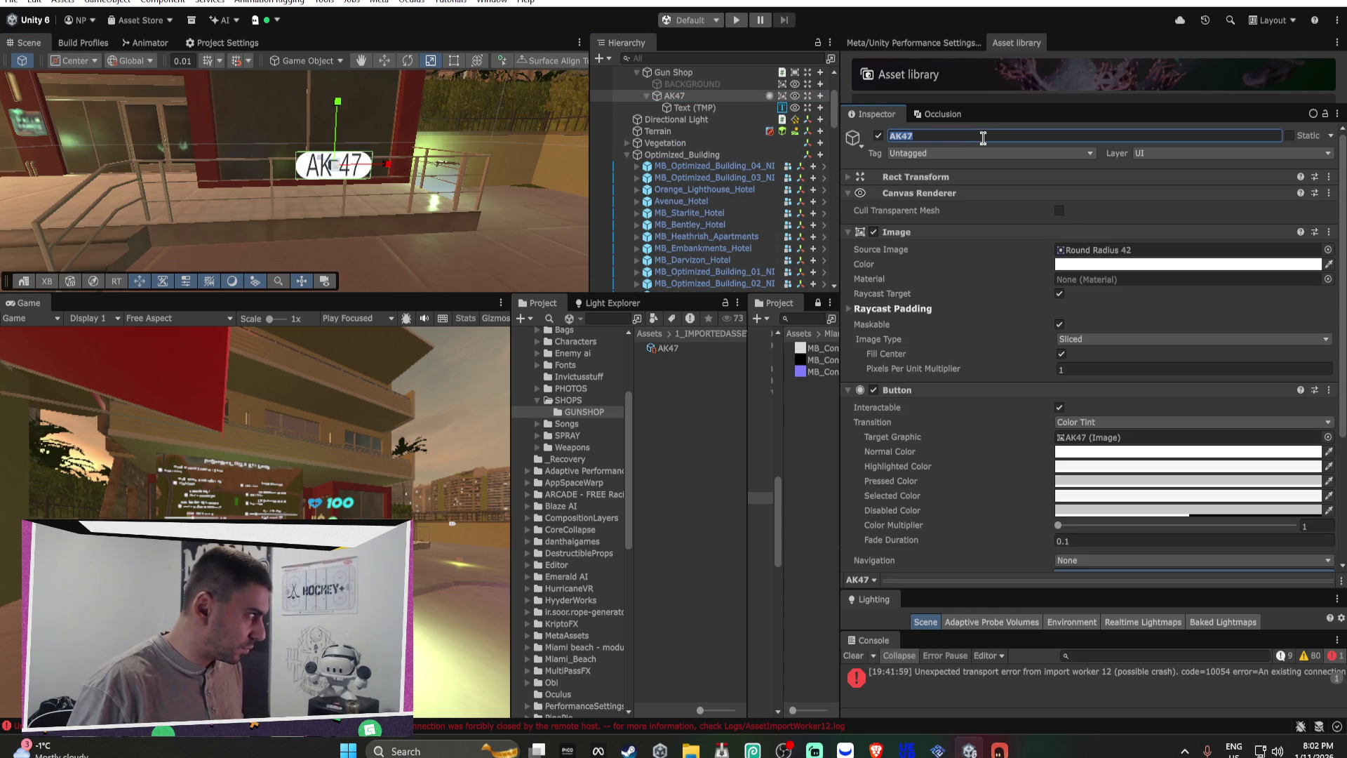
key("Return")
Step: Make the button's On Click call GunShop.OpenShop () on the Gun Shop object
scroll(1002, 321, "down", 5)
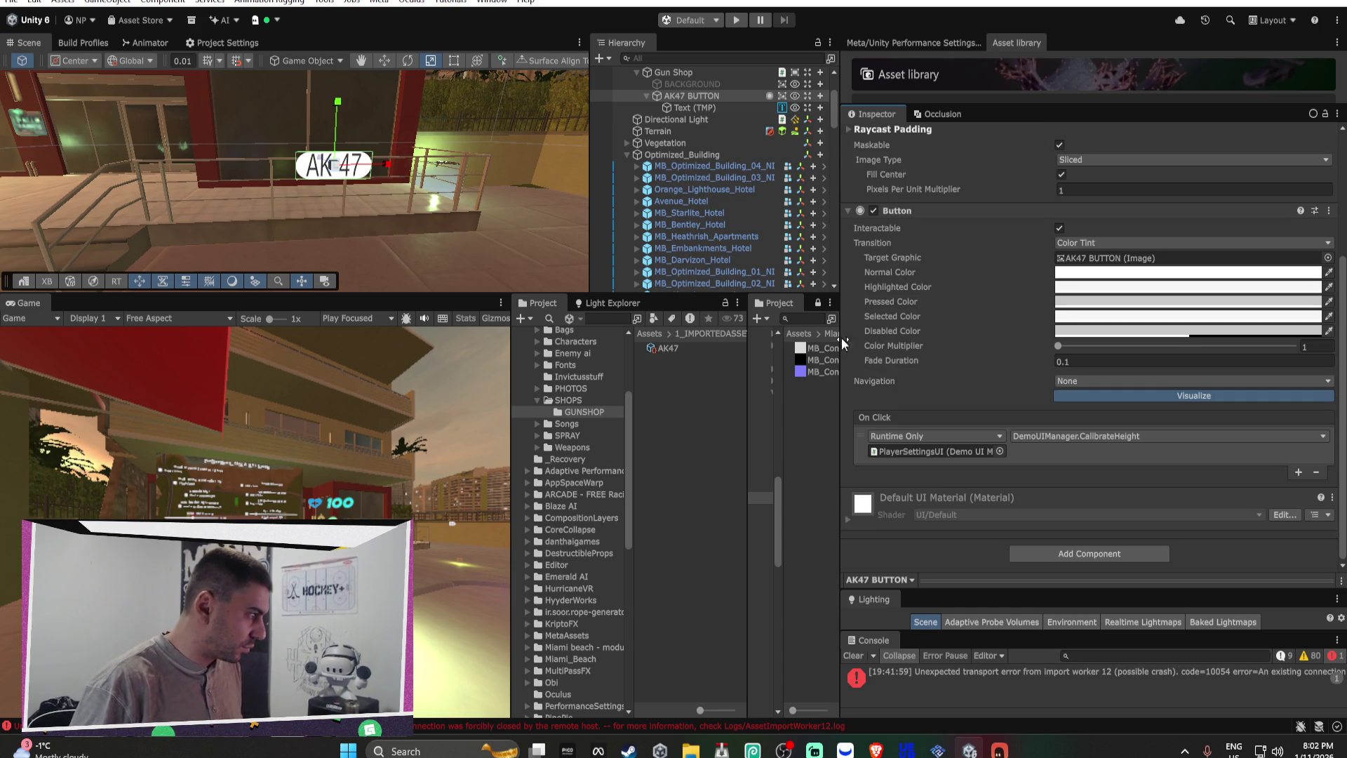
mouse_move(677, 74)
left_mouse_down()
mouse_move(950, 381)
mouse_move(924, 453)
left_mouse_up()
left_click(1086, 433)
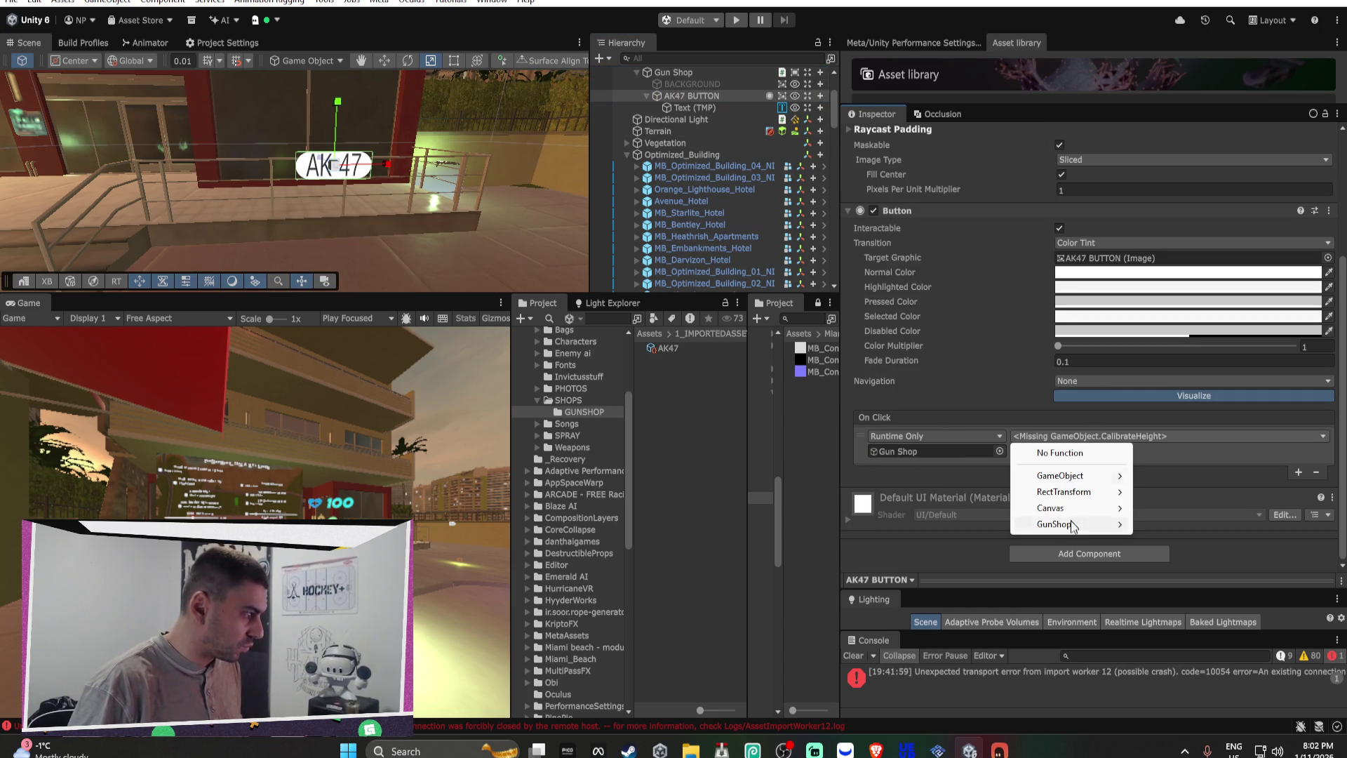
mouse_move(1071, 531)
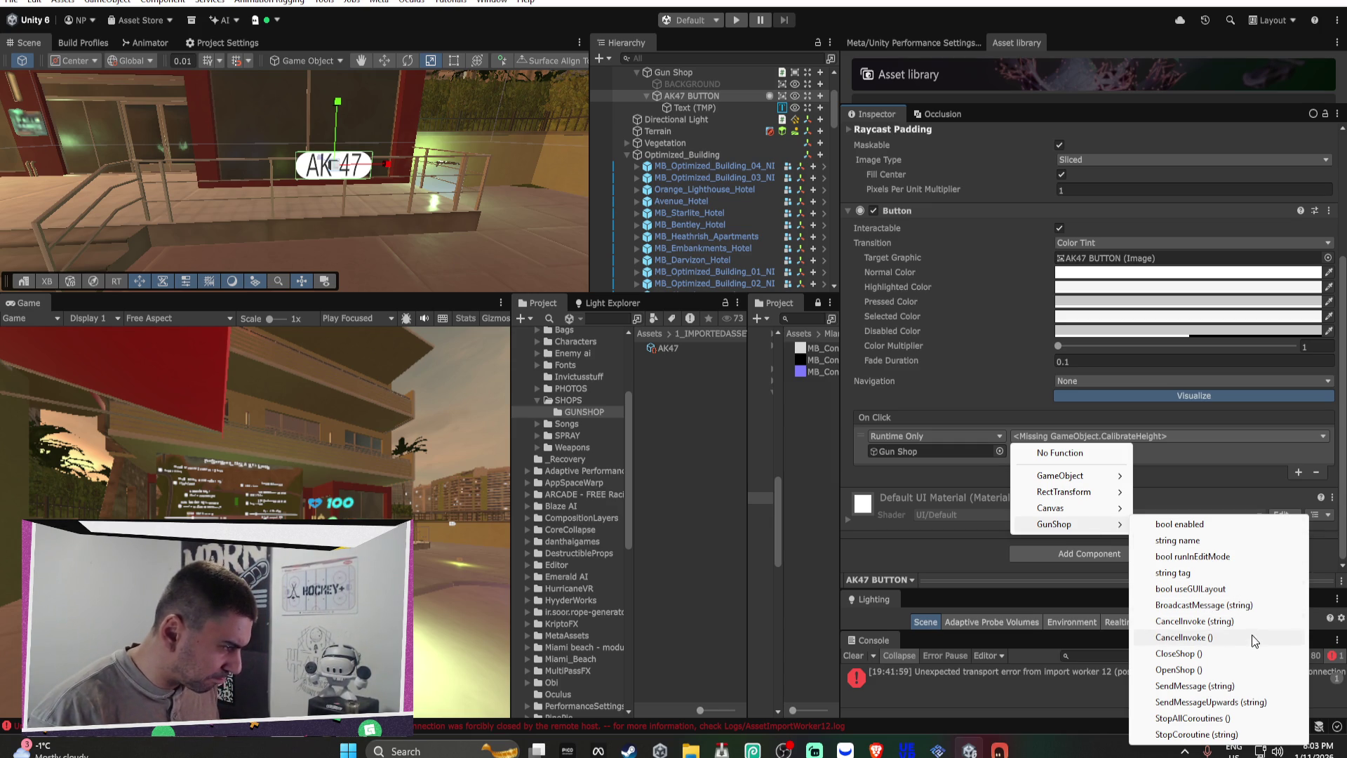
left_click(1254, 668)
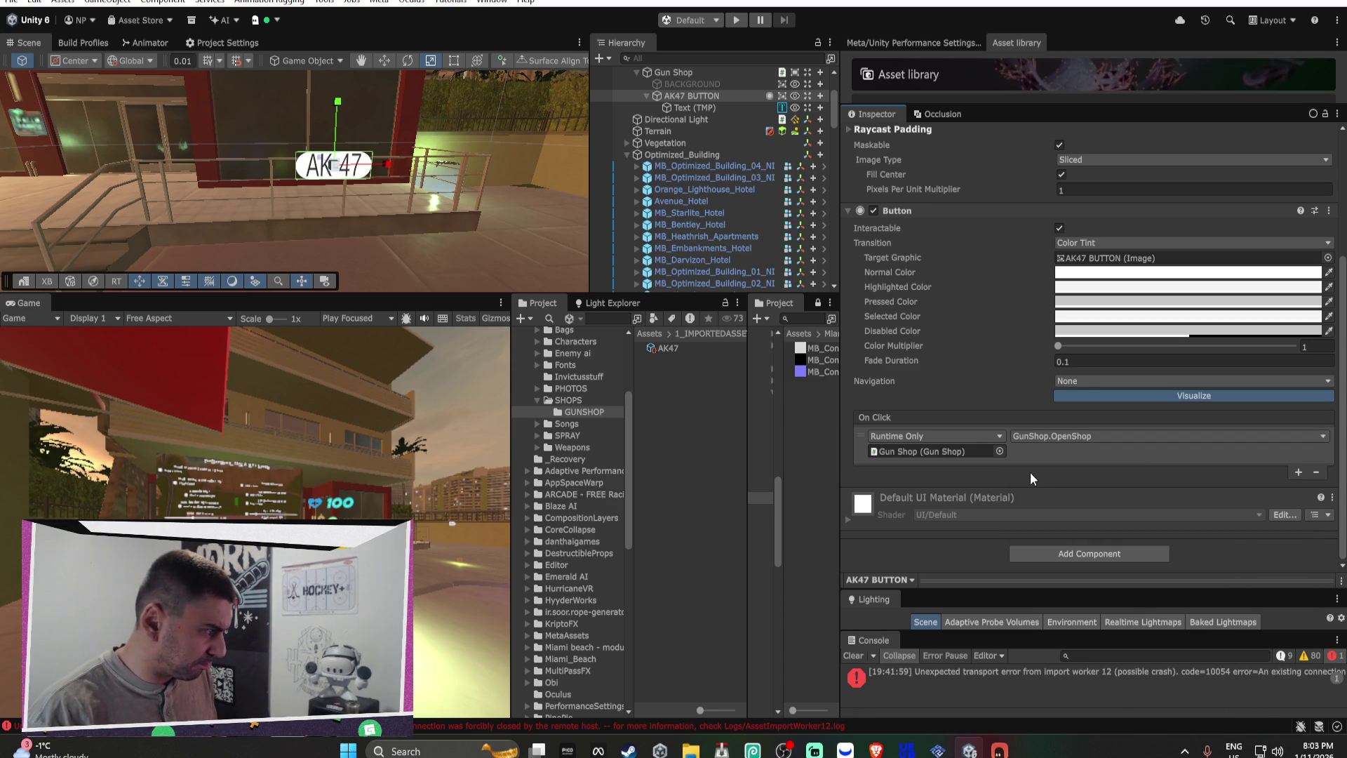
left_click(941, 456)
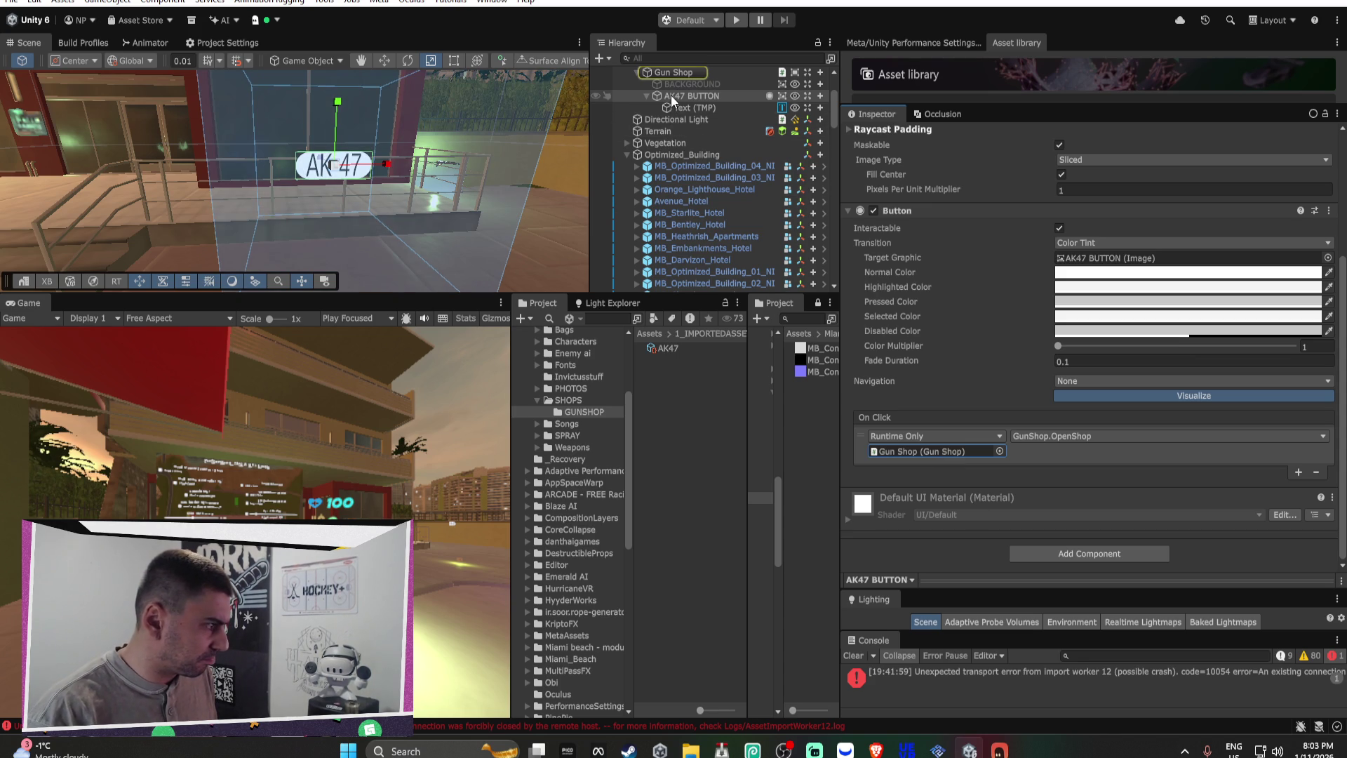
scroll(986, 249, "up", 5)
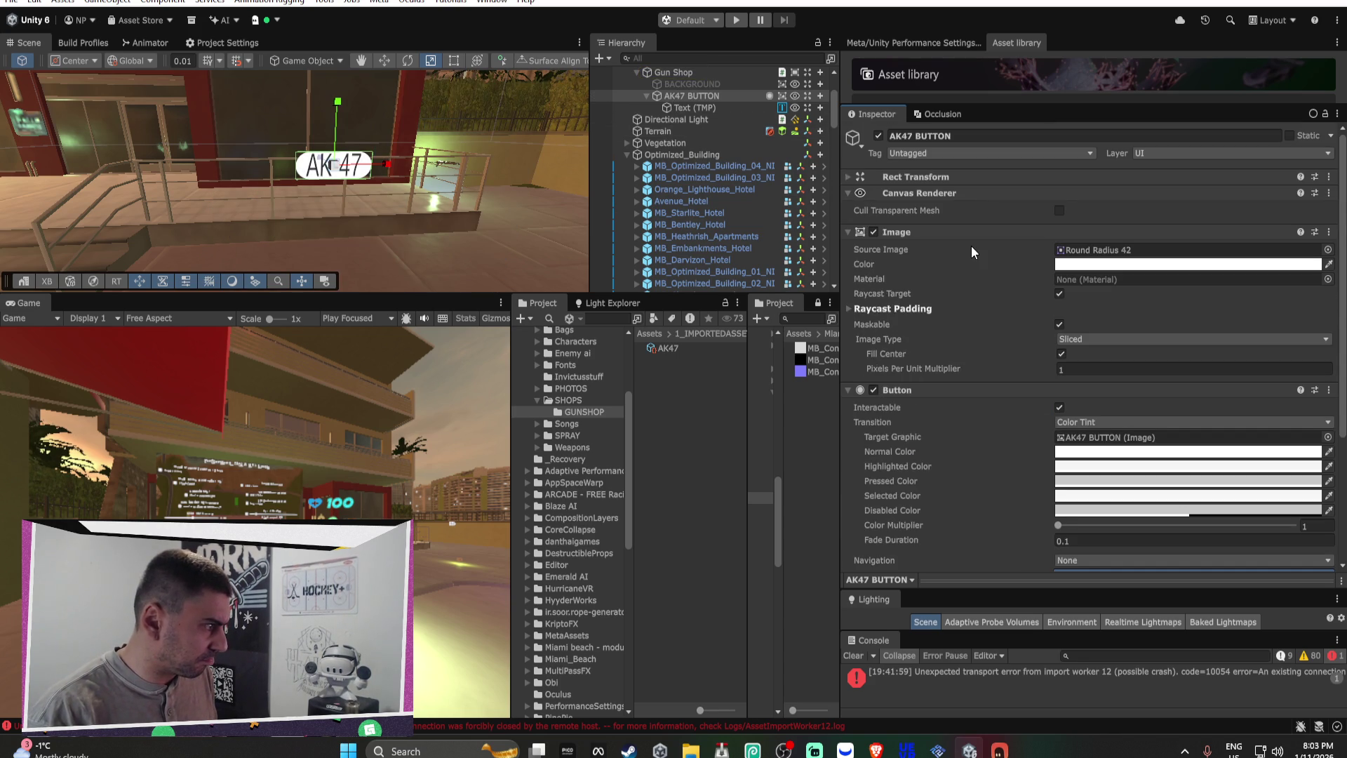
left_click(692, 83)
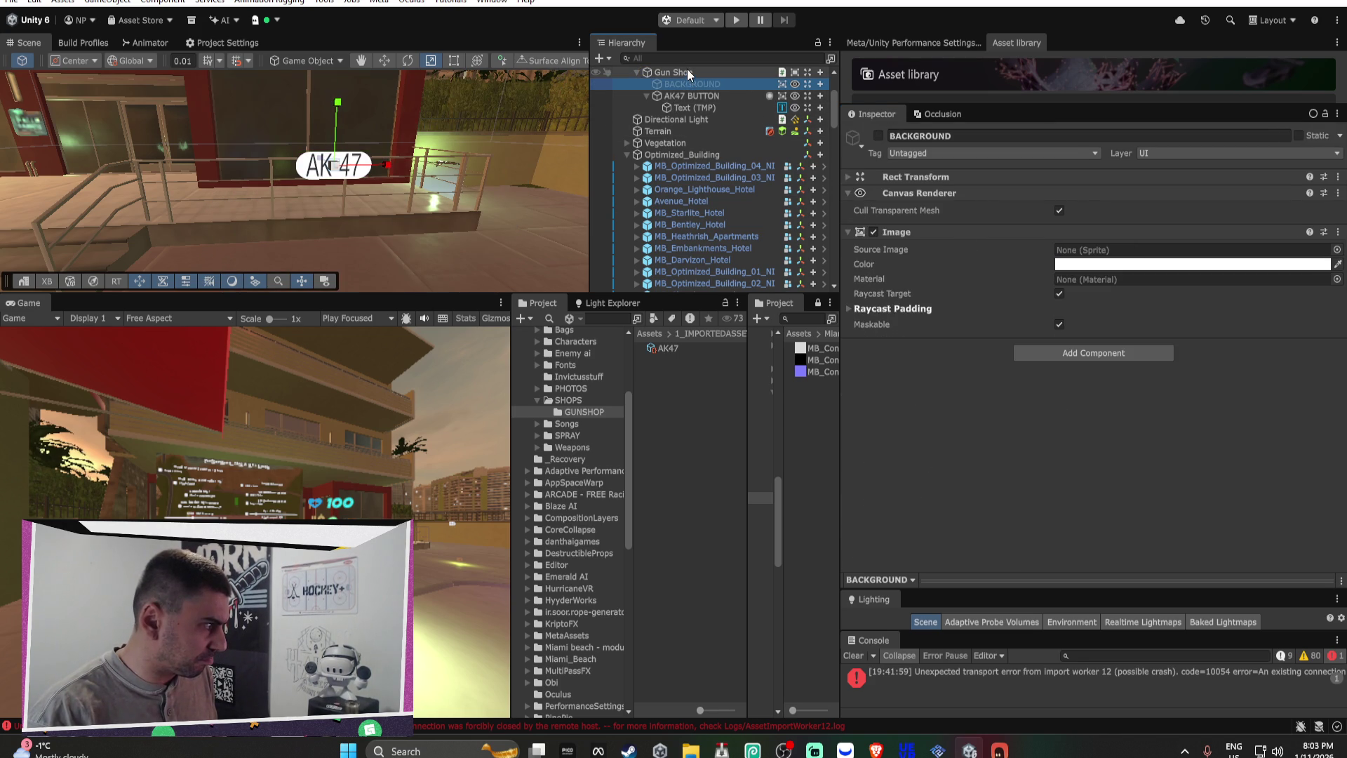
Step: Add one empty Runtime Only listener to Gun Shop's On Item Purchased event
left_click(689, 73)
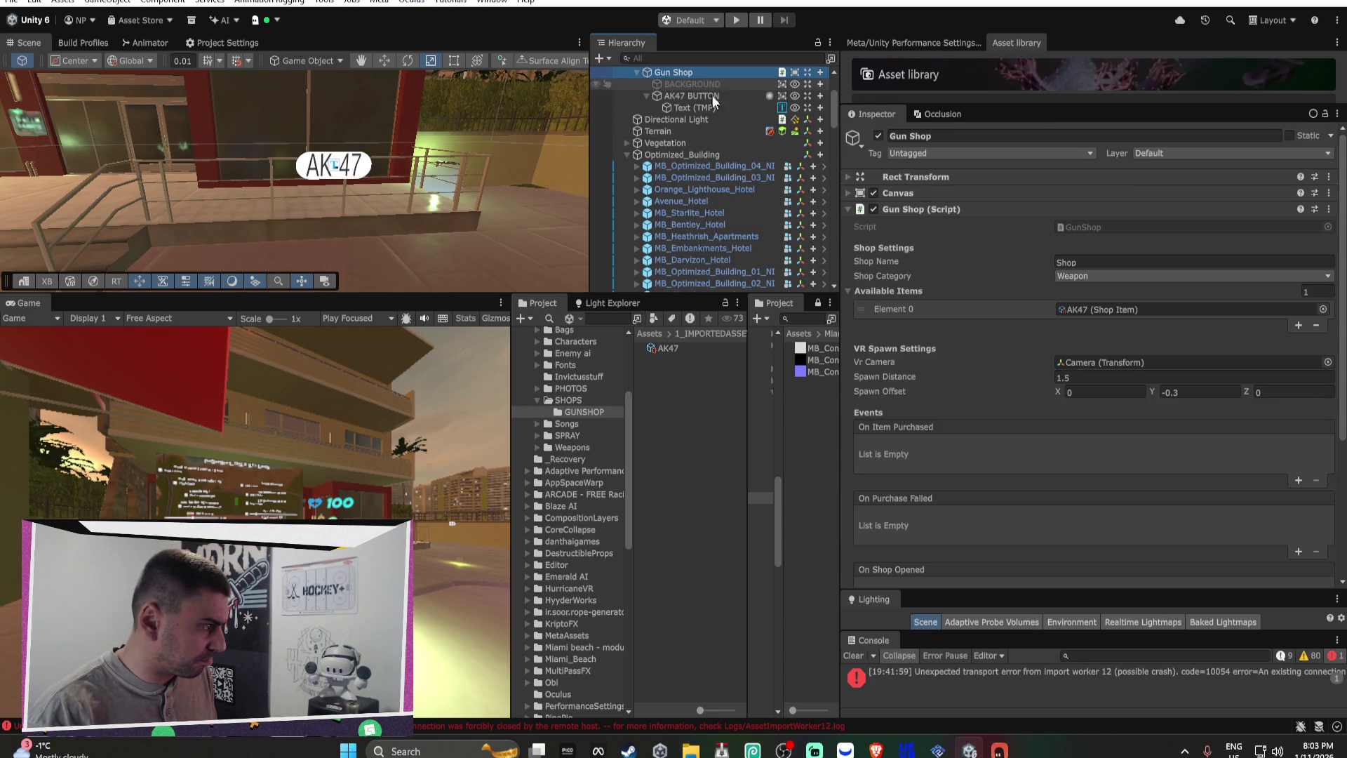
scroll(891, 398, "down", 5)
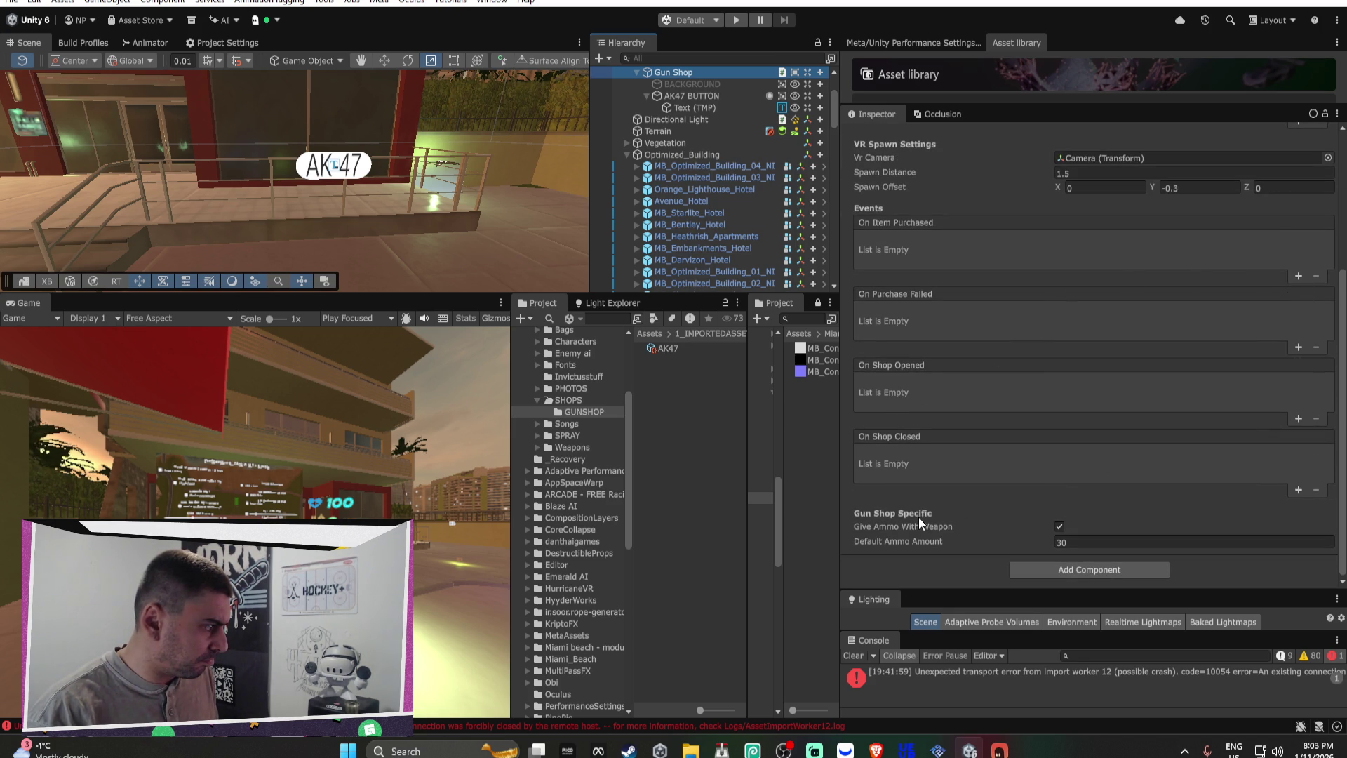
key("super+Down")
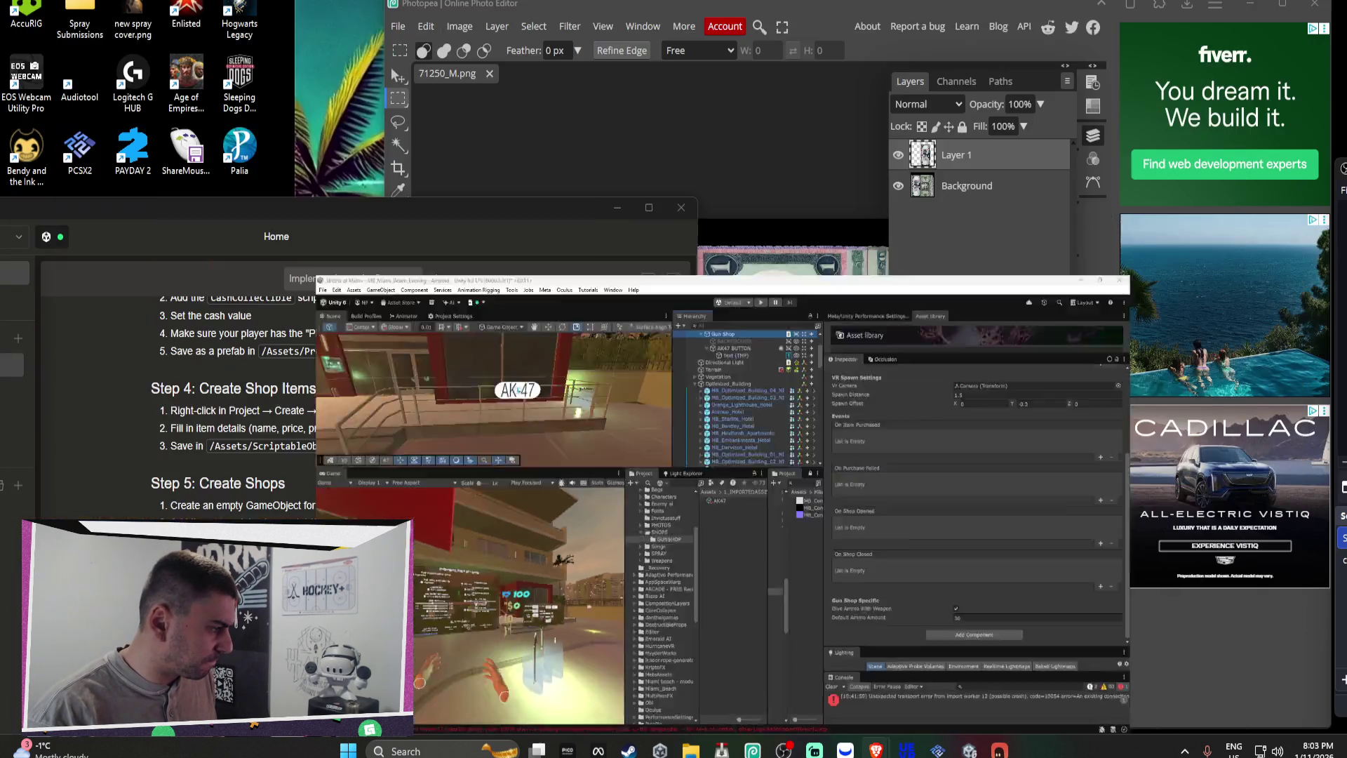
key("super+Up")
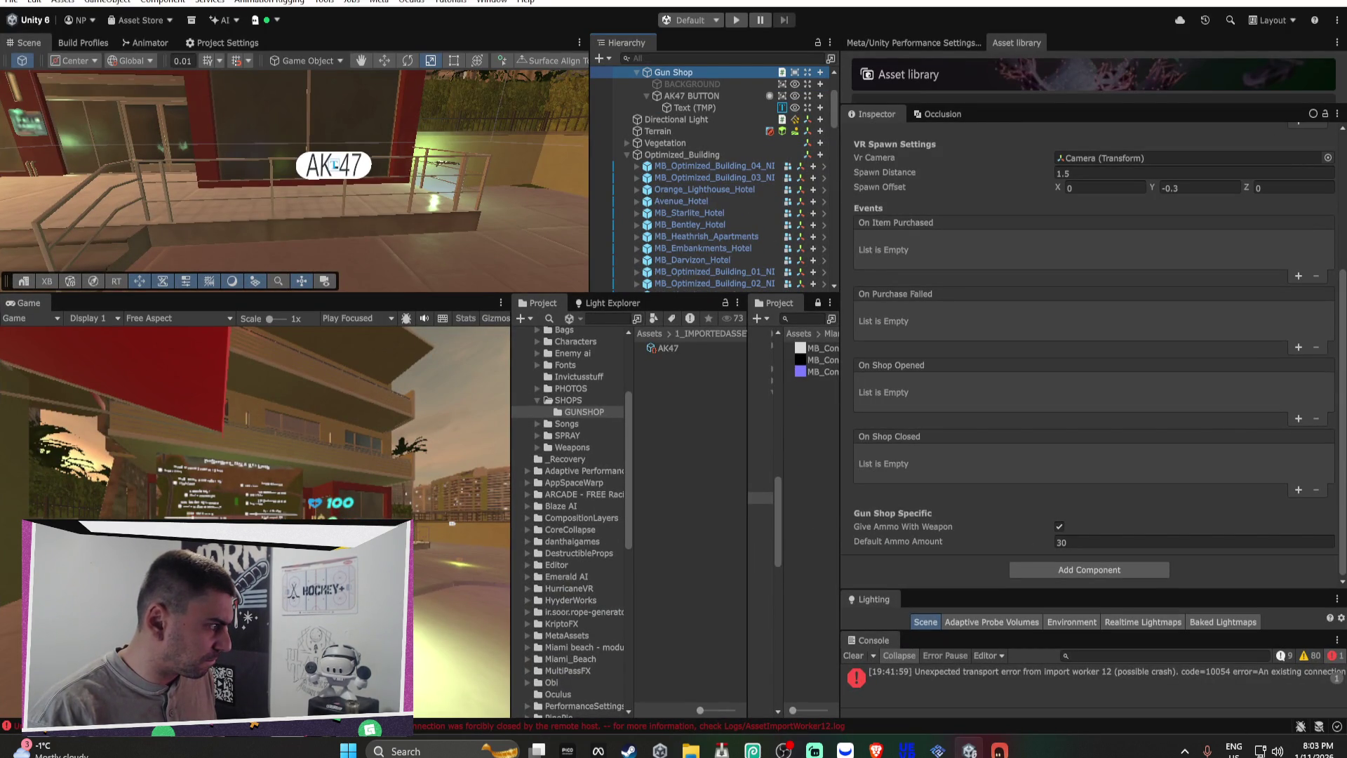
left_click(1297, 278)
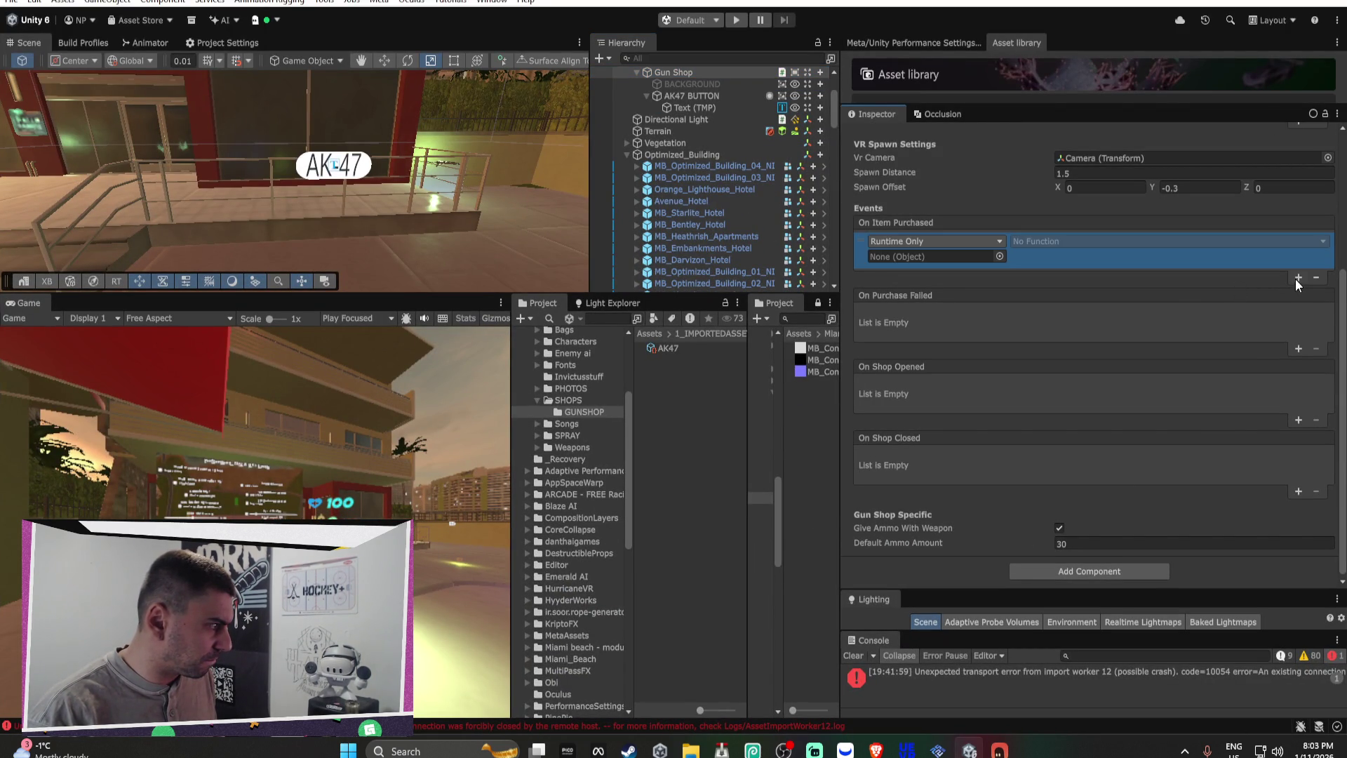
Step: Add Element 1 and Element 2 so Available Items holds three AK47 entries
scroll(1235, 374, "up", 3)
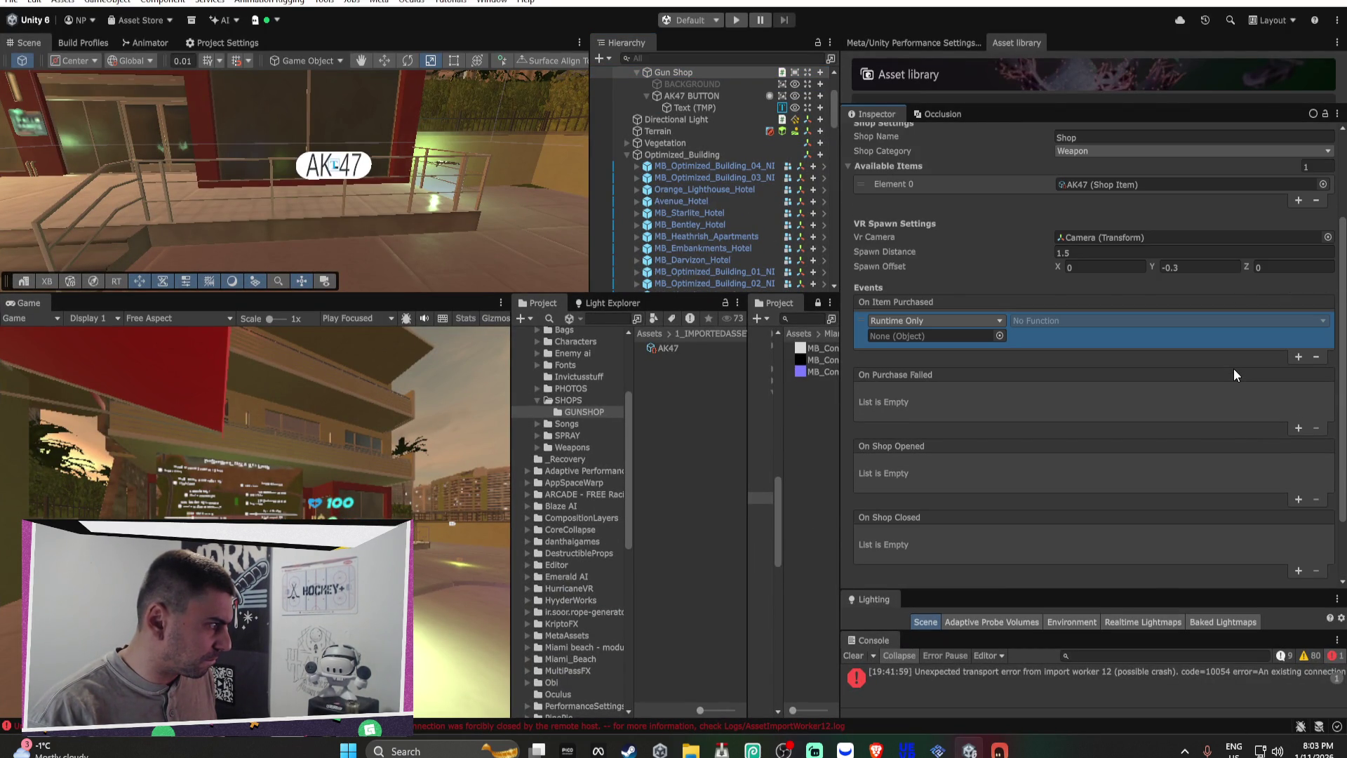
left_click(1297, 200)
left_click(1298, 215)
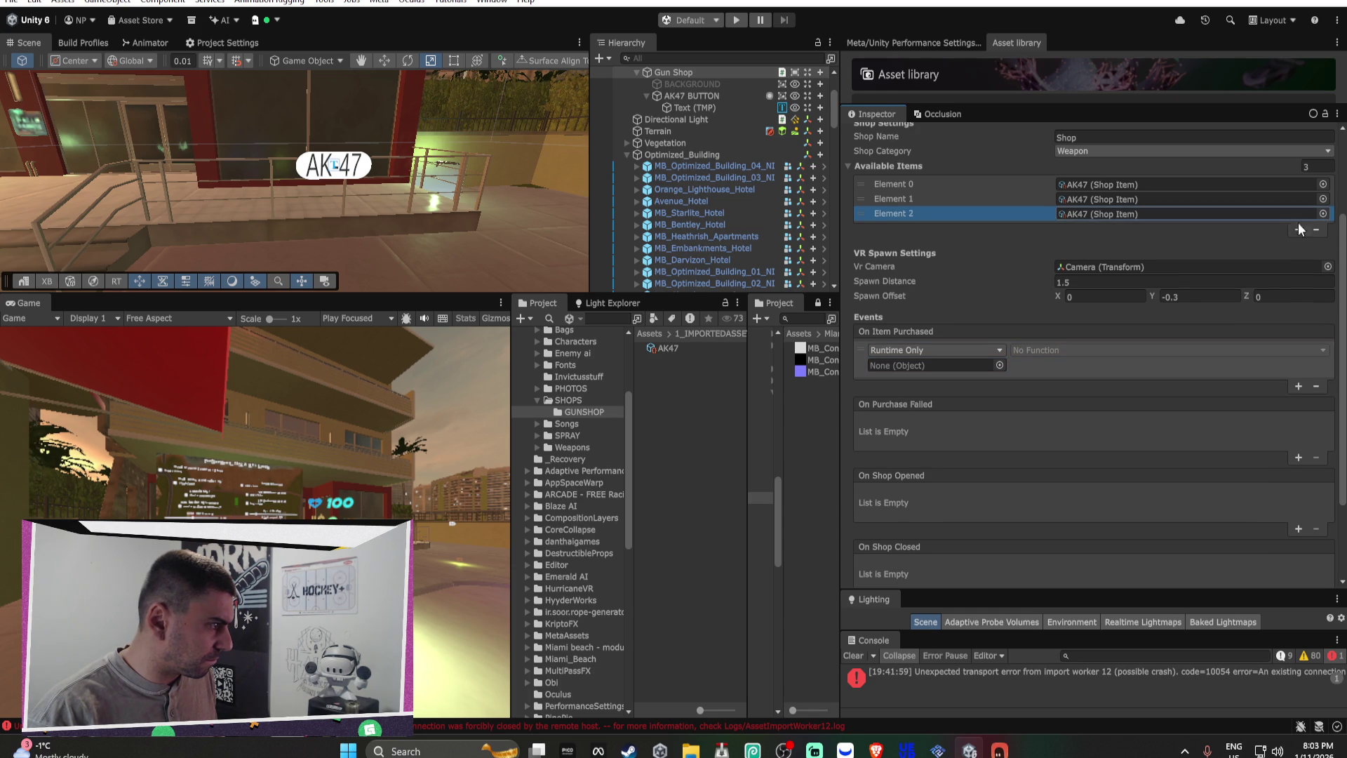
scroll(911, 359, "up", 4)
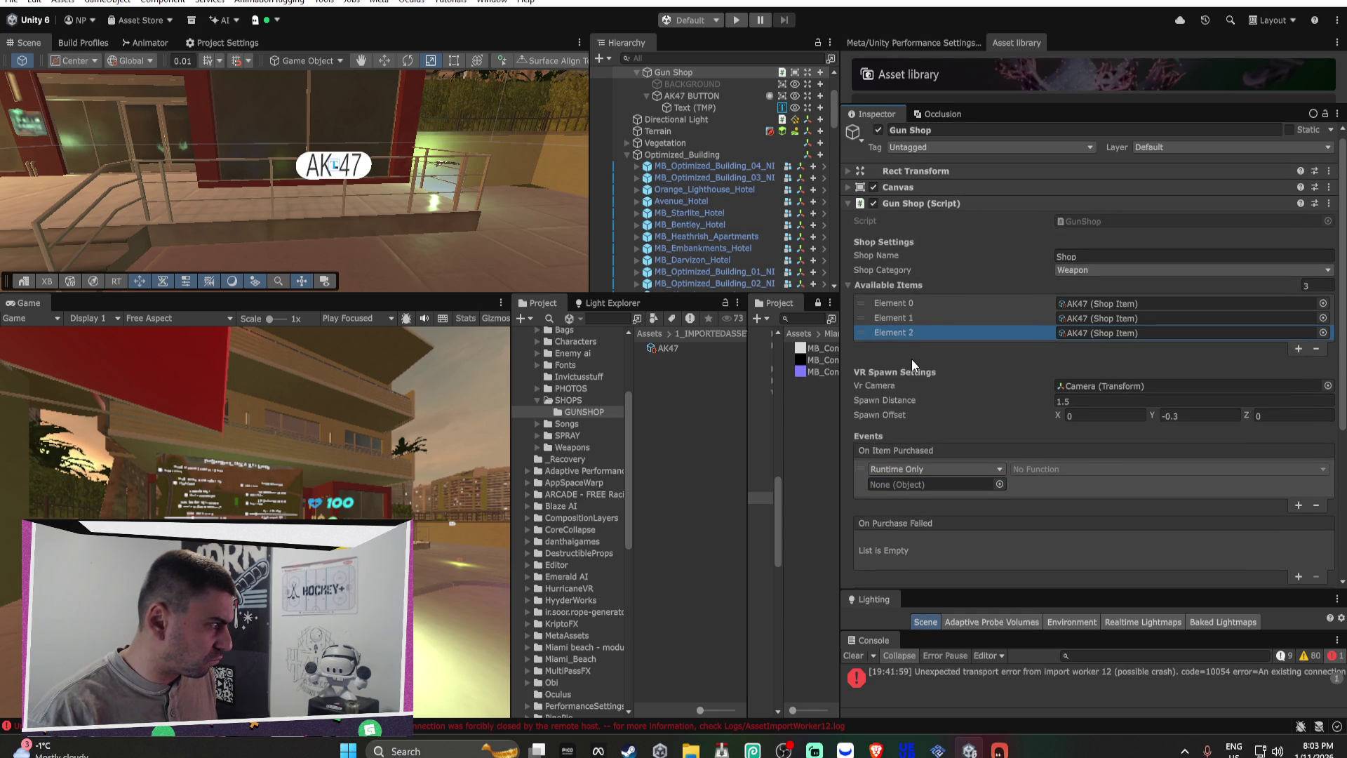
scroll(911, 359, "down", 2)
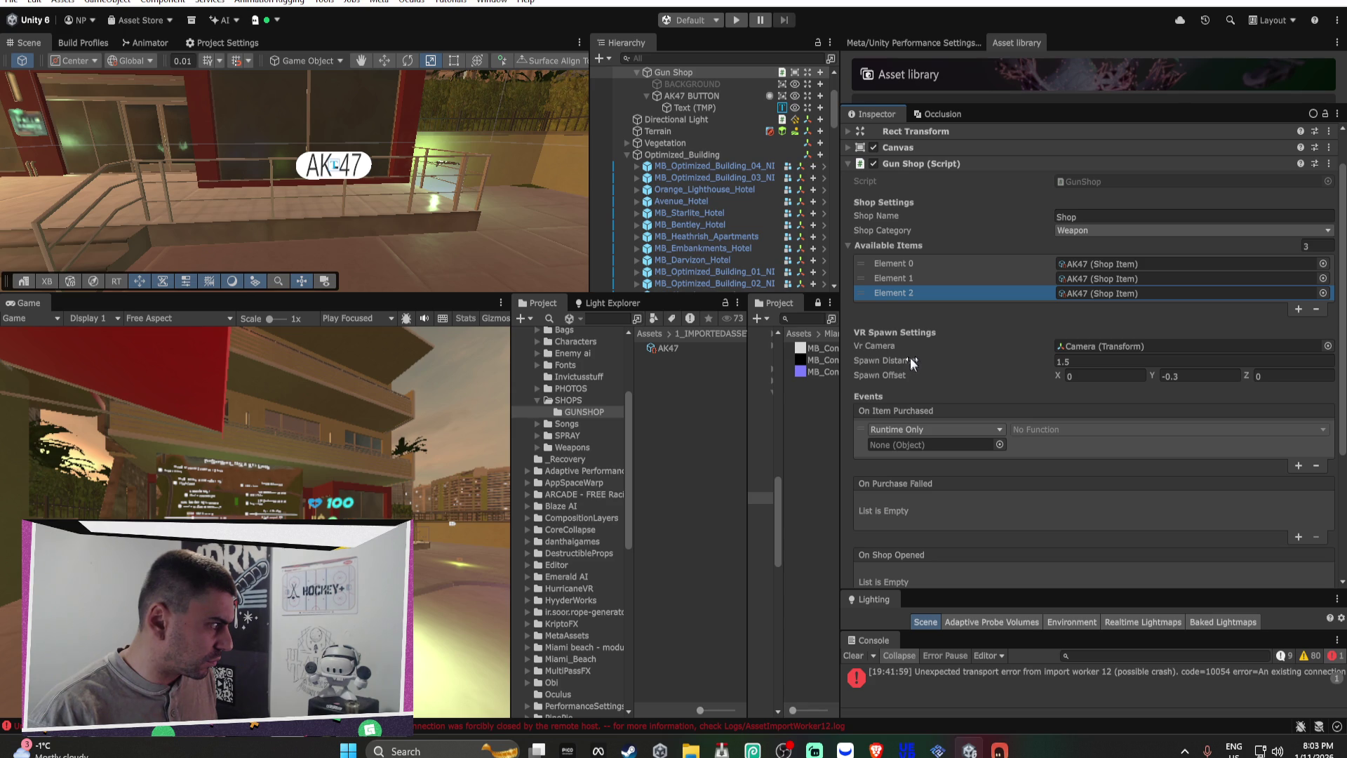
left_click(685, 95)
Step: Read the AI chat's Step 5 on adding the shop script and assigning items, then return to Unity
key("alt+Tab")
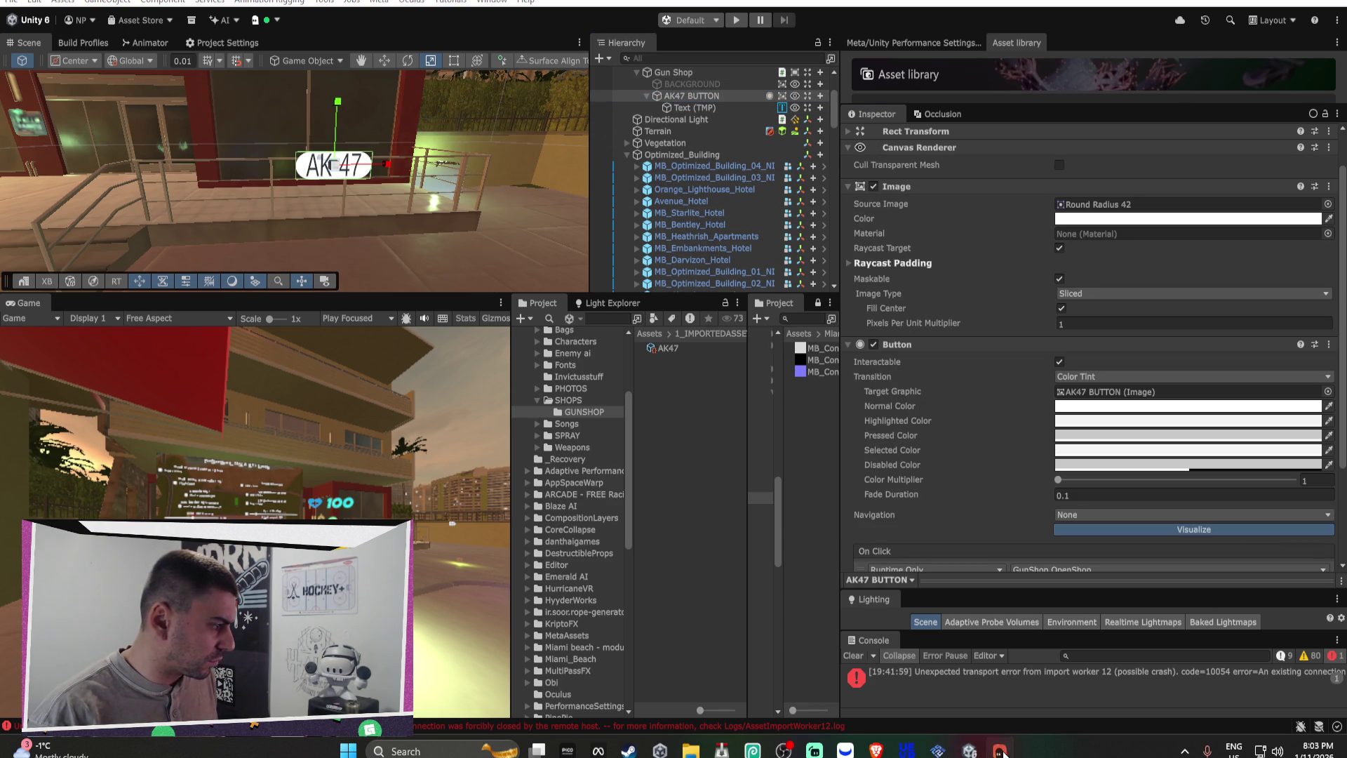
scroll(445, 419, "down", 2)
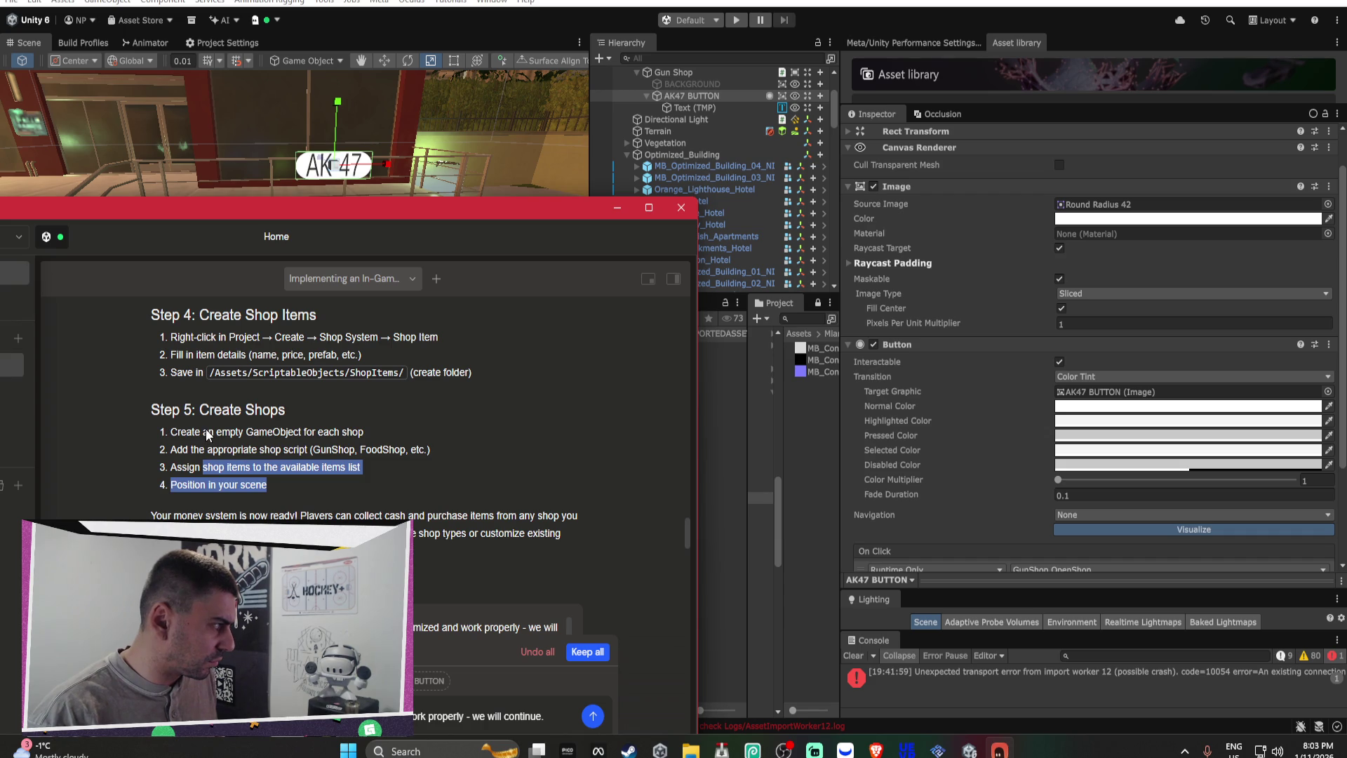
left_click_drag(209, 431, 361, 431)
left_click_drag(205, 449, 387, 449)
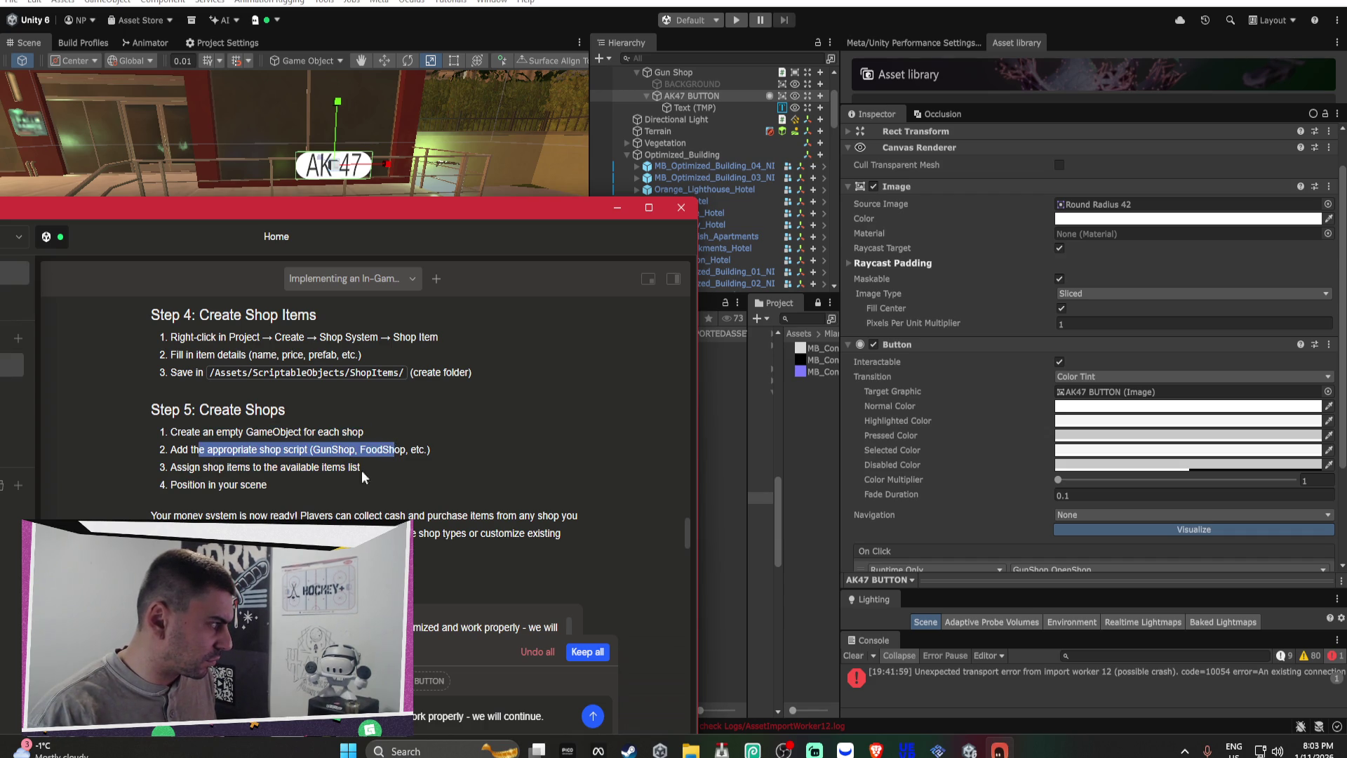
left_click(302, 479)
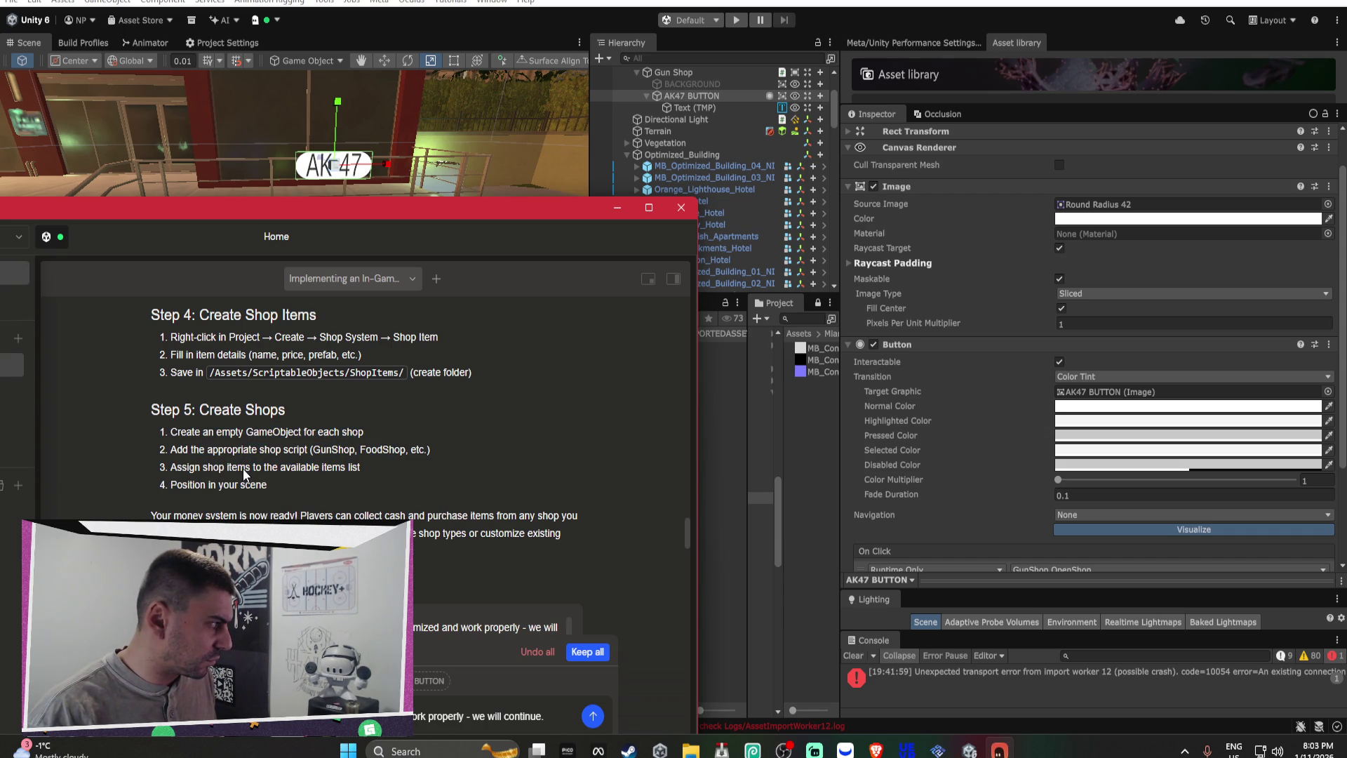
left_click_drag(245, 469, 356, 467)
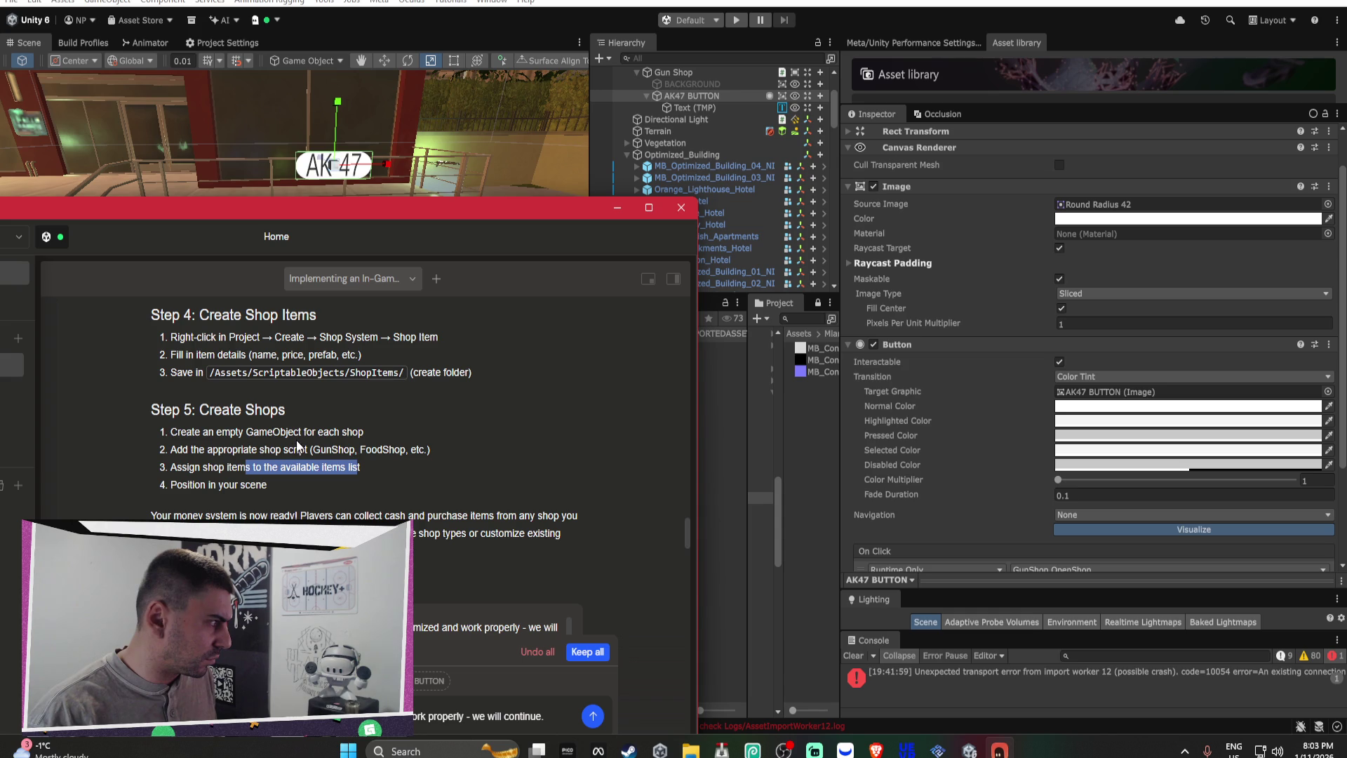
left_click(711, 97)
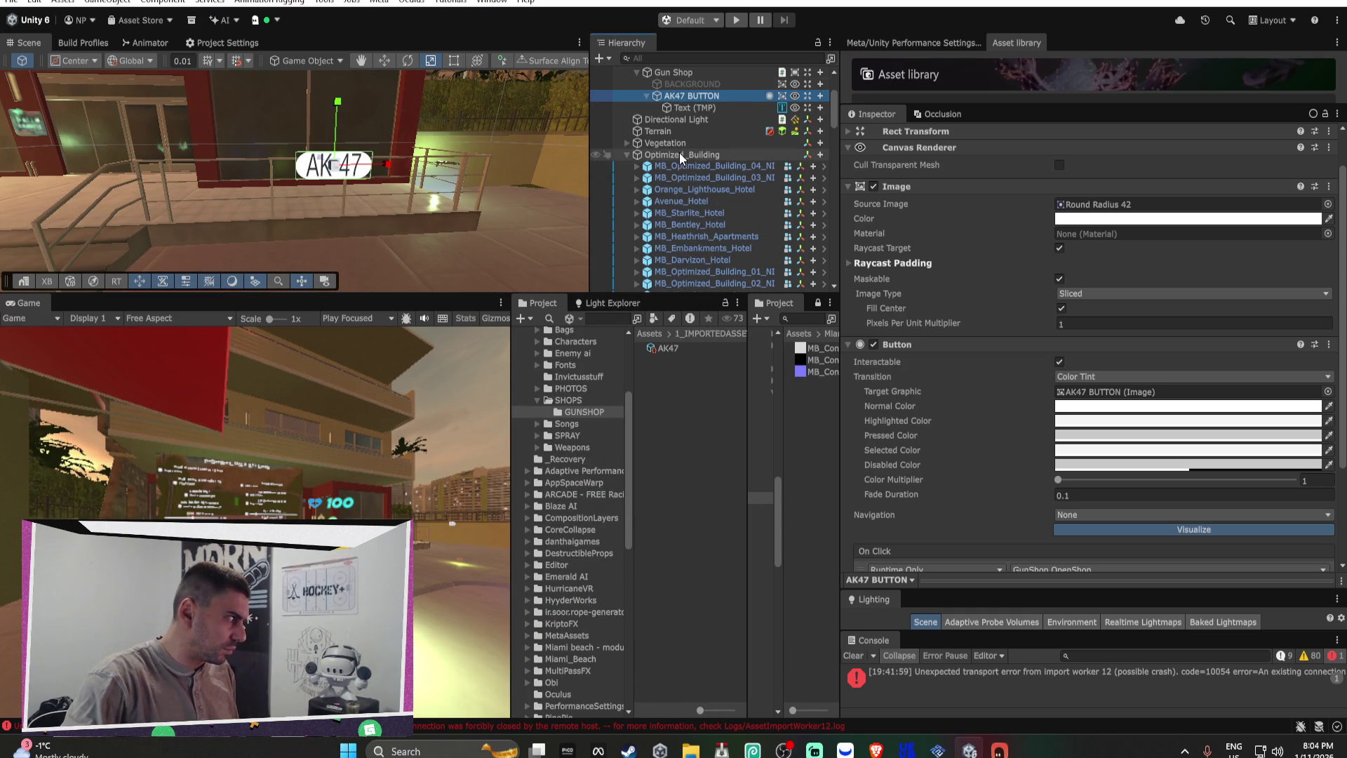
Step: Parent HVR_AK47 under Gun Shop, frame it, then undo the parenting
scroll(716, 158, "down", 15)
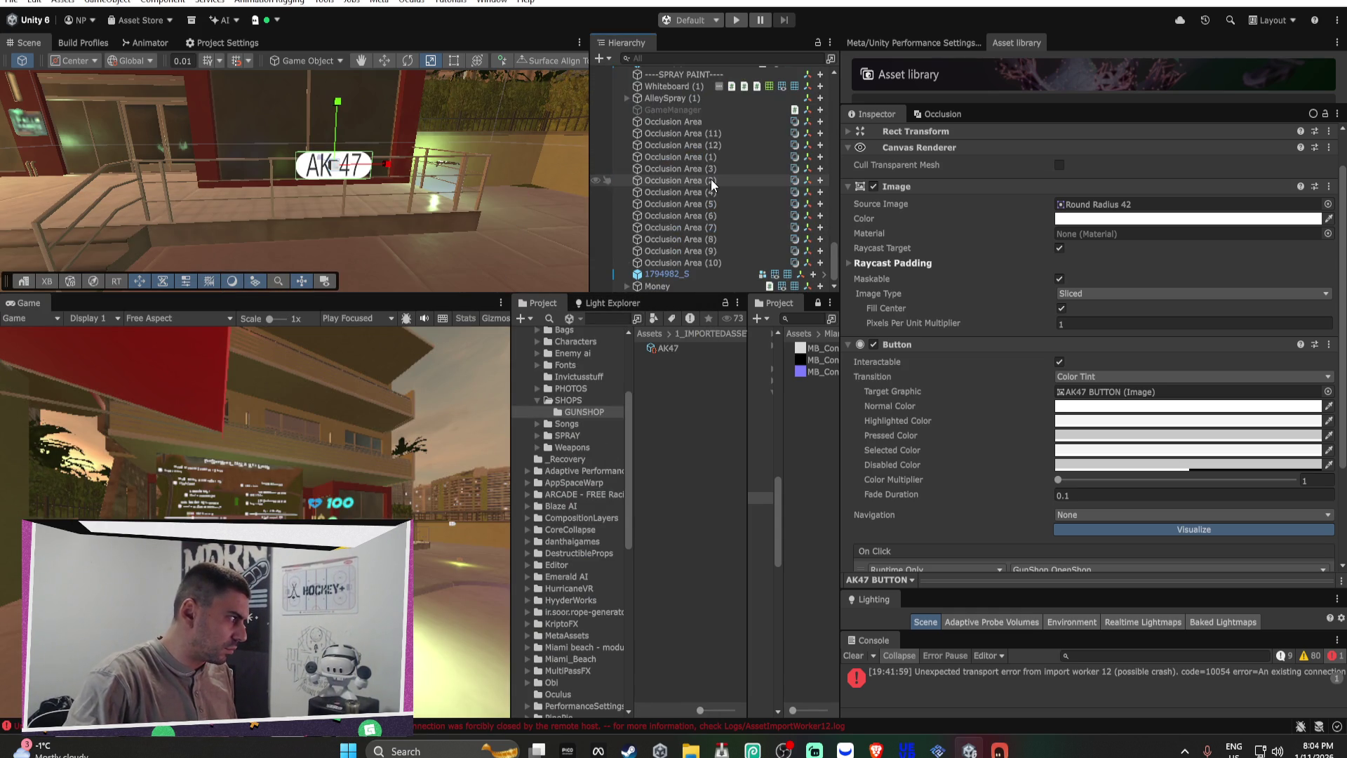
scroll(710, 179, "up", 10)
scroll(710, 179, "up", 10)
scroll(689, 116, "down", 4)
left_click(672, 216)
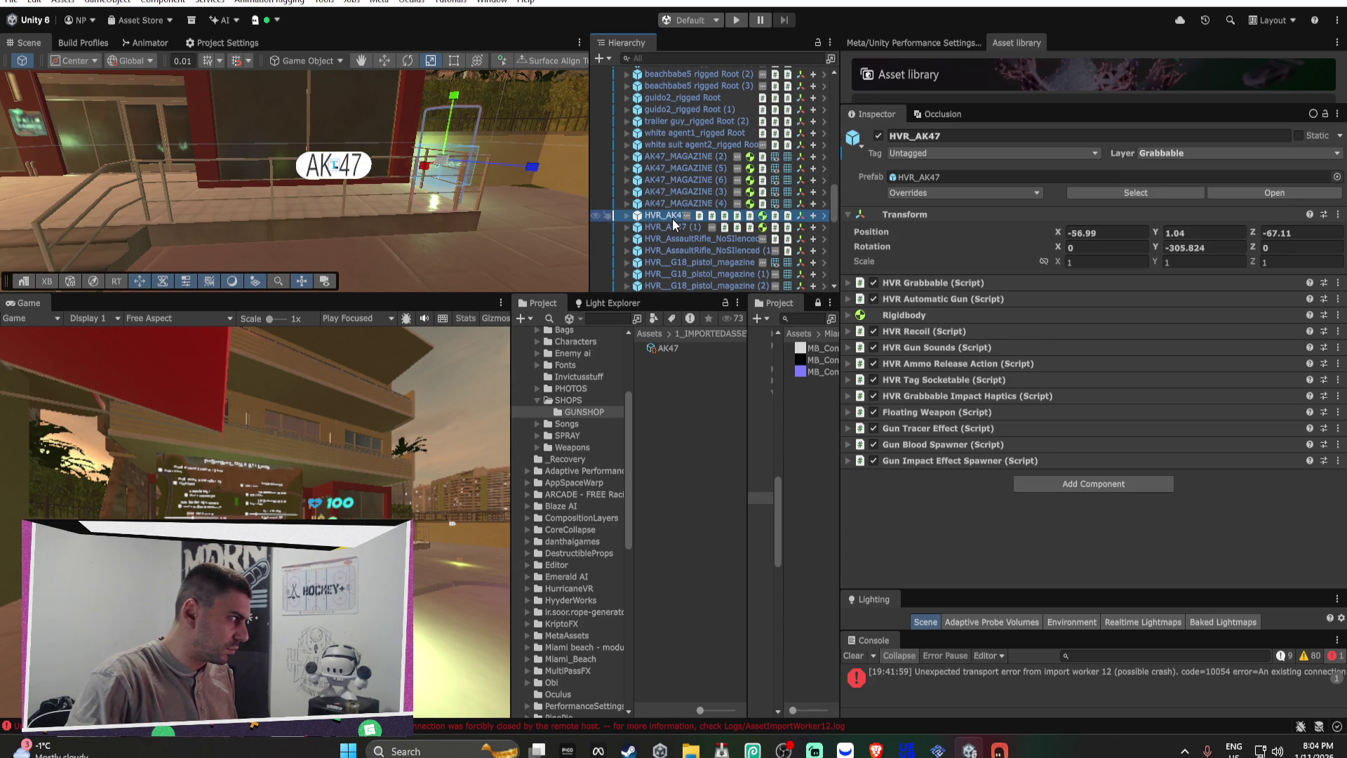
scroll(689, 173, "up", 15)
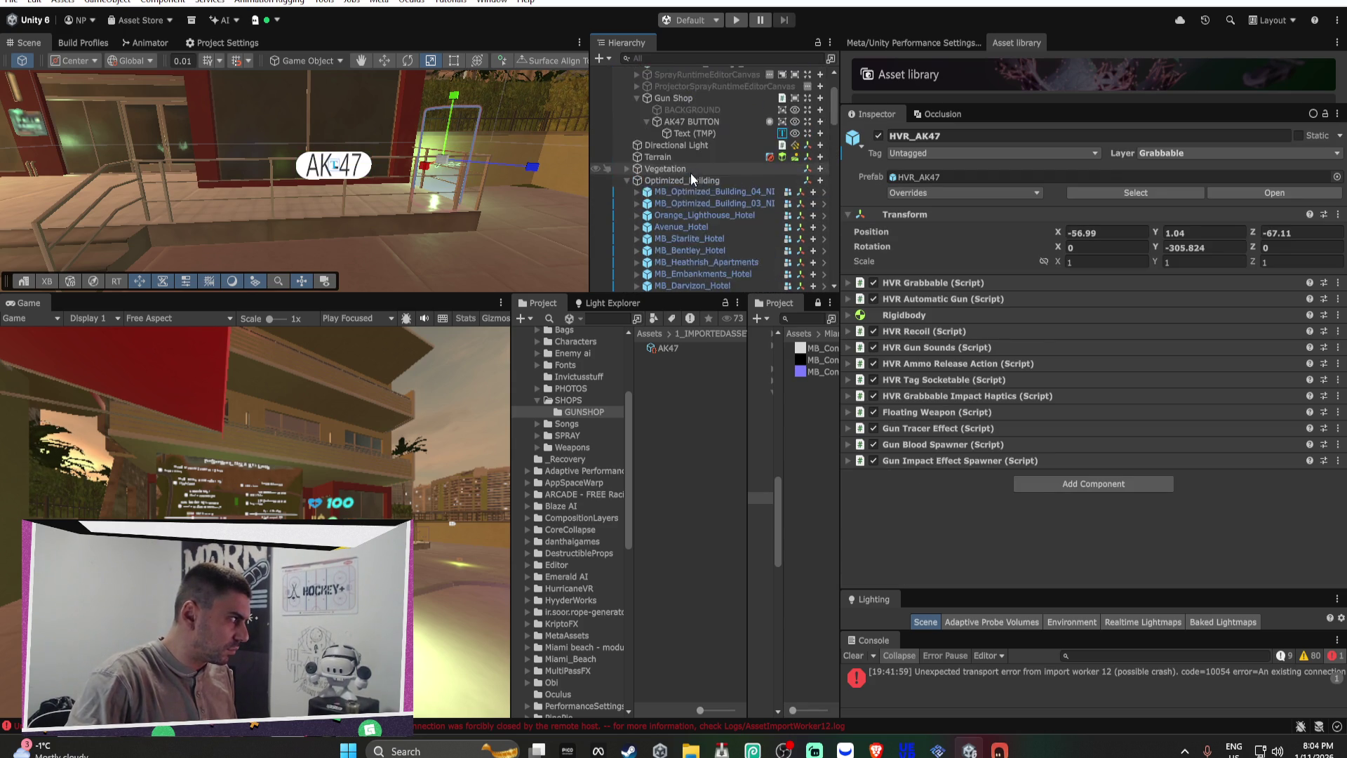
left_click_drag(647, 204, 682, 191)
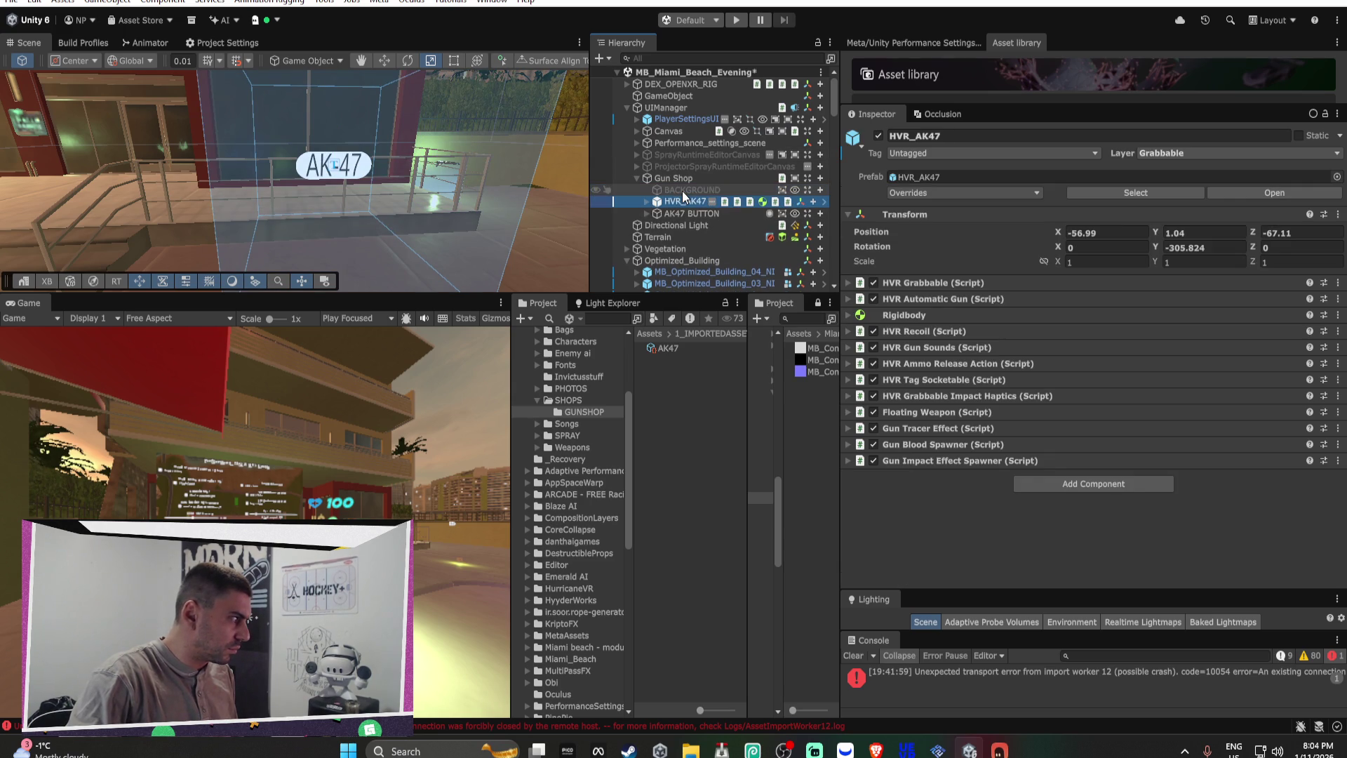
double_click(684, 202)
key("ctrl+z")
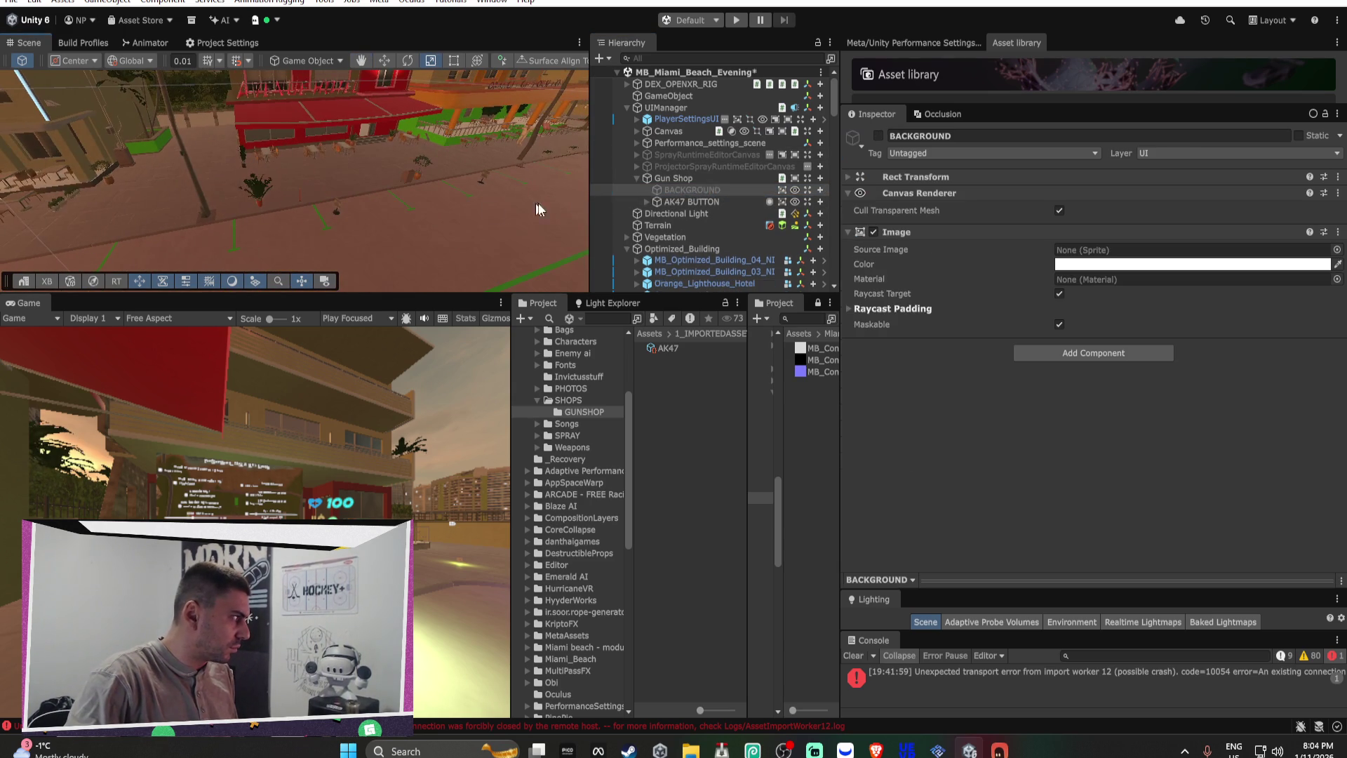
Step: Paste the rifle under GameObject as HVR_AK47 (2) and slide it into position
left_click(675, 96)
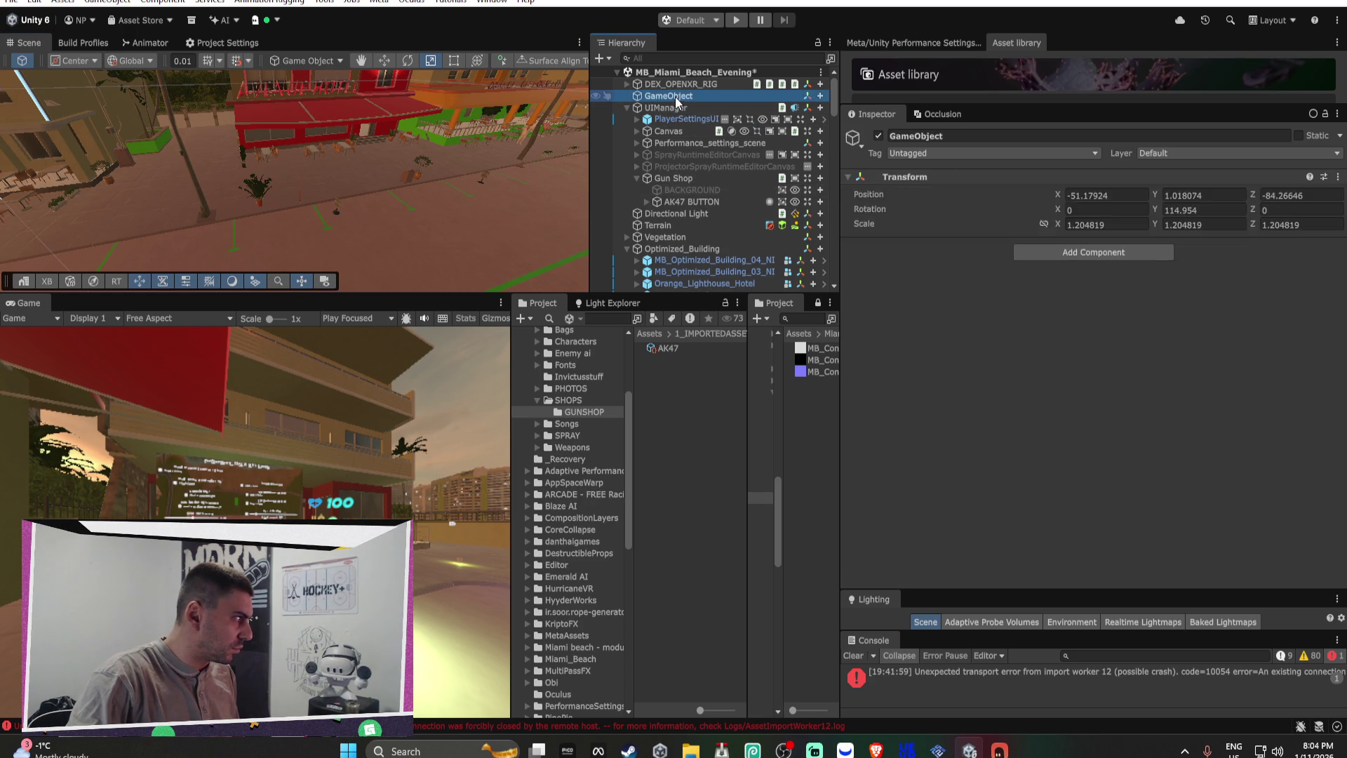
key("ctrl+v")
double_click(671, 105)
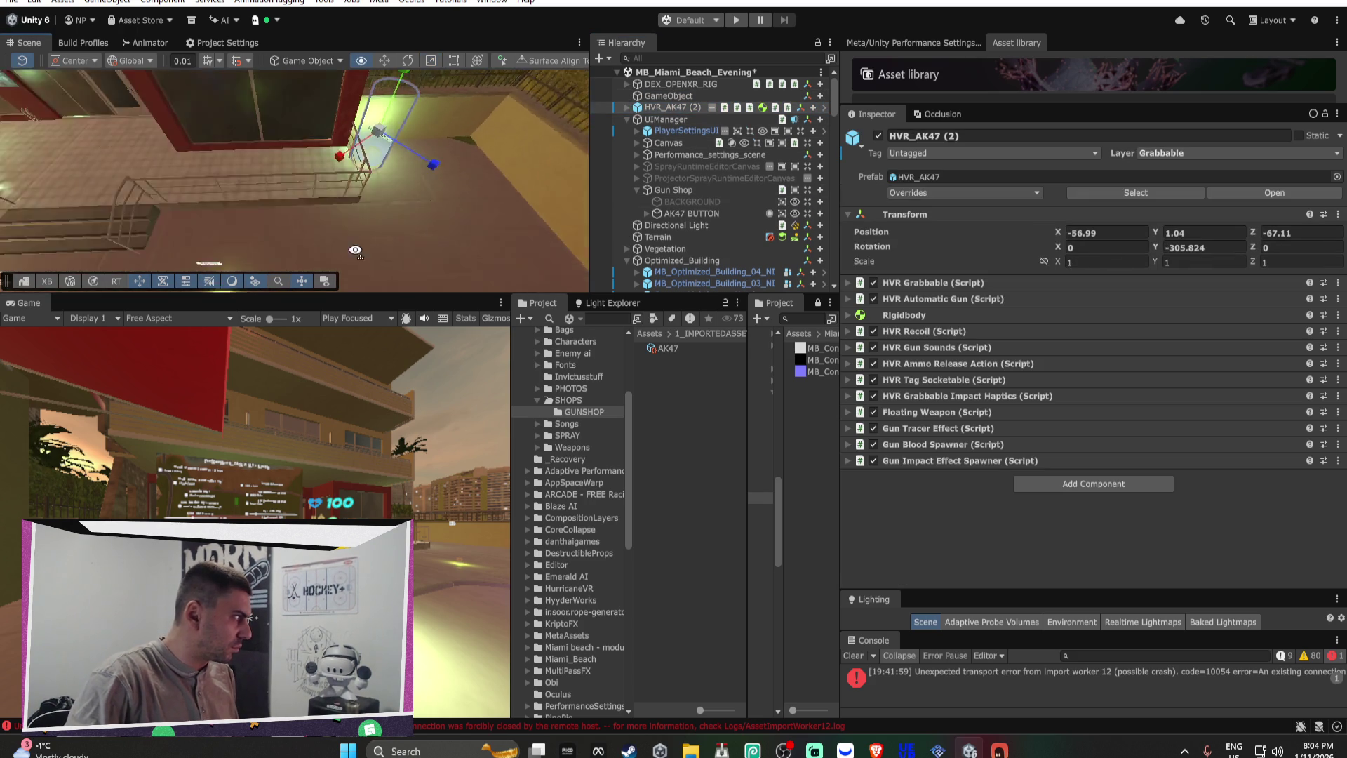
mouse_move(364, 158)
left_mouse_down()
mouse_move(242, 229)
mouse_move(305, 213)
mouse_move(288, 65)
mouse_move(351, 210)
mouse_move(394, 130)
left_mouse_up()
Step: Move and rotate the AK47 BUTTON so it sits just below the rifle
left_click(370, 119)
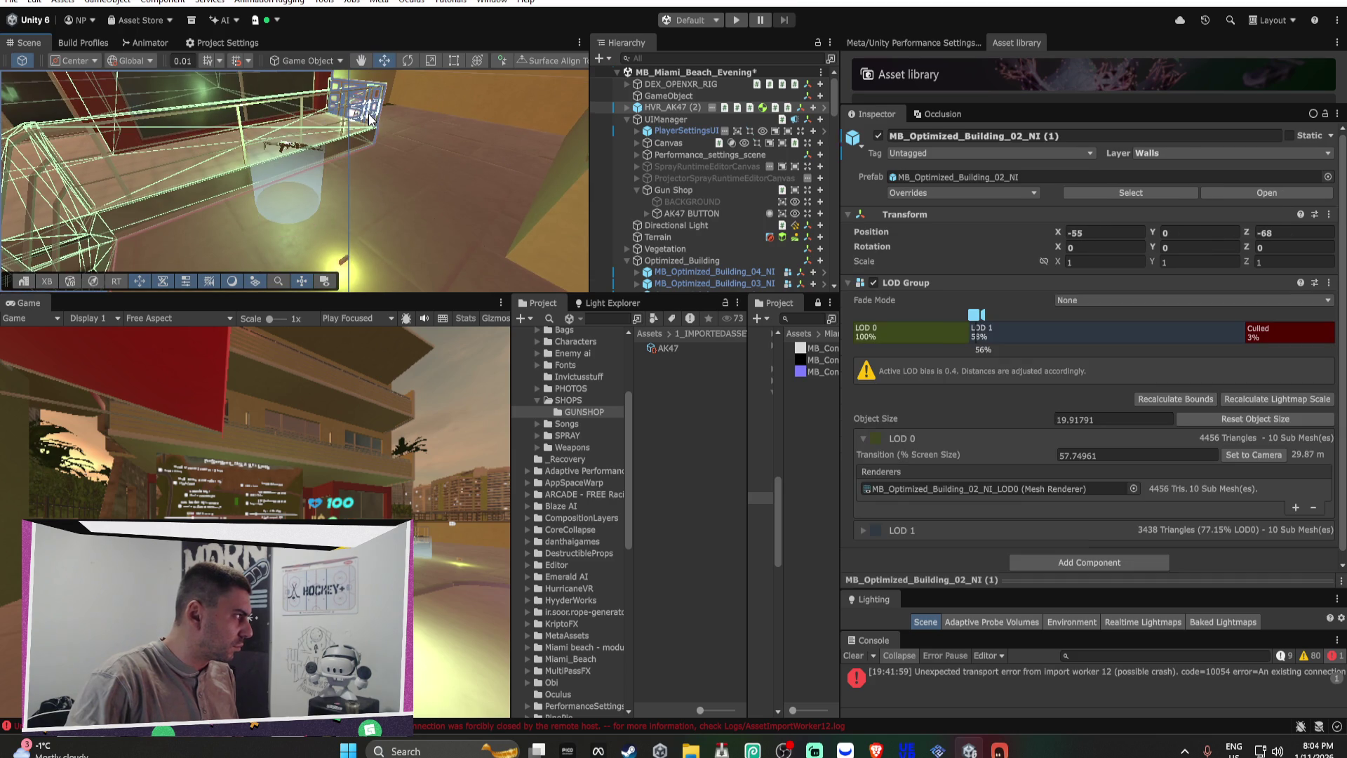
left_click(367, 115)
left_click(365, 112)
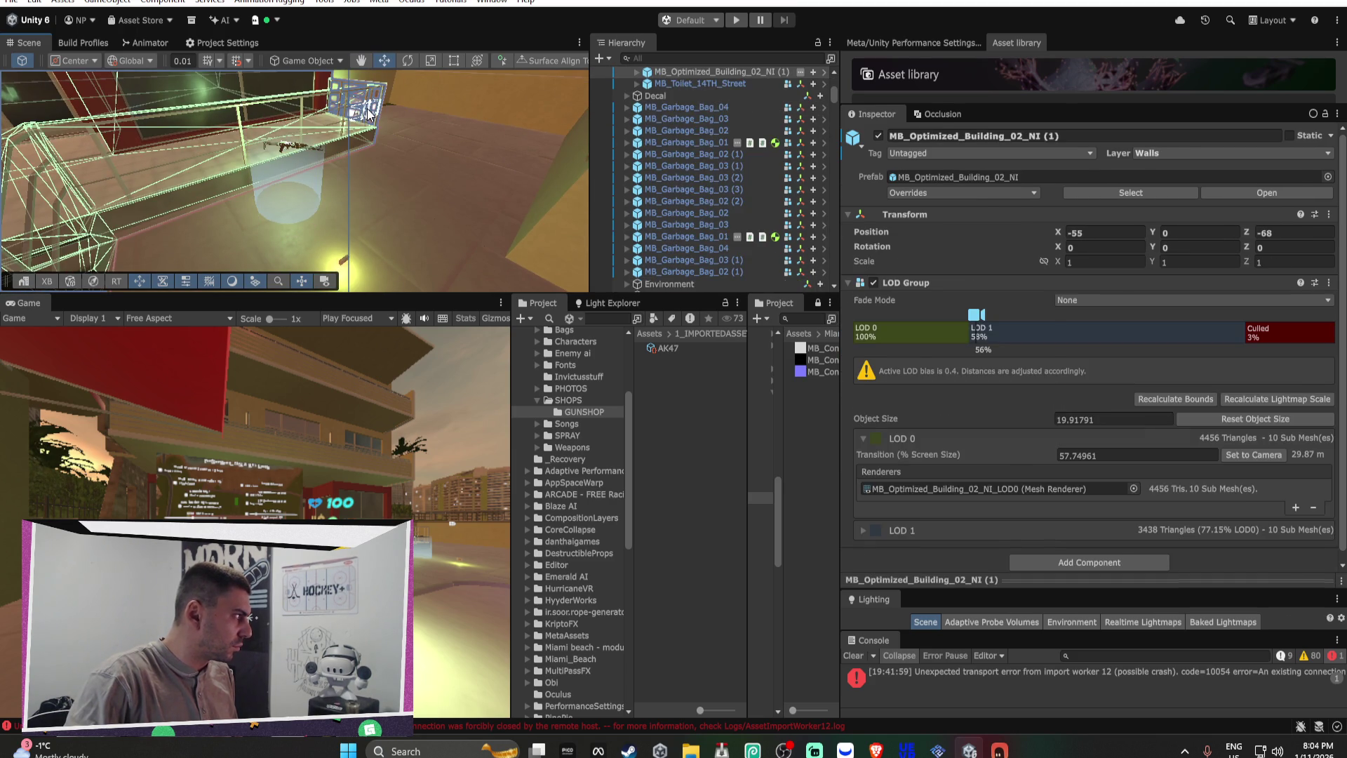
left_click(368, 114)
scroll(672, 105, "up", 2)
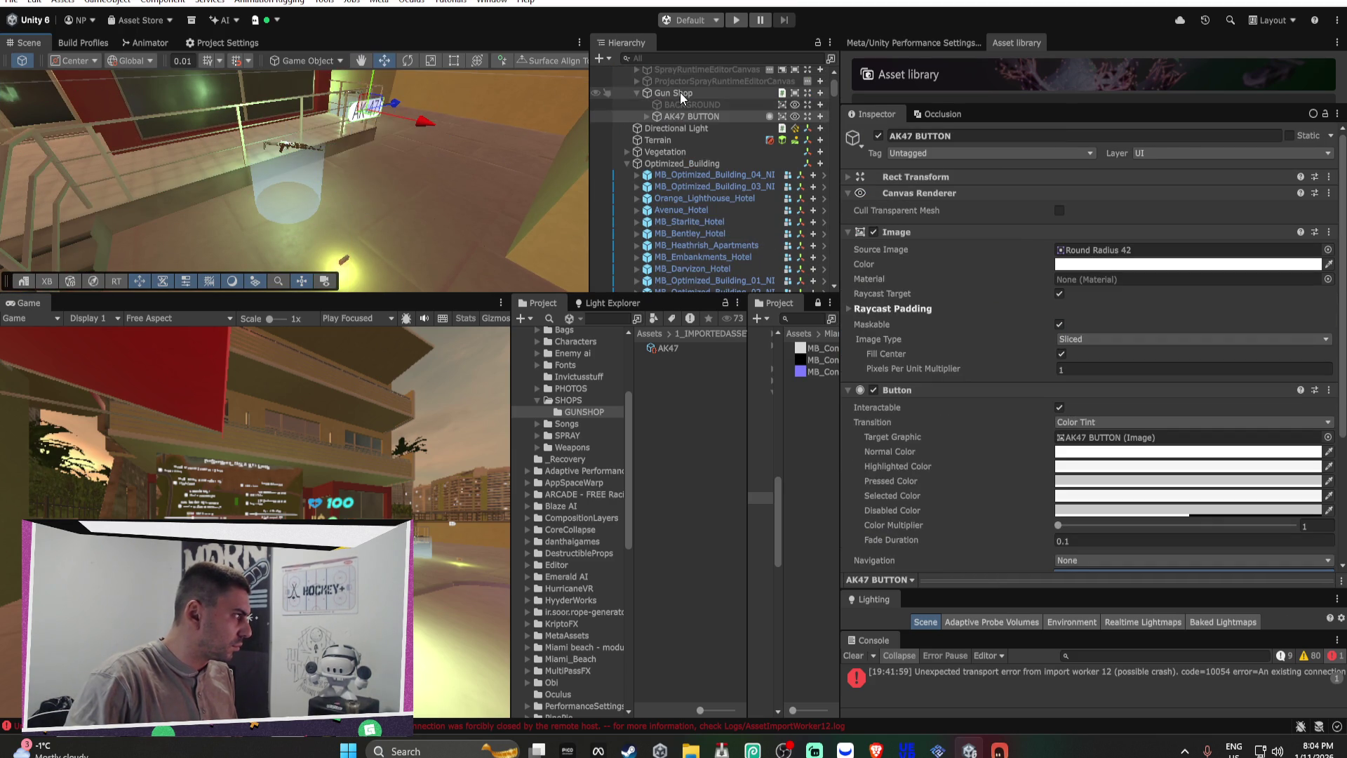
mouse_move(377, 110)
left_mouse_down()
mouse_move(351, 232)
mouse_move(312, 186)
mouse_move(323, 197)
left_mouse_up()
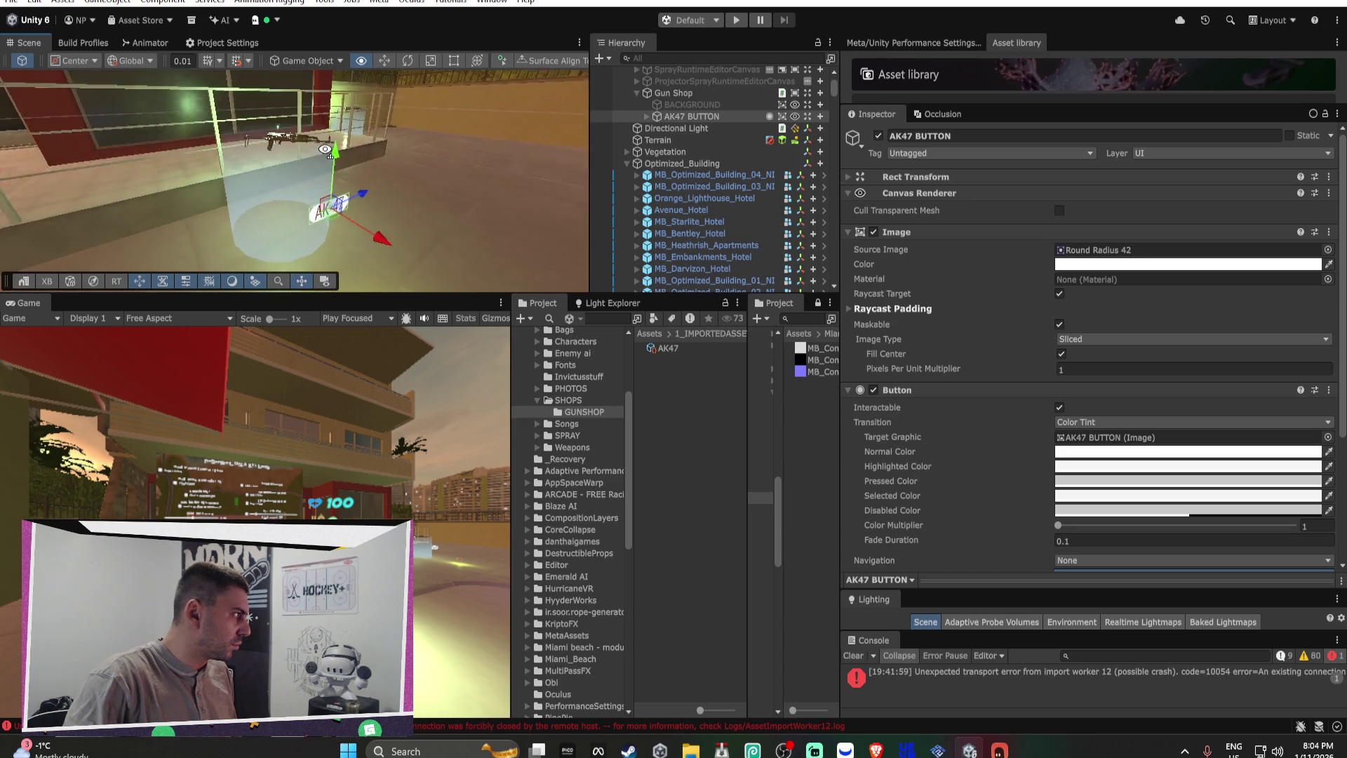
key("e")
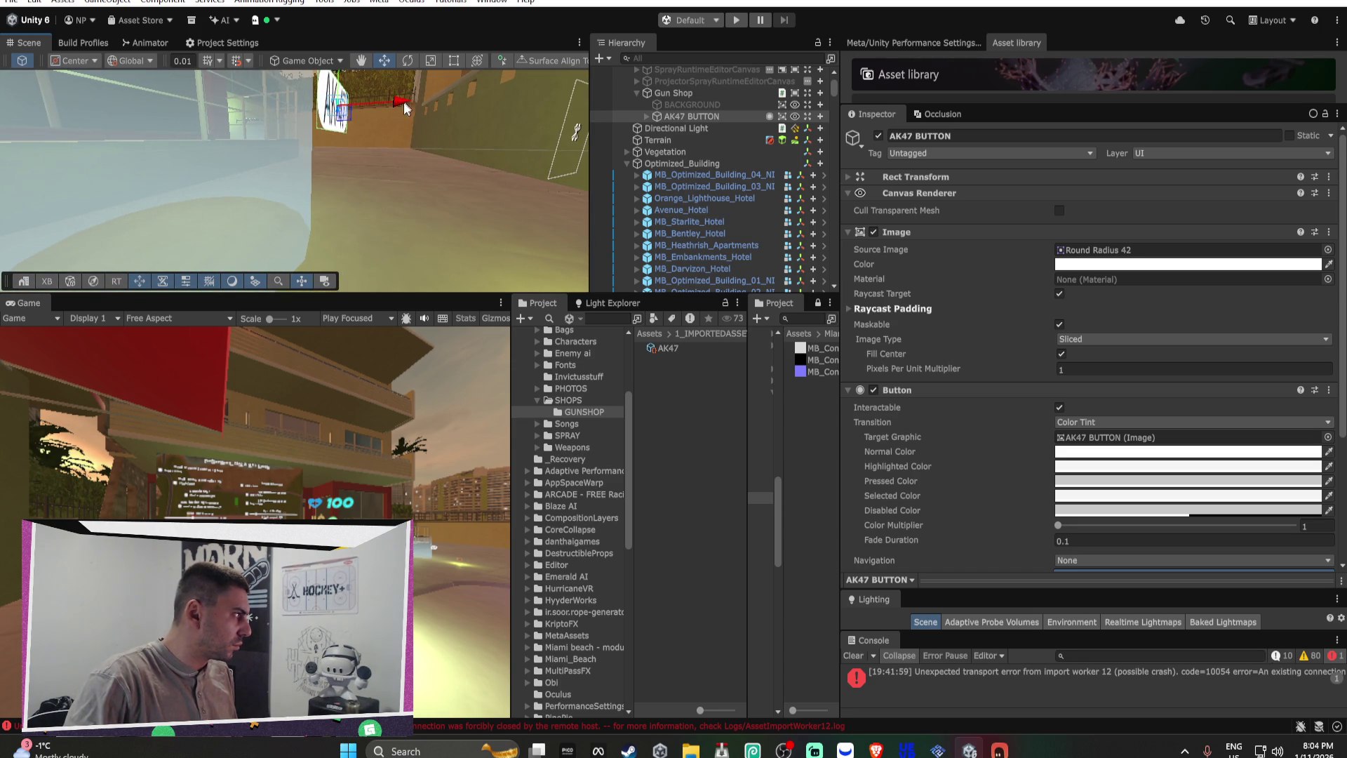
mouse_move(405, 107)
left_mouse_down()
mouse_move(337, 110)
mouse_move(248, 141)
mouse_move(315, 166)
left_mouse_up()
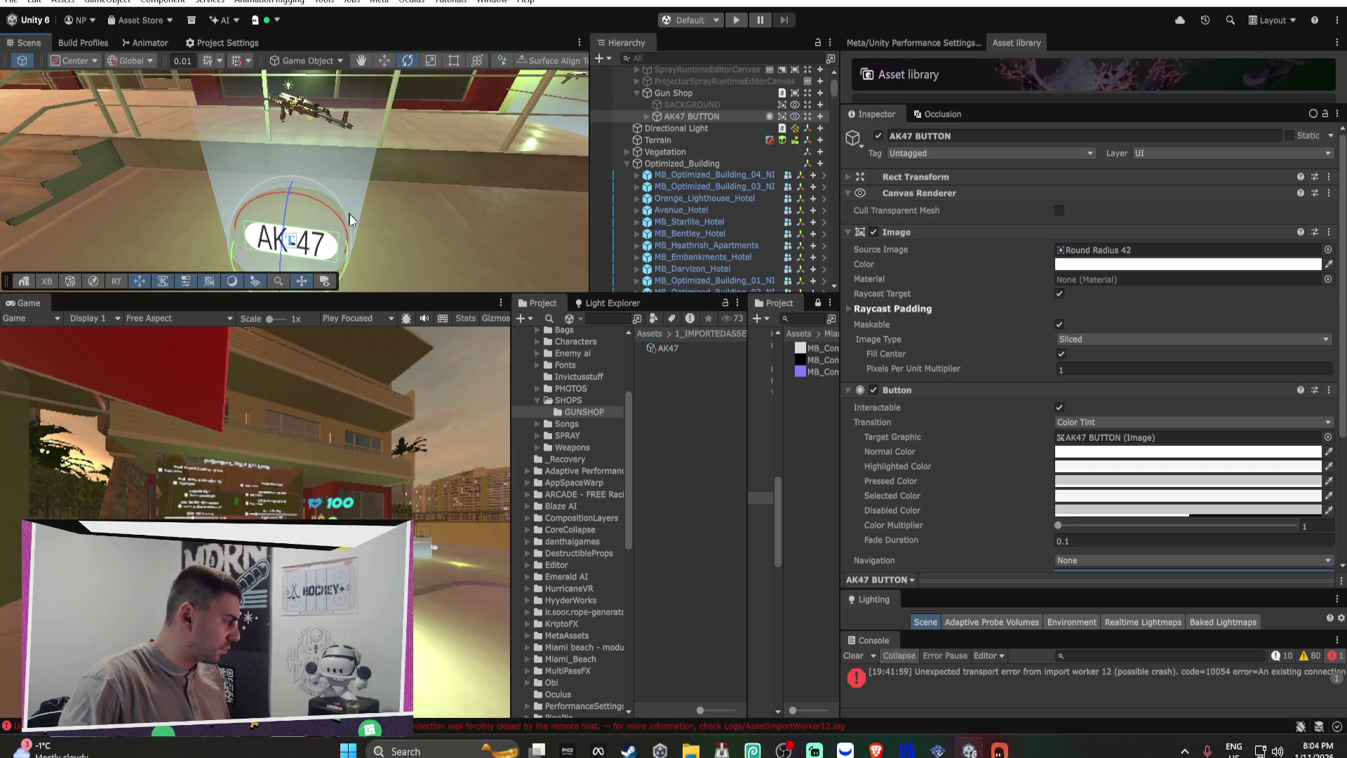
mouse_move(351, 216)
left_mouse_down()
mouse_move(368, 160)
mouse_move(559, 273)
mouse_move(360, 135)
left_mouse_up()
key("w")
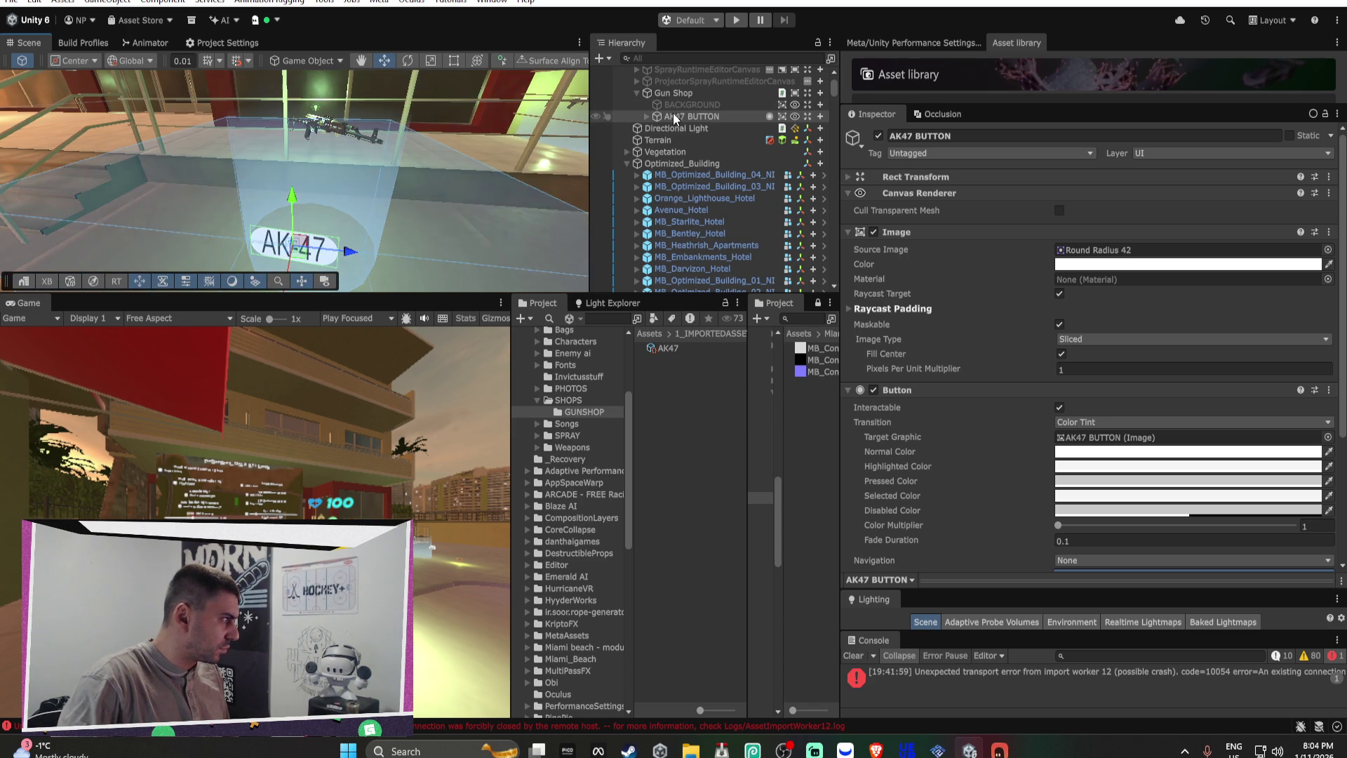
left_click(327, 132)
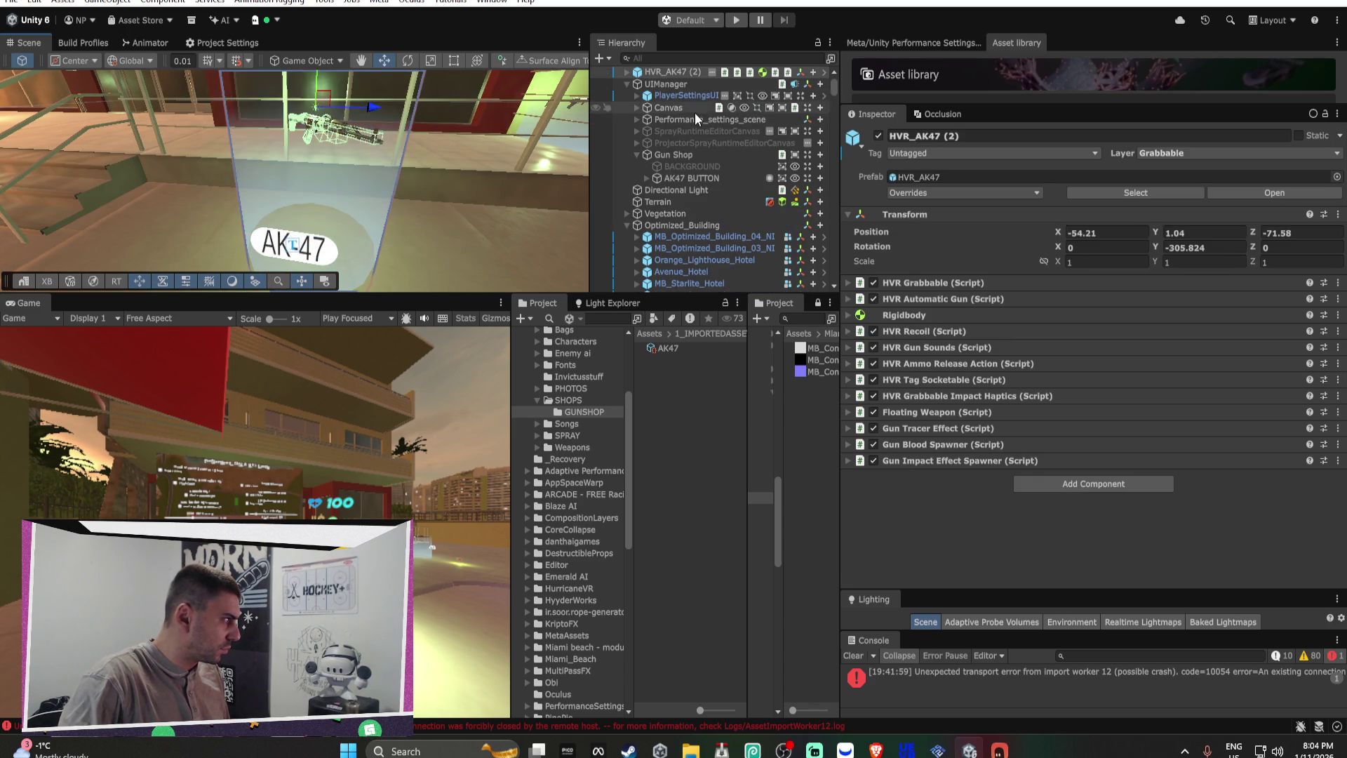
Step: Search Add Component for 'SHOP' to list Shop System, Gun Shop and other shop scripts
scroll(694, 113, "up", 2)
left_click(1066, 482)
type("SHOP IT")
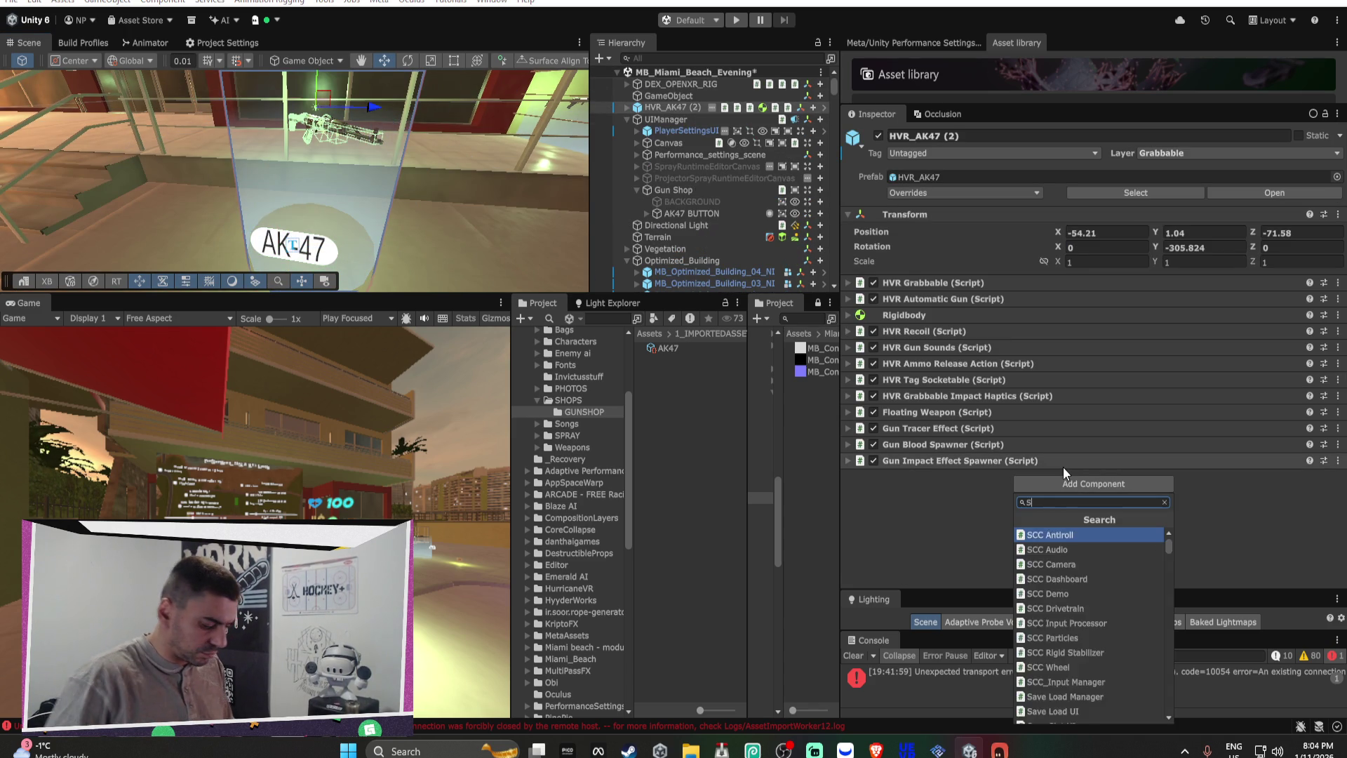
key("BackSpace")
key("BackSpace")
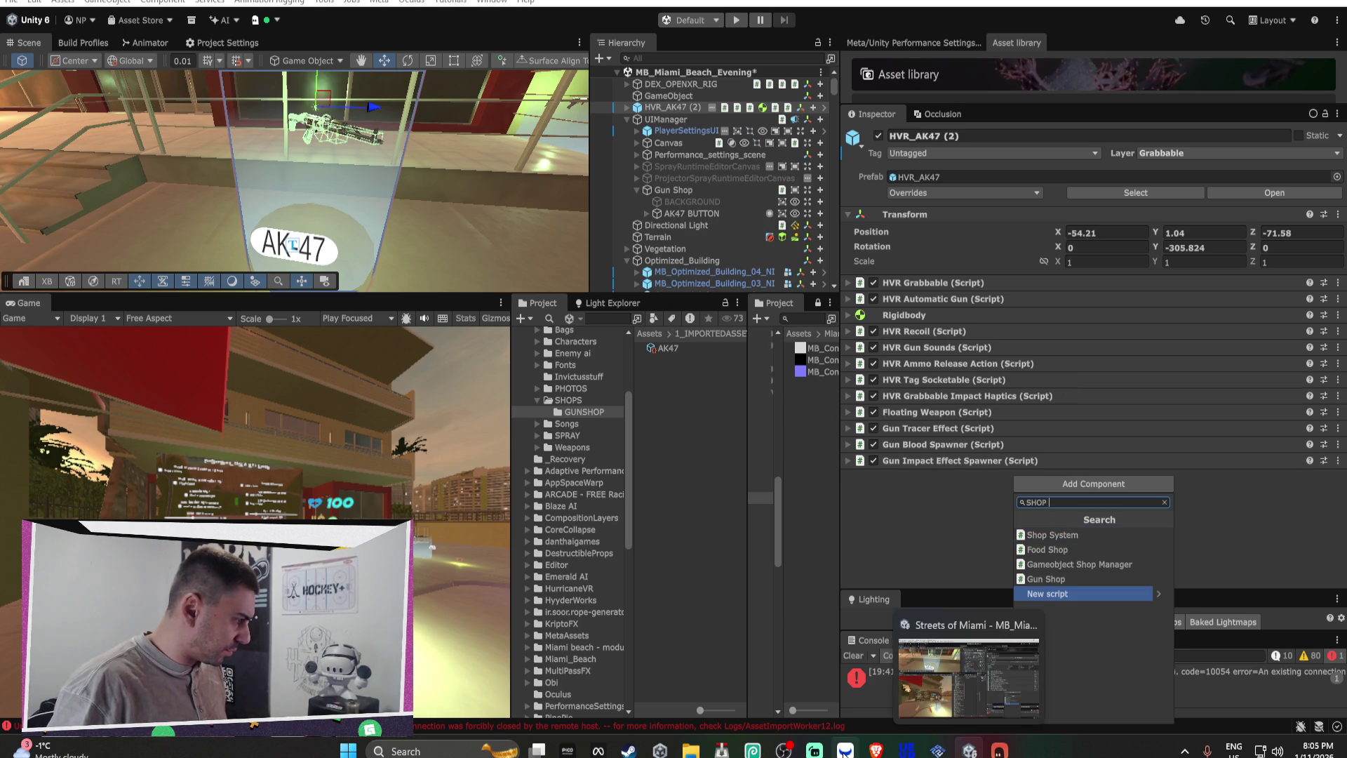
Step: Bring the Brave AI chat window with the shop code to the front
left_click(874, 751)
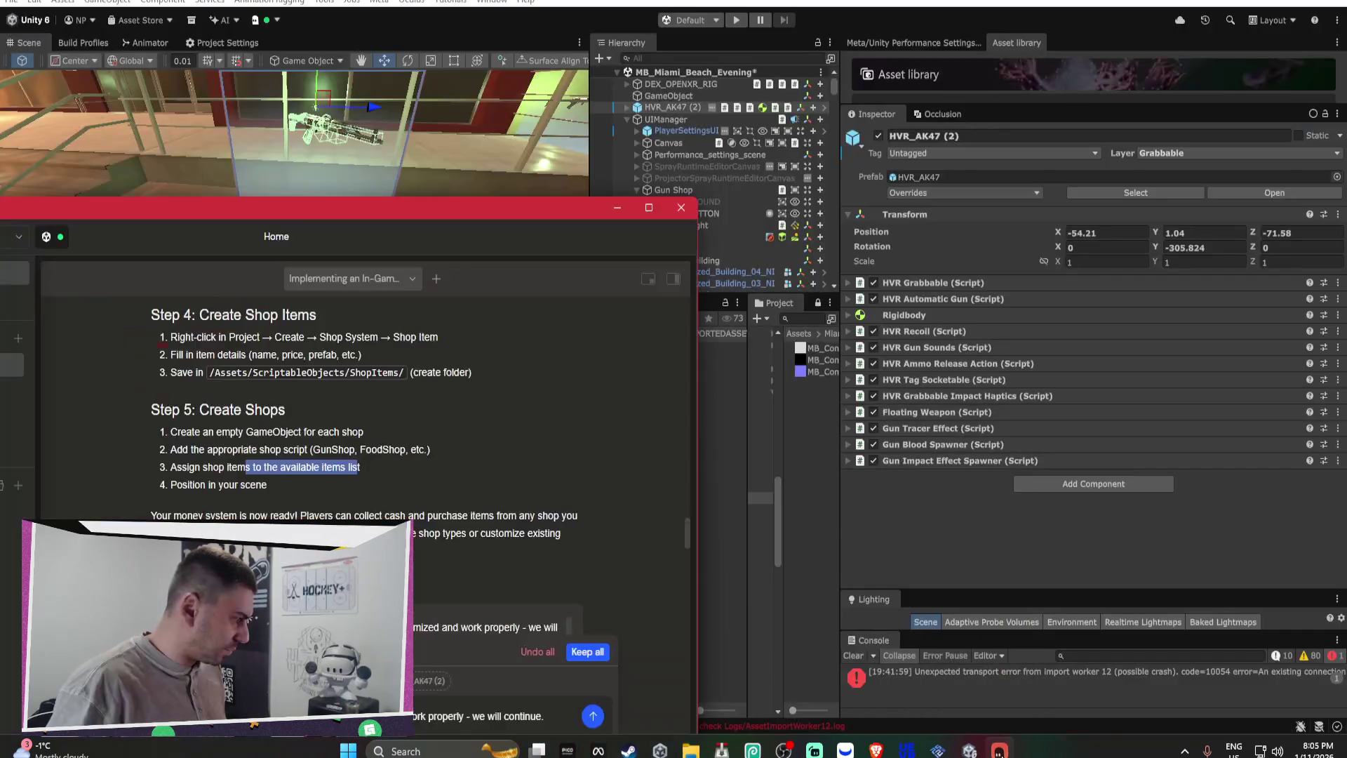
left_click(800, 677)
scroll(495, 499, "up", 15)
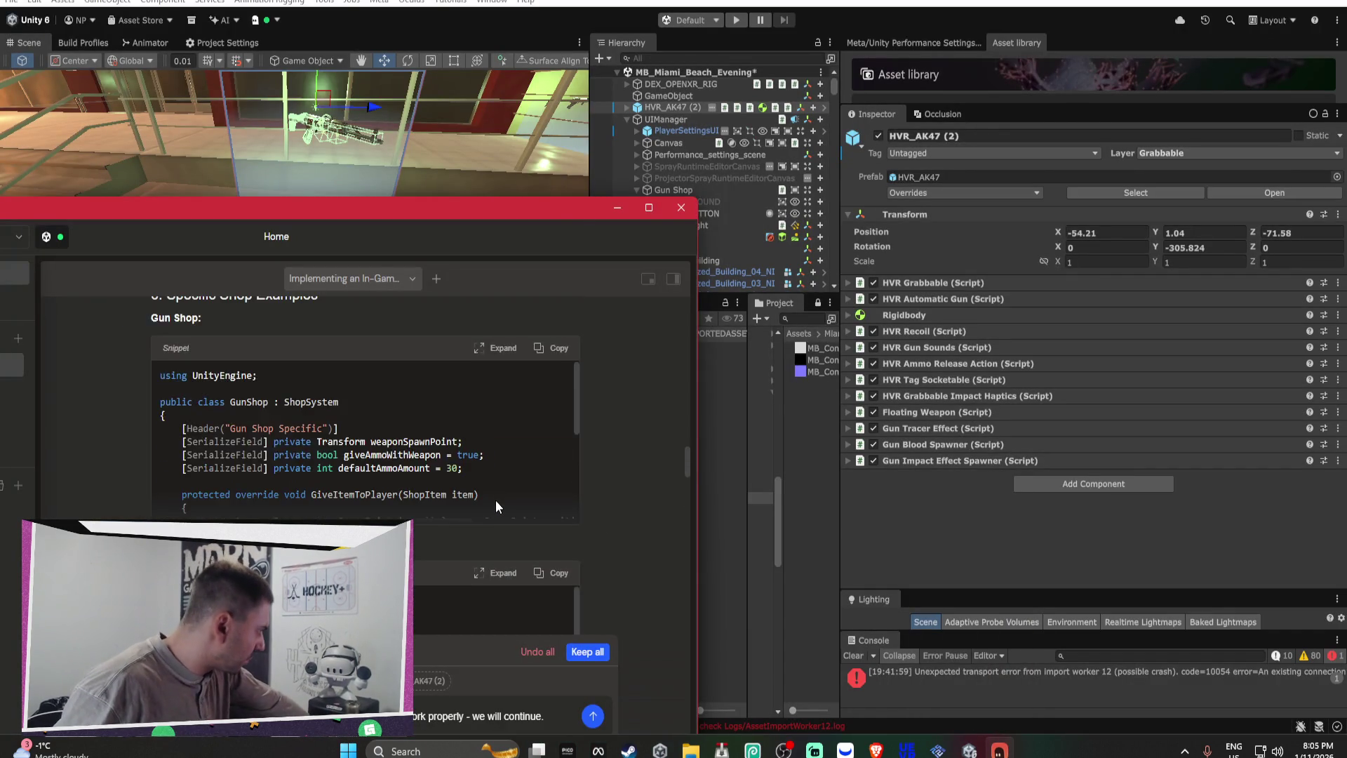
Step: Scroll the AI reply from the Collectible Cash Pickup code down to Setup Instructions Step 5
scroll(497, 495, "up", 5)
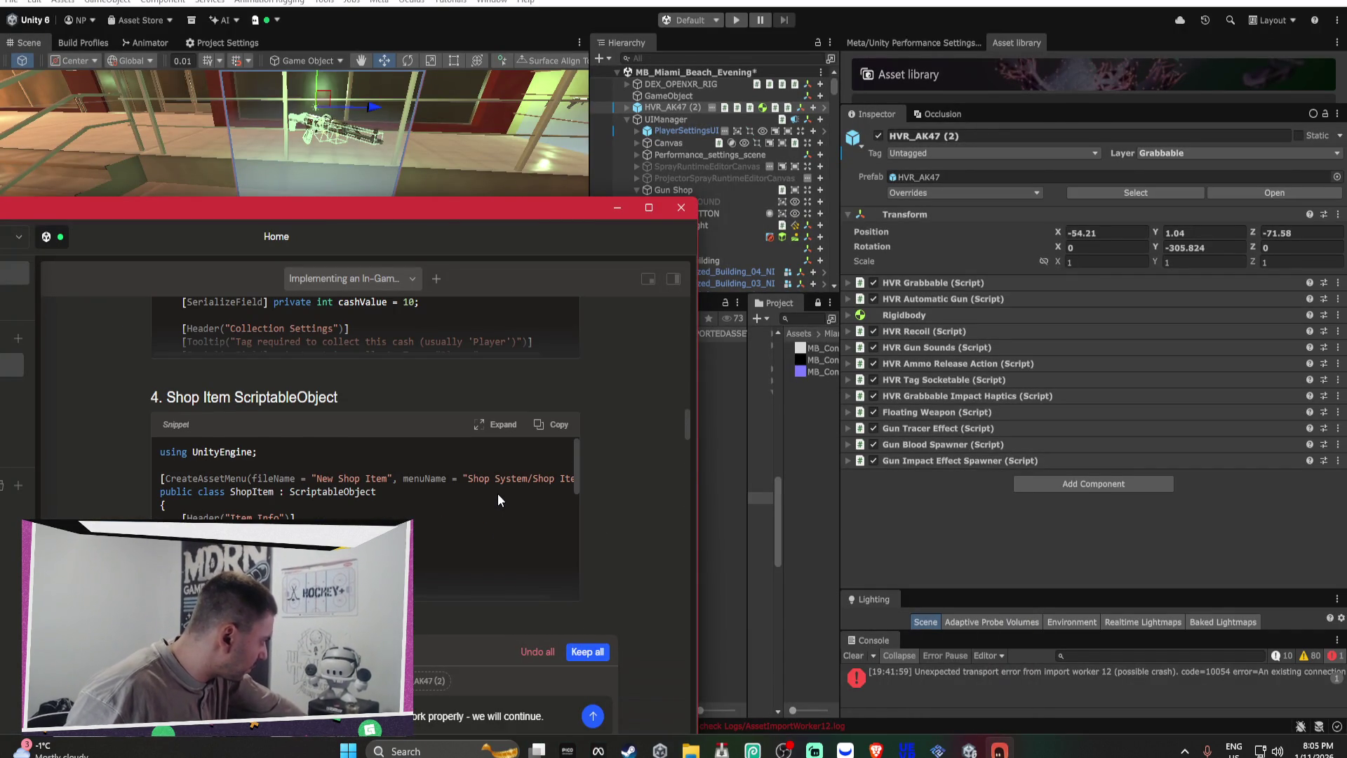
scroll(499, 500, "up", 3)
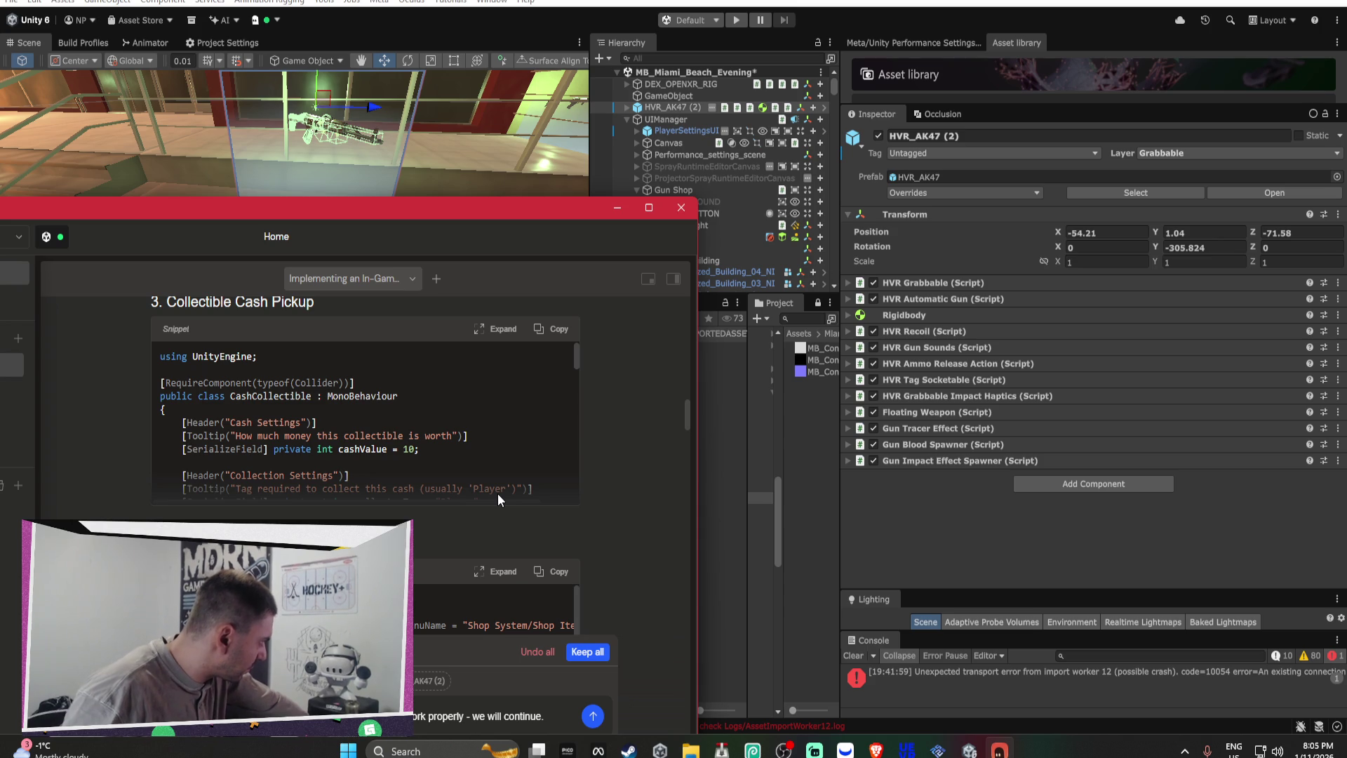
scroll(512, 465, "down", 5)
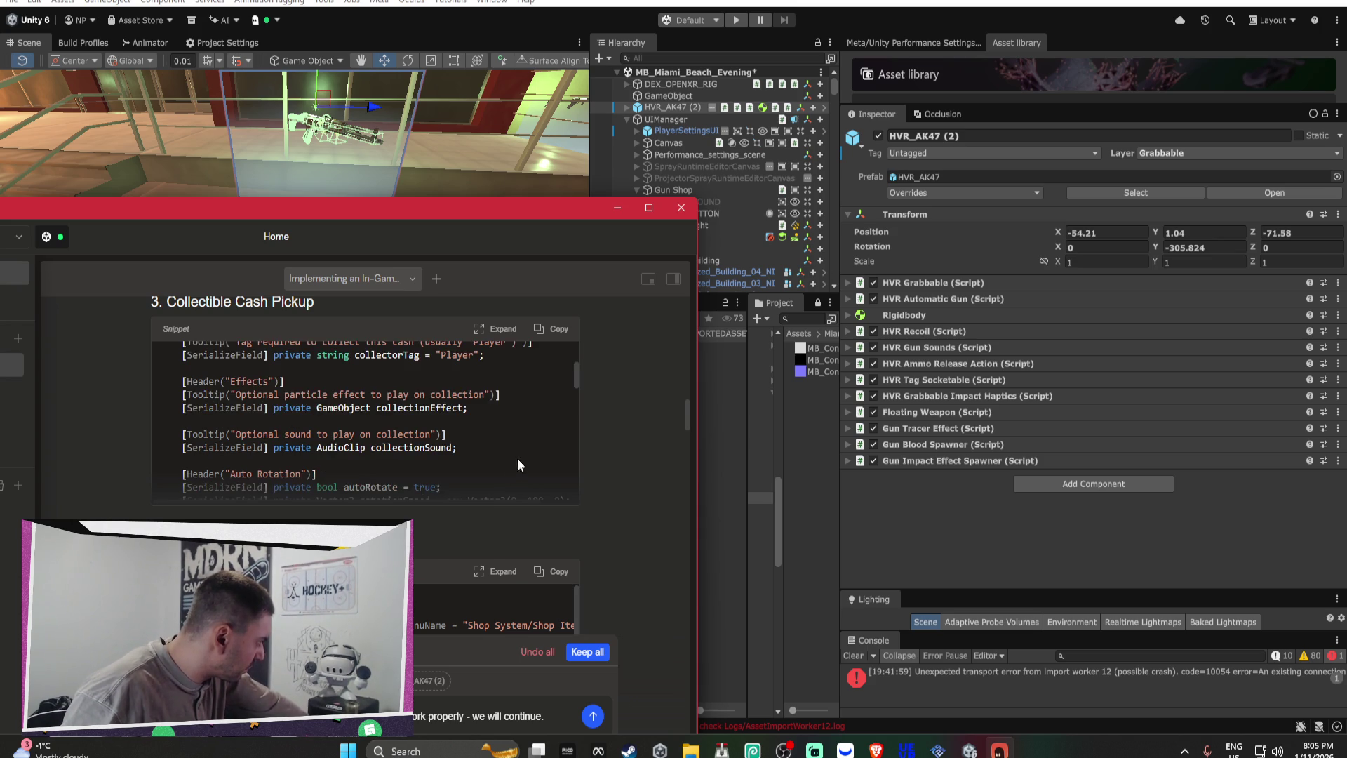
scroll(611, 446, "down", 3)
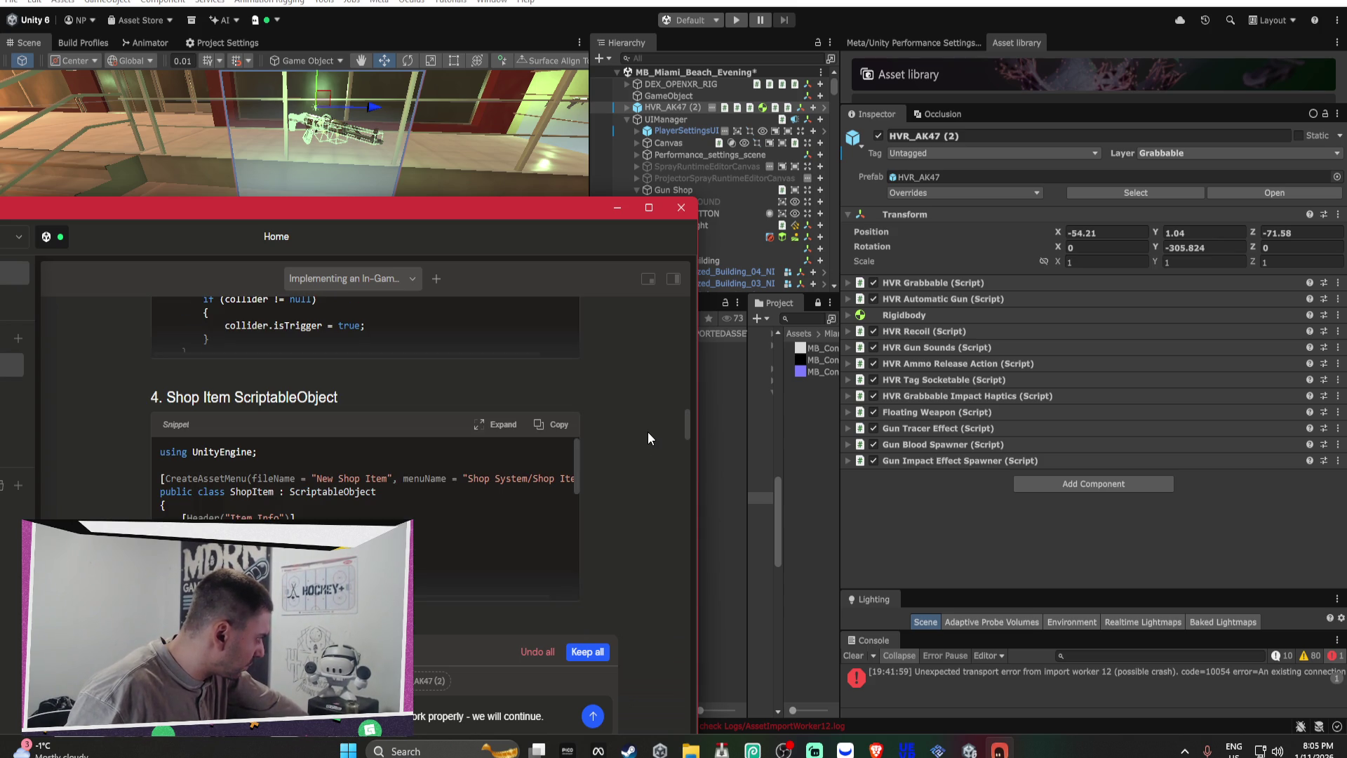
scroll(650, 431, "down", 3)
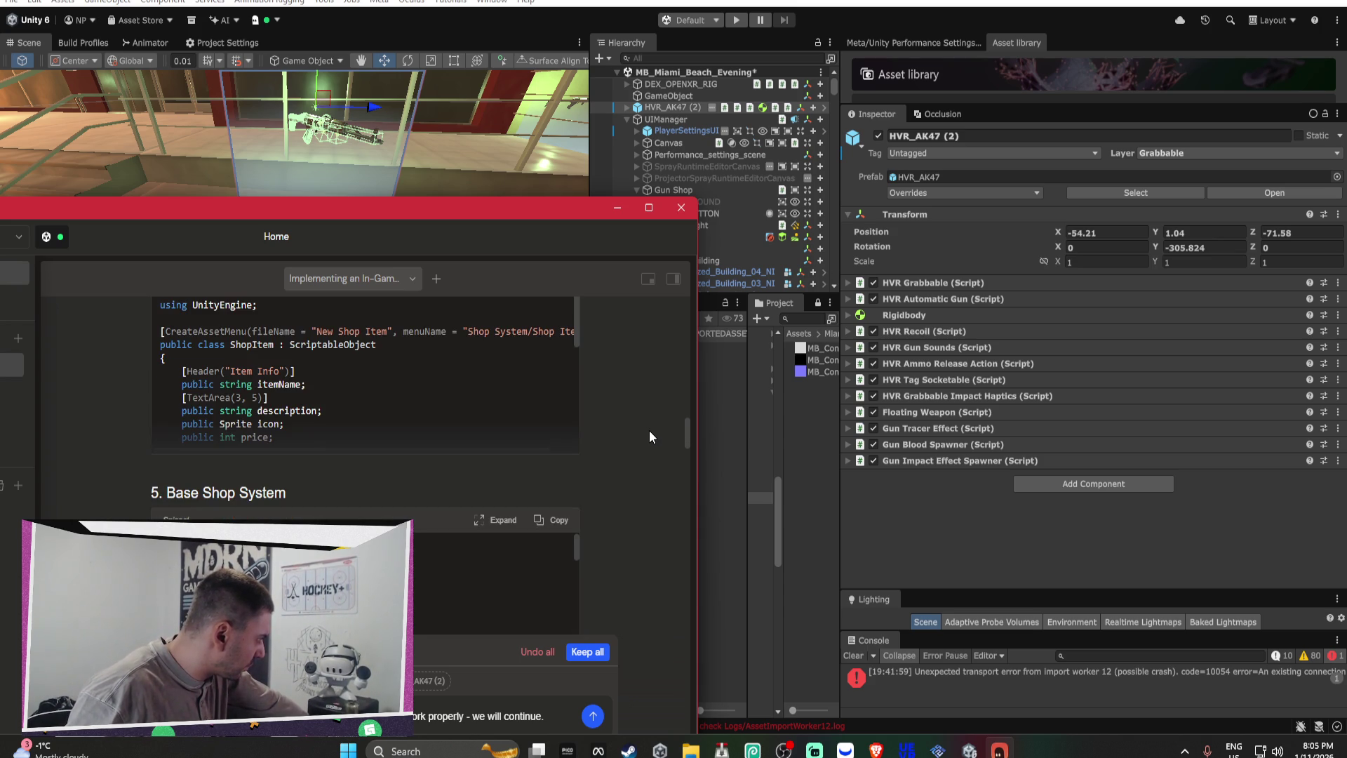
scroll(650, 431, "down", 2)
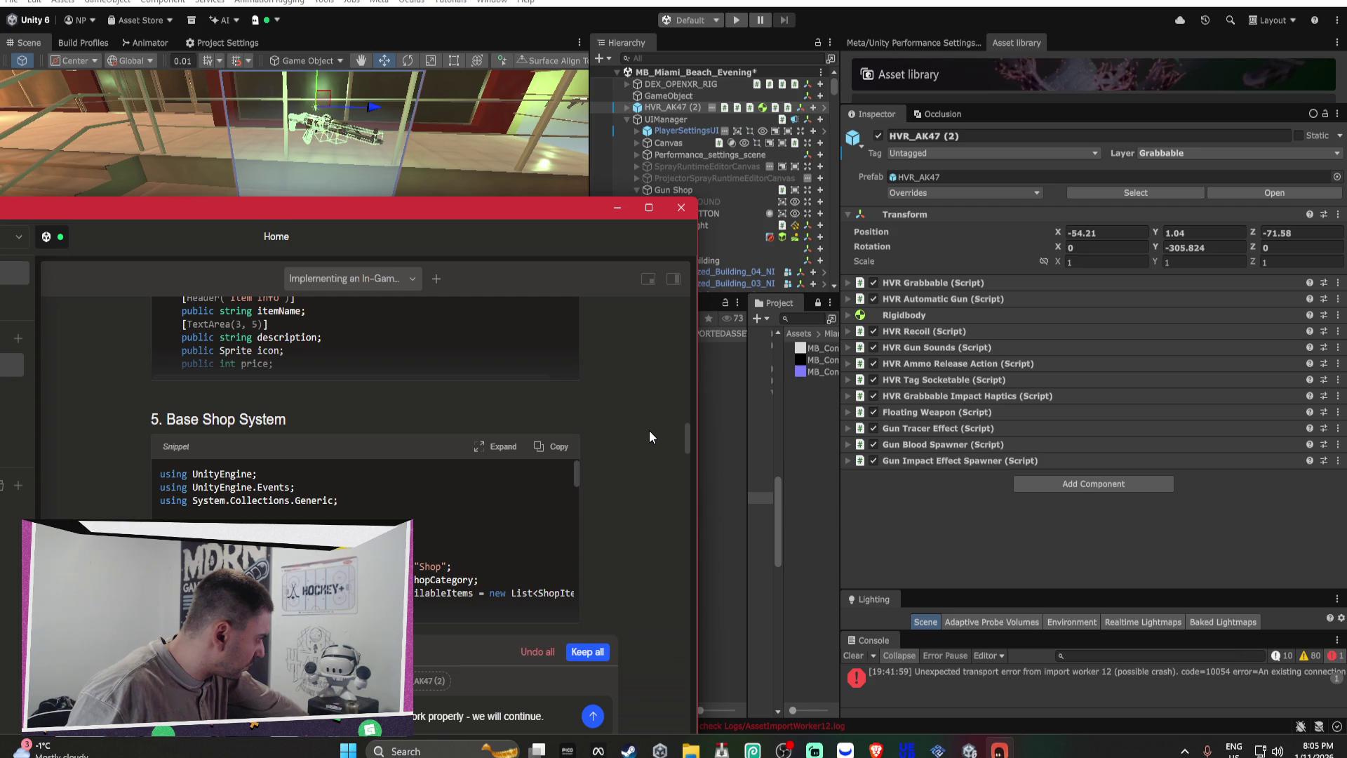
scroll(650, 431, "down", 3)
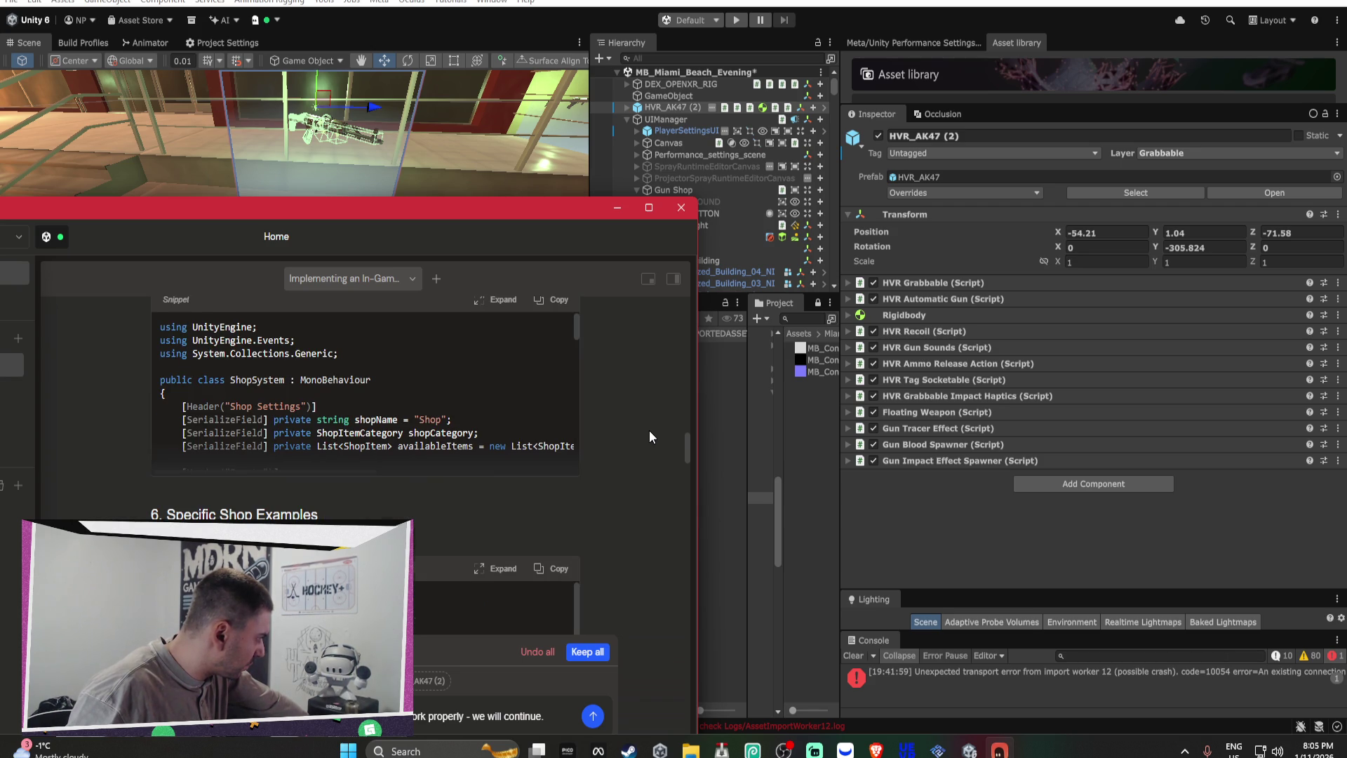
scroll(650, 431, "down", 1)
scroll(650, 431, "down", 1)
scroll(649, 431, "down", 1)
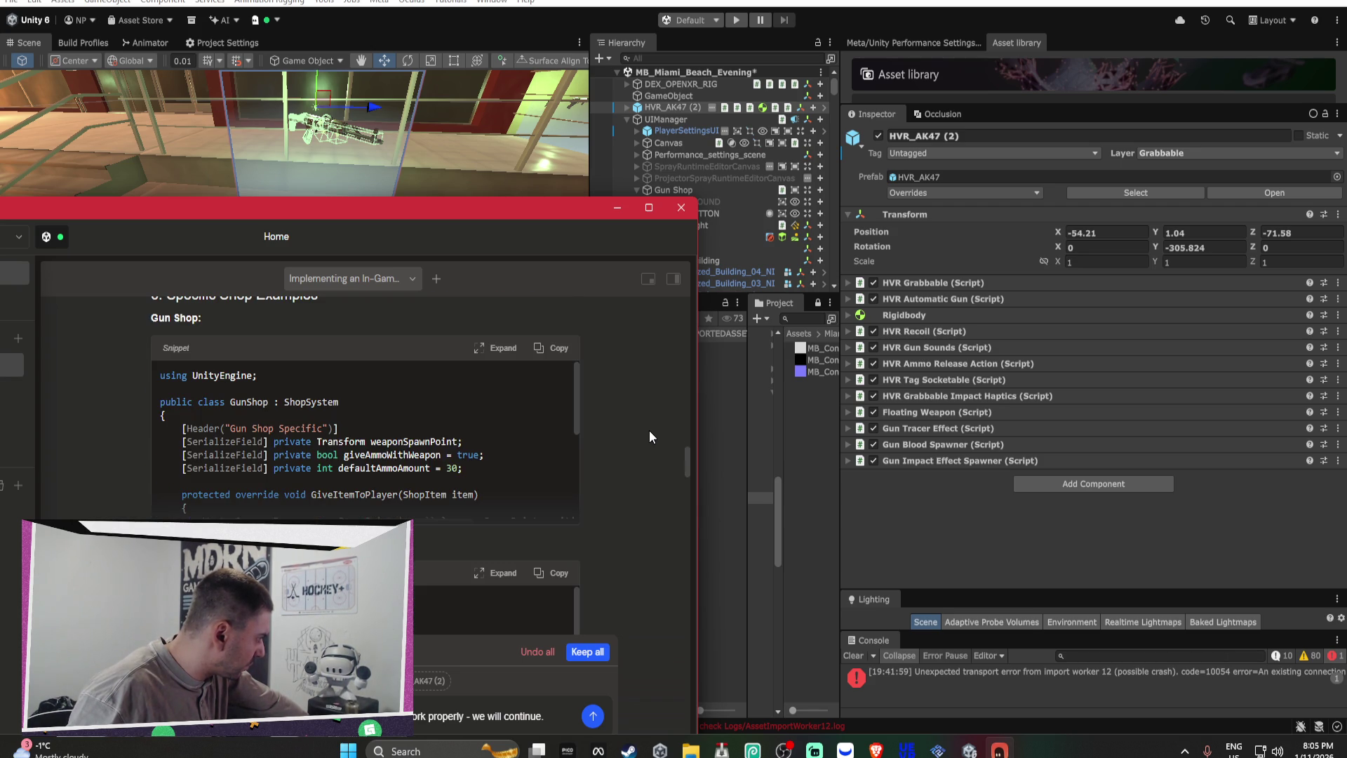
scroll(650, 431, "down", 1)
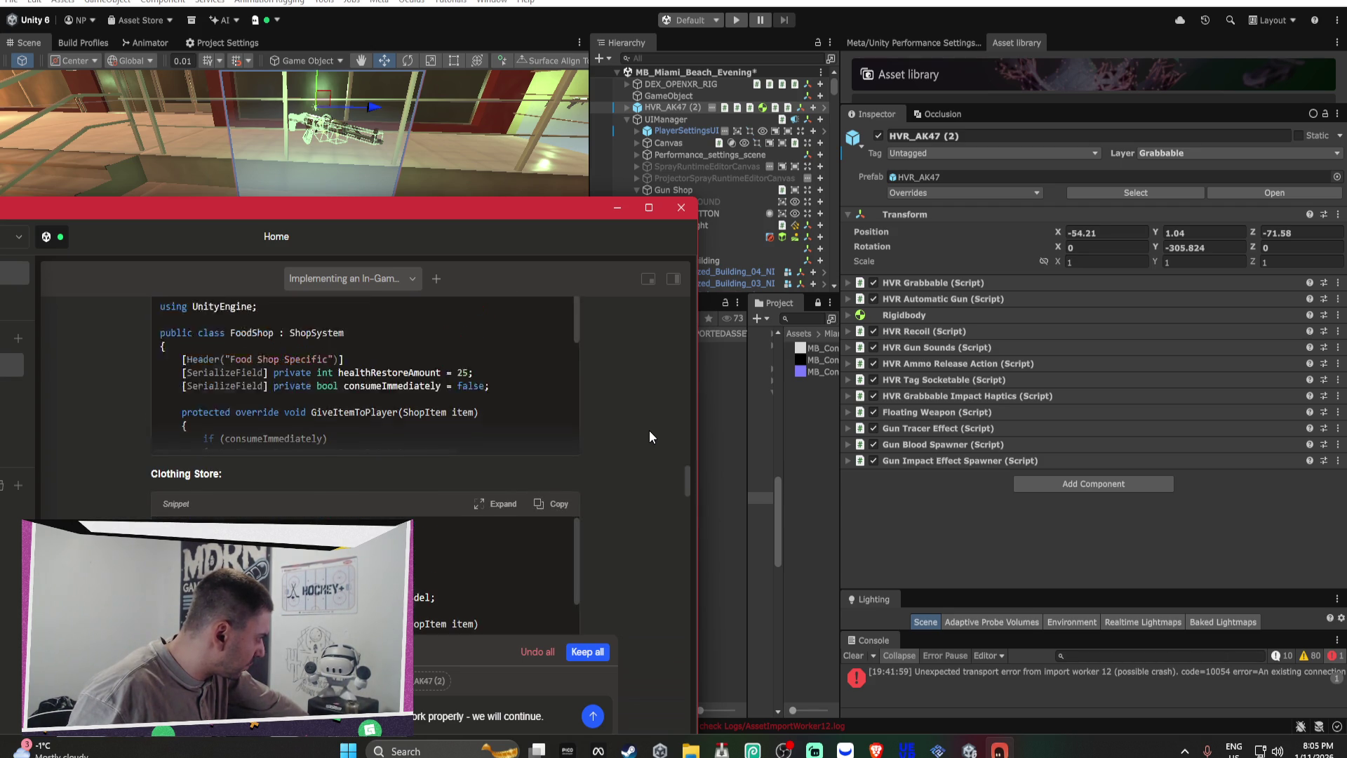
scroll(649, 430, "down", 9)
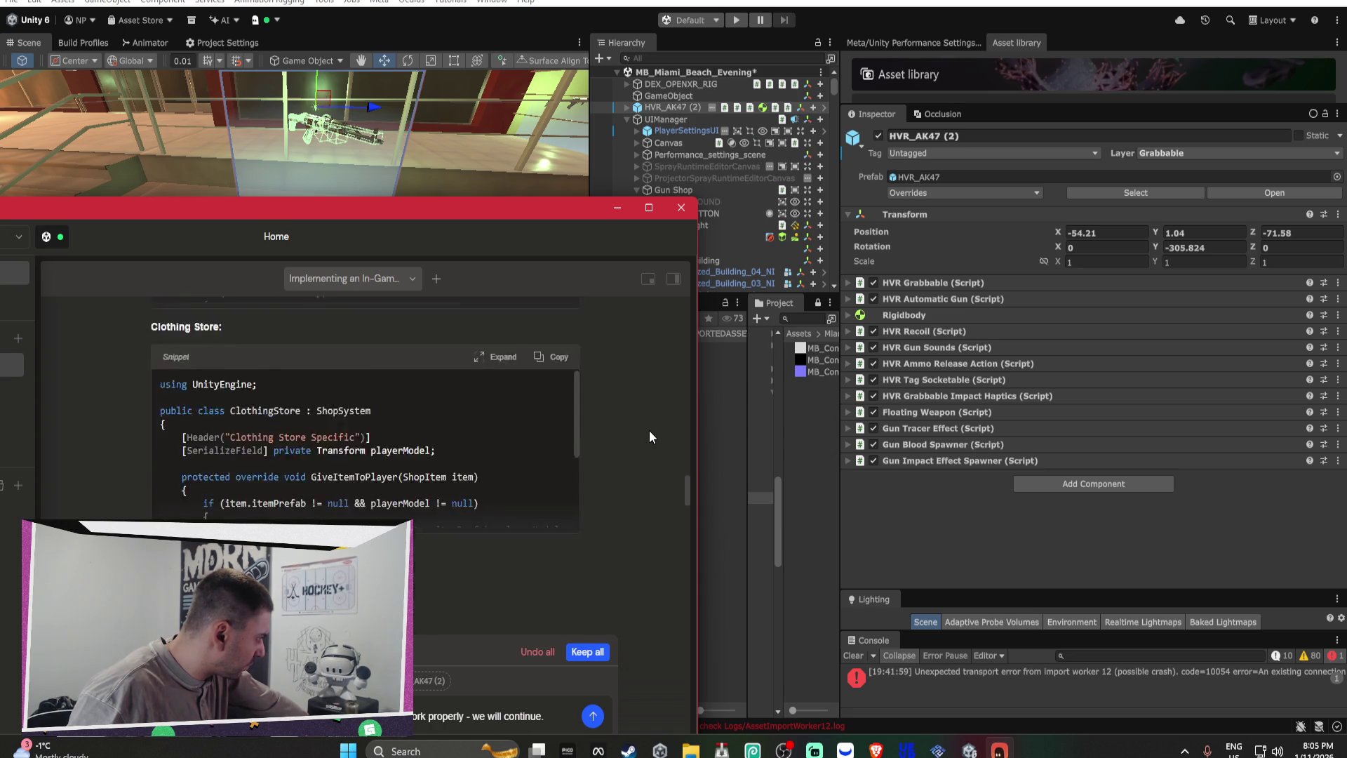
scroll(485, 465, "down", 3)
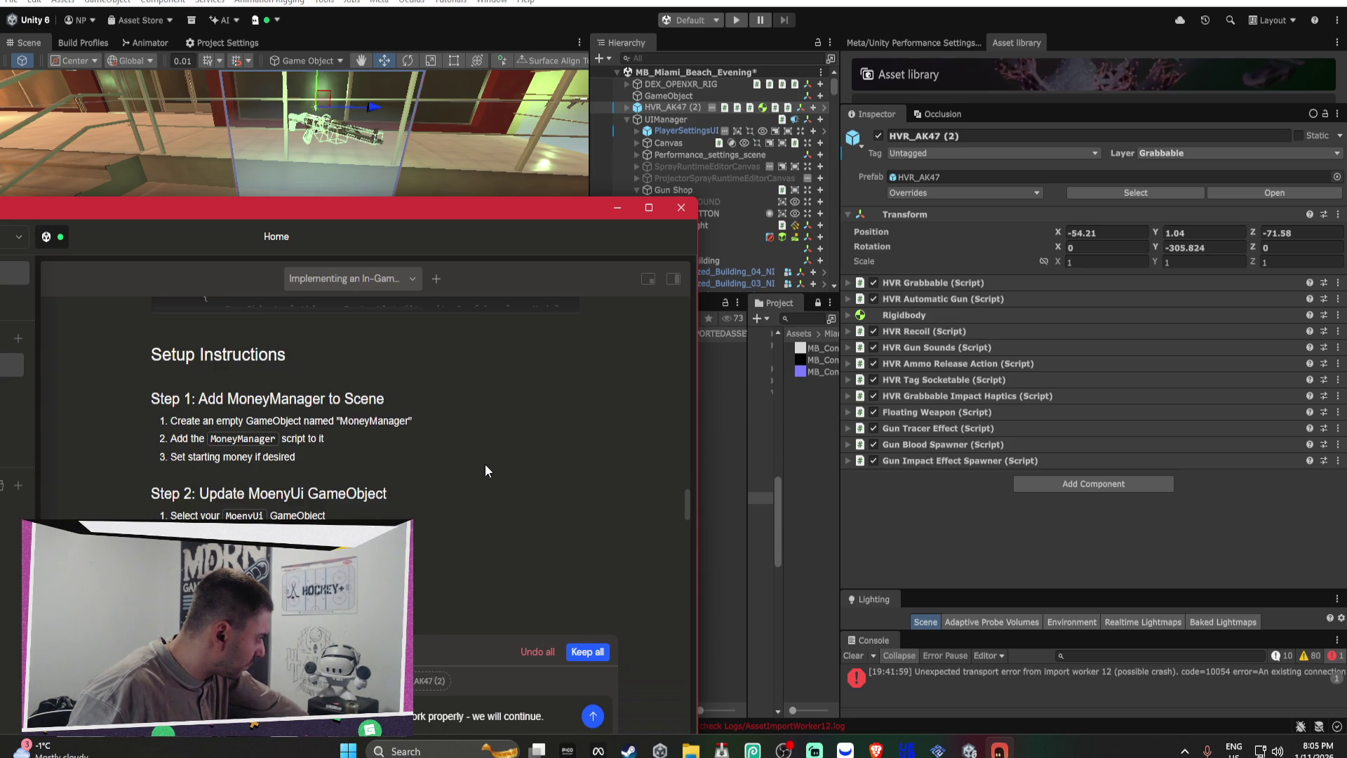
scroll(486, 465, "down", 1)
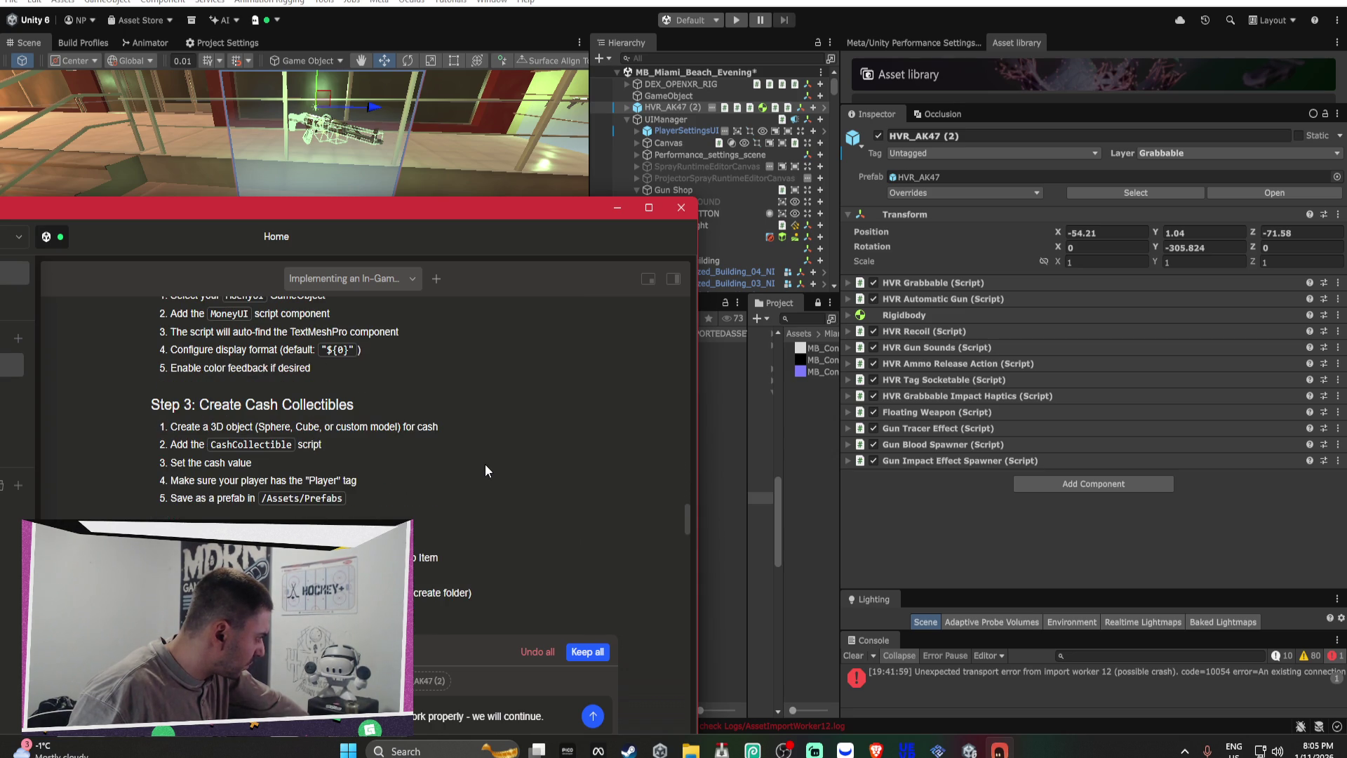
scroll(485, 465, "down", 1)
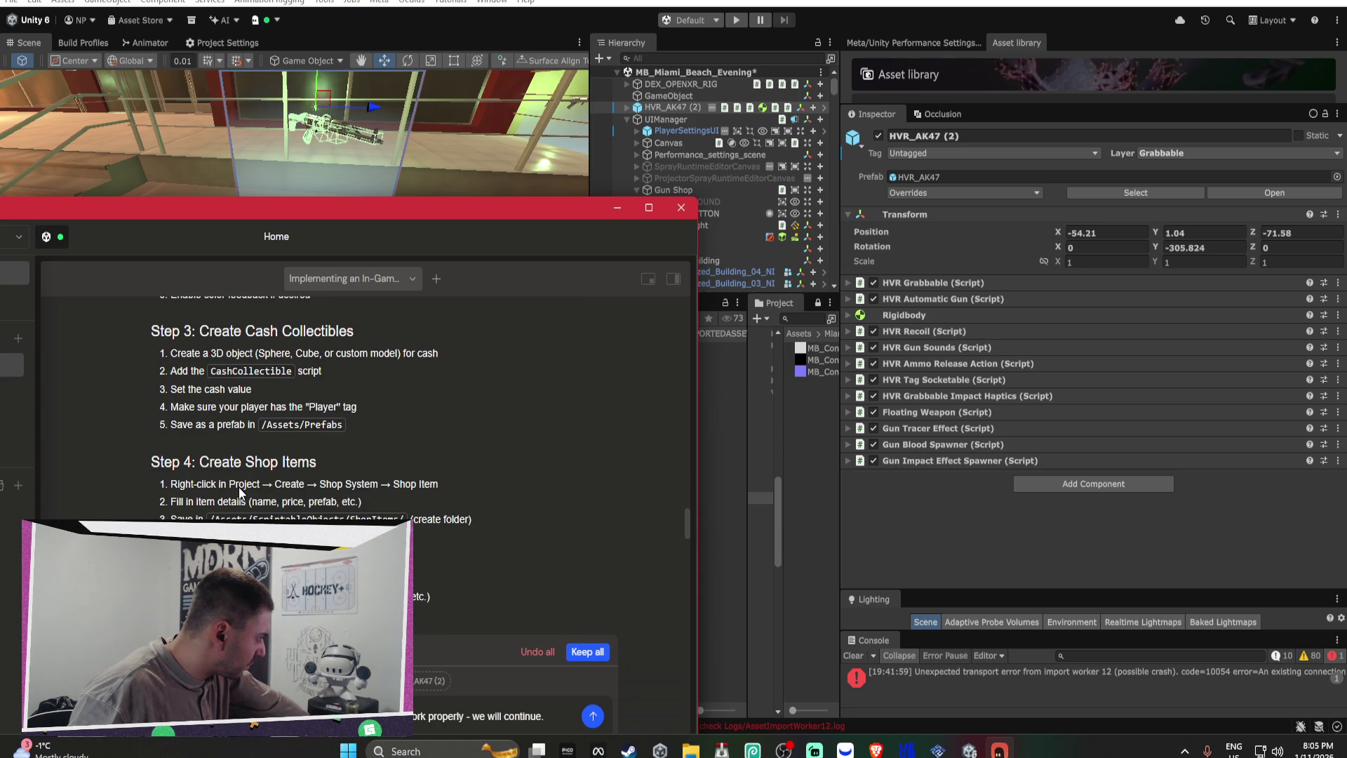
scroll(239, 487, "down", 1)
scroll(234, 515, "down", 1)
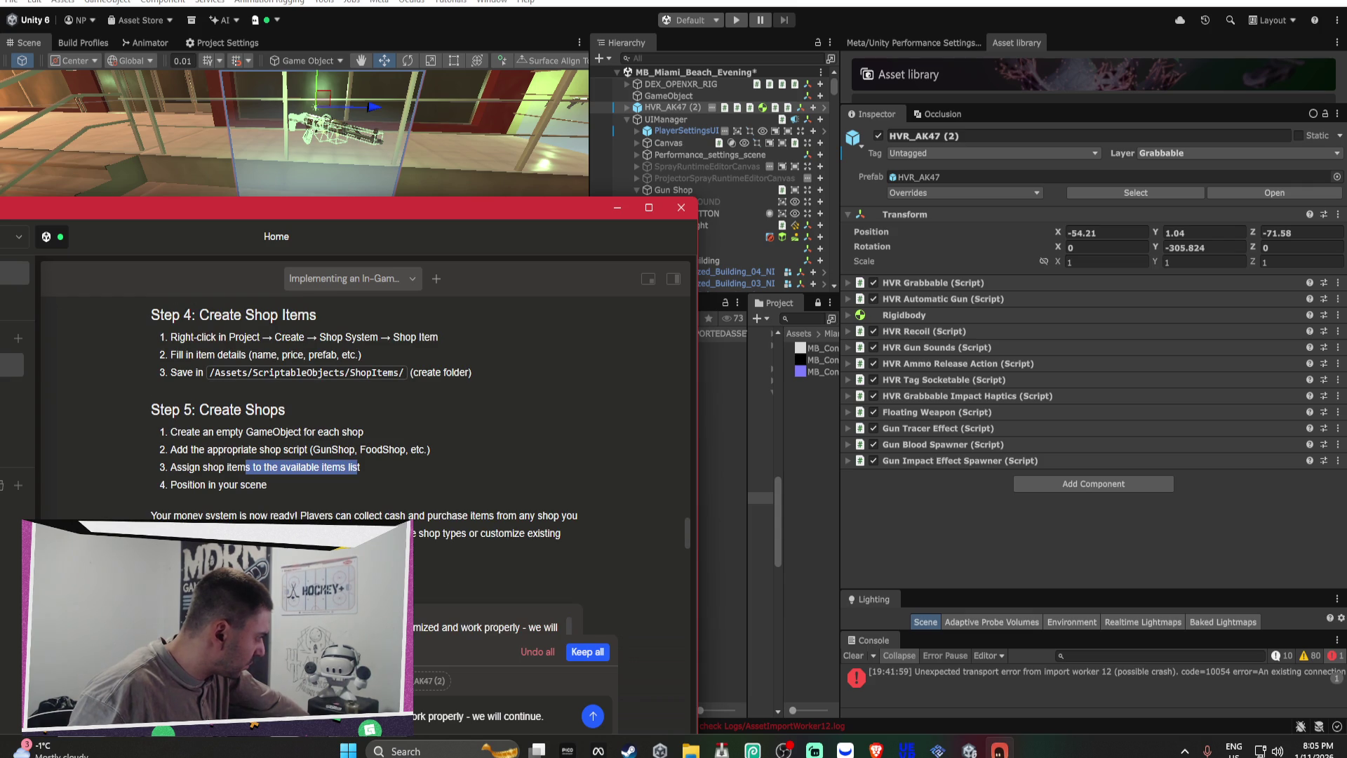
Step: Replace the chat draft and send a request for a world space canvas button, without the shop opening system
key("ctrl+a")
key("BackSpace")
key("ctrl+v")
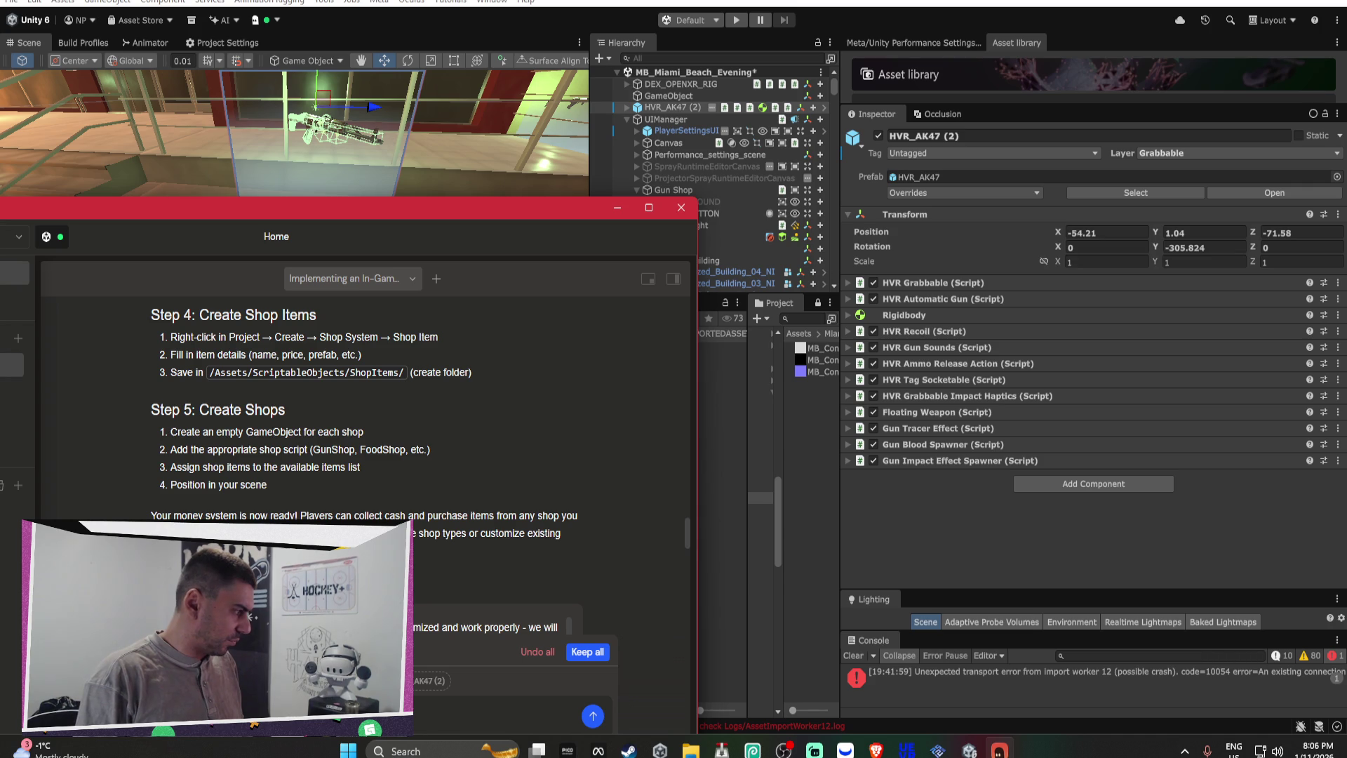
type("a button")
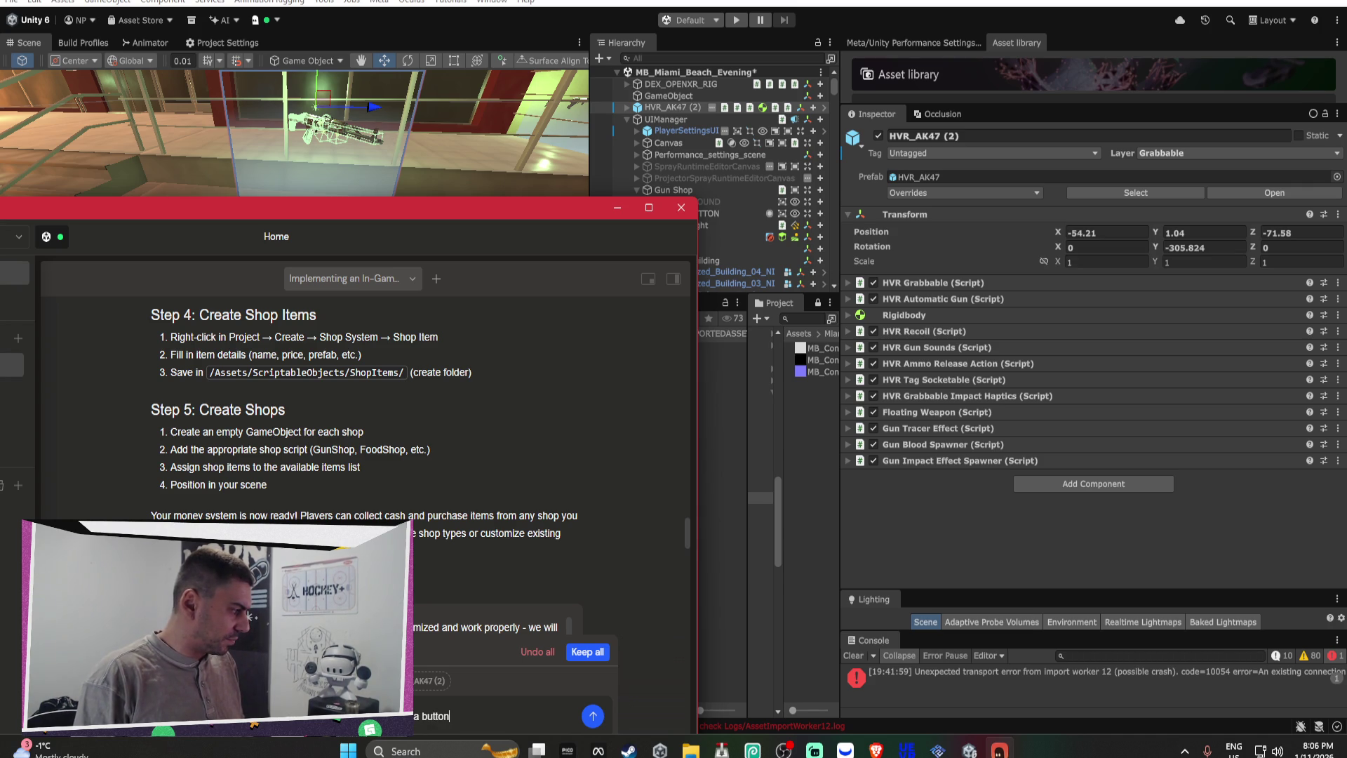
type(" that ")
type("that")
key("BackSpace")
key("BackSpace")
key("BackSpace")
type("world space ")
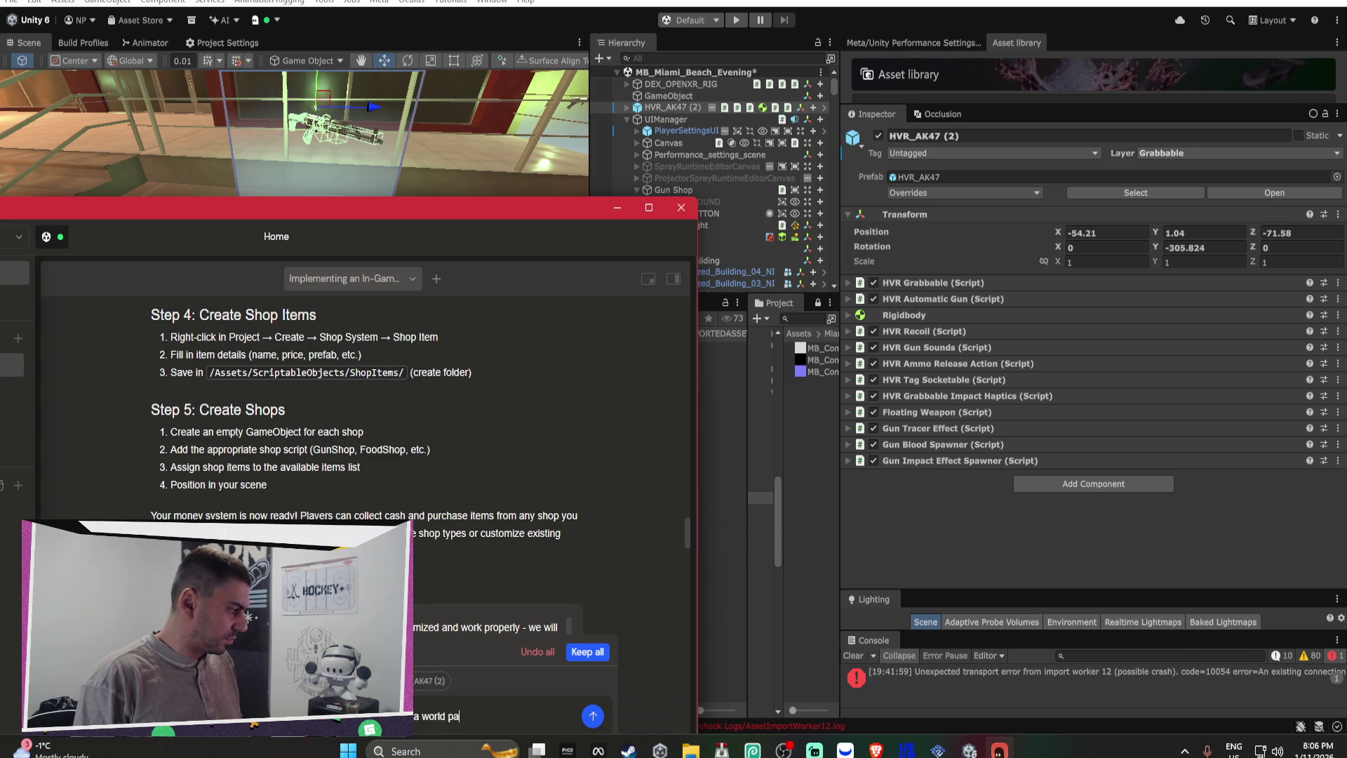
type("canvas ")
type("button")
type(" the")
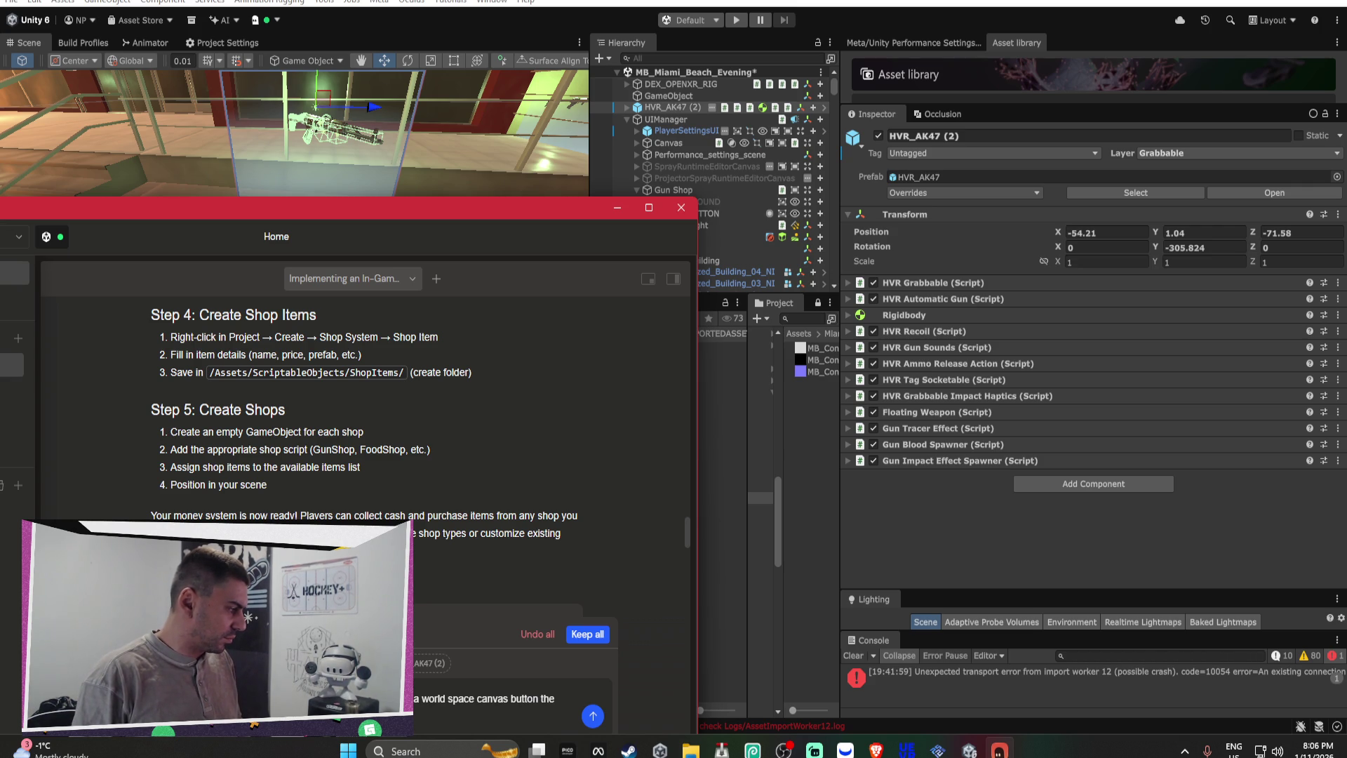
type("h easier")
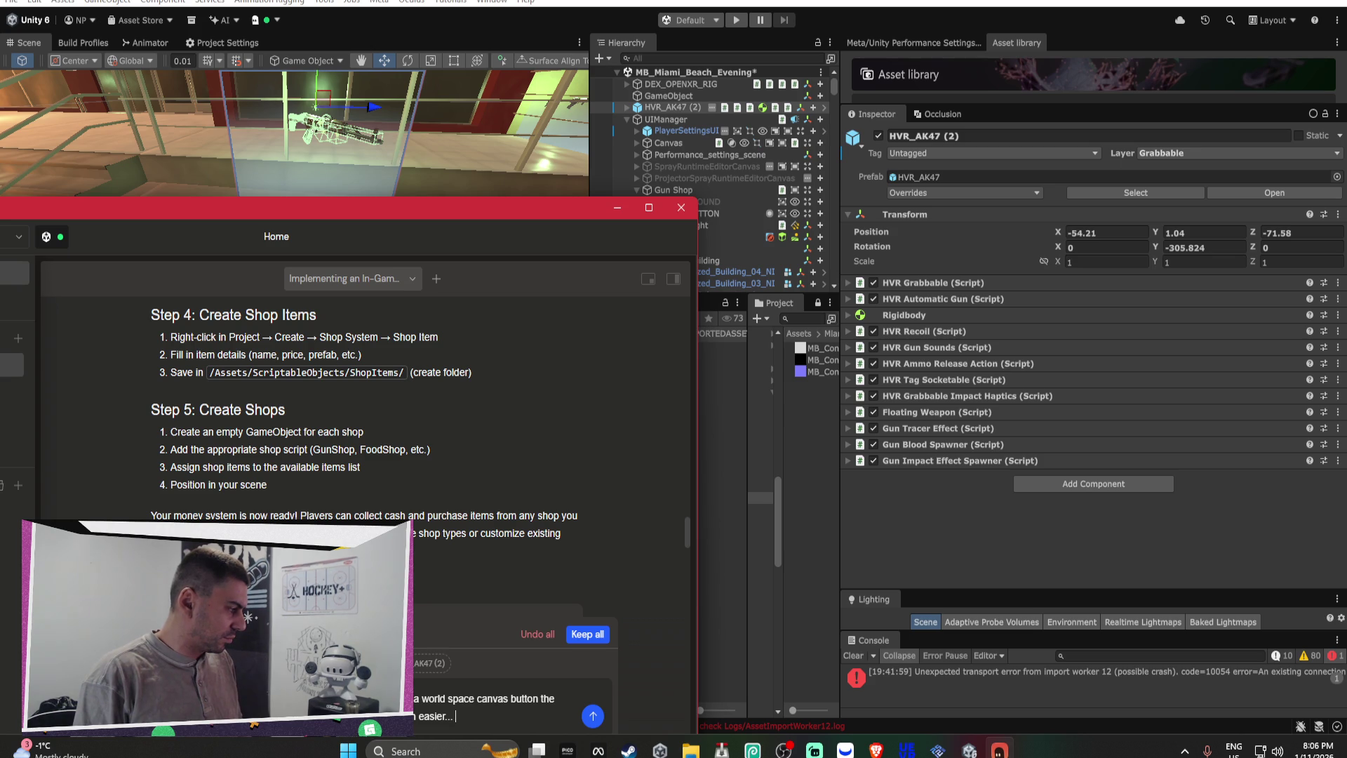
type("opening sys")
type("tem is un")
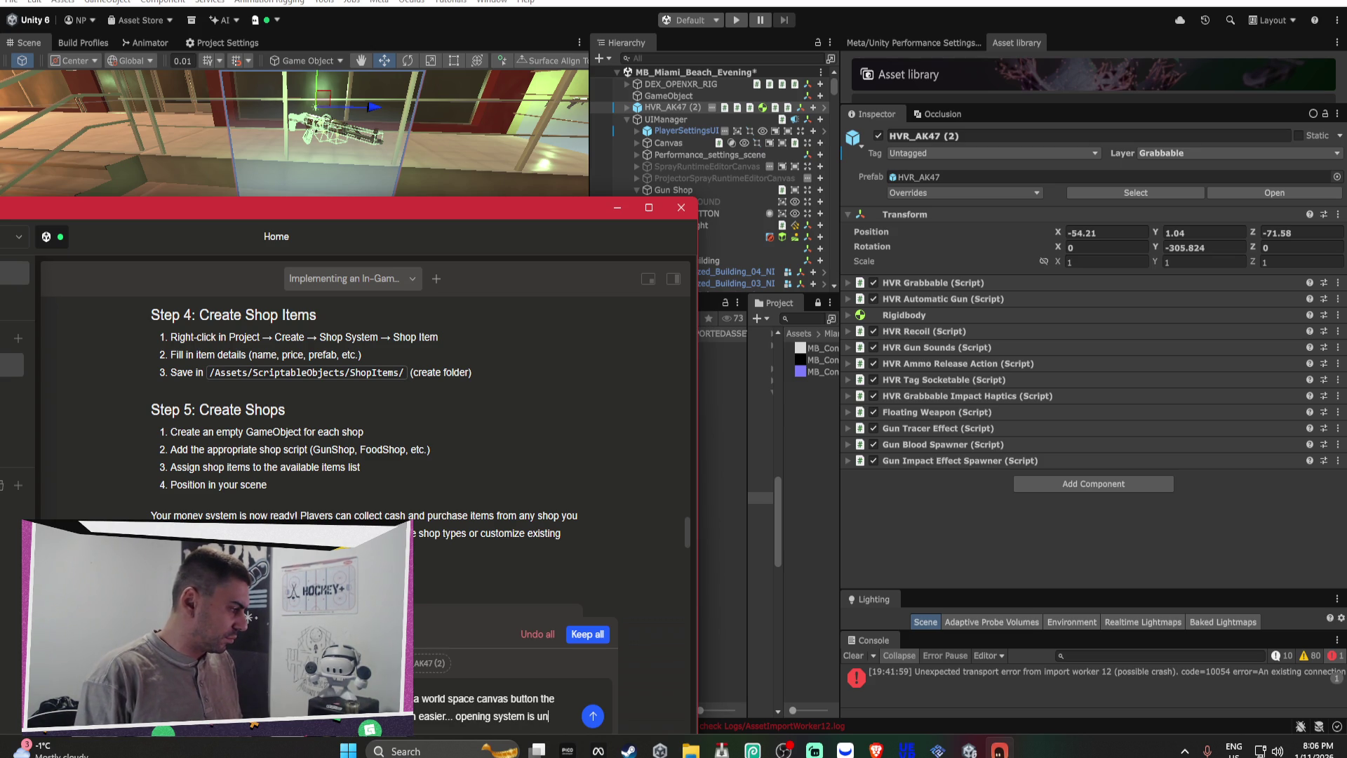
type("necess")
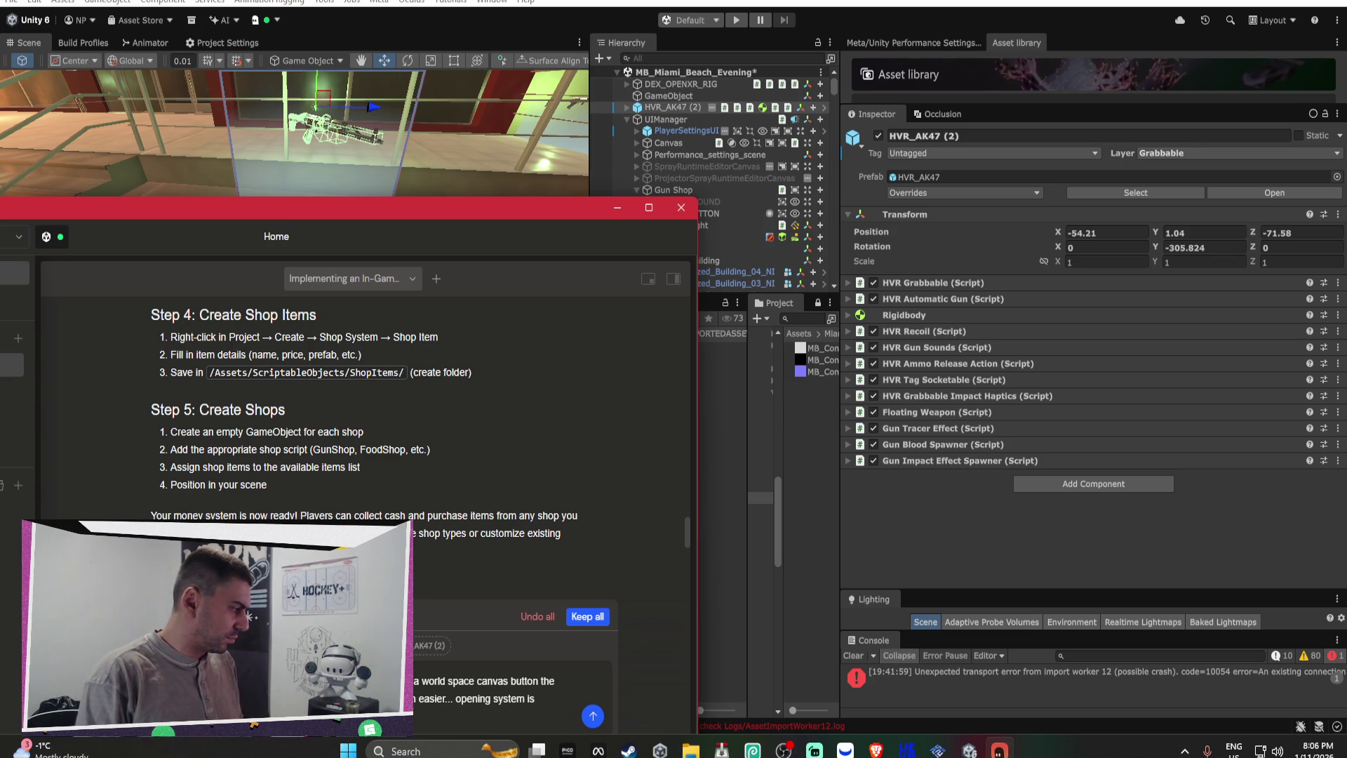
key("Return")
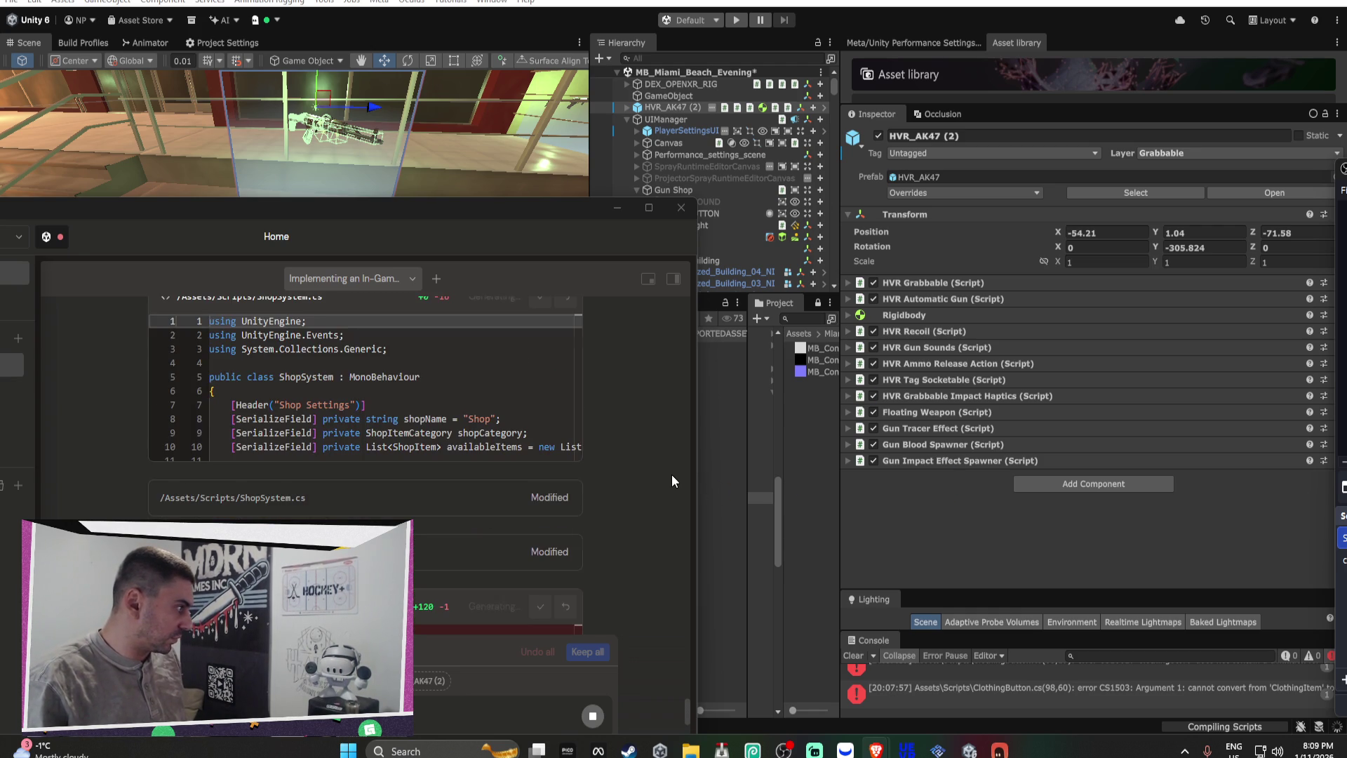
Step: Scroll through the assistant's chat while Unity recompiles the modified shop scripts
scroll(671, 474, "up", 2)
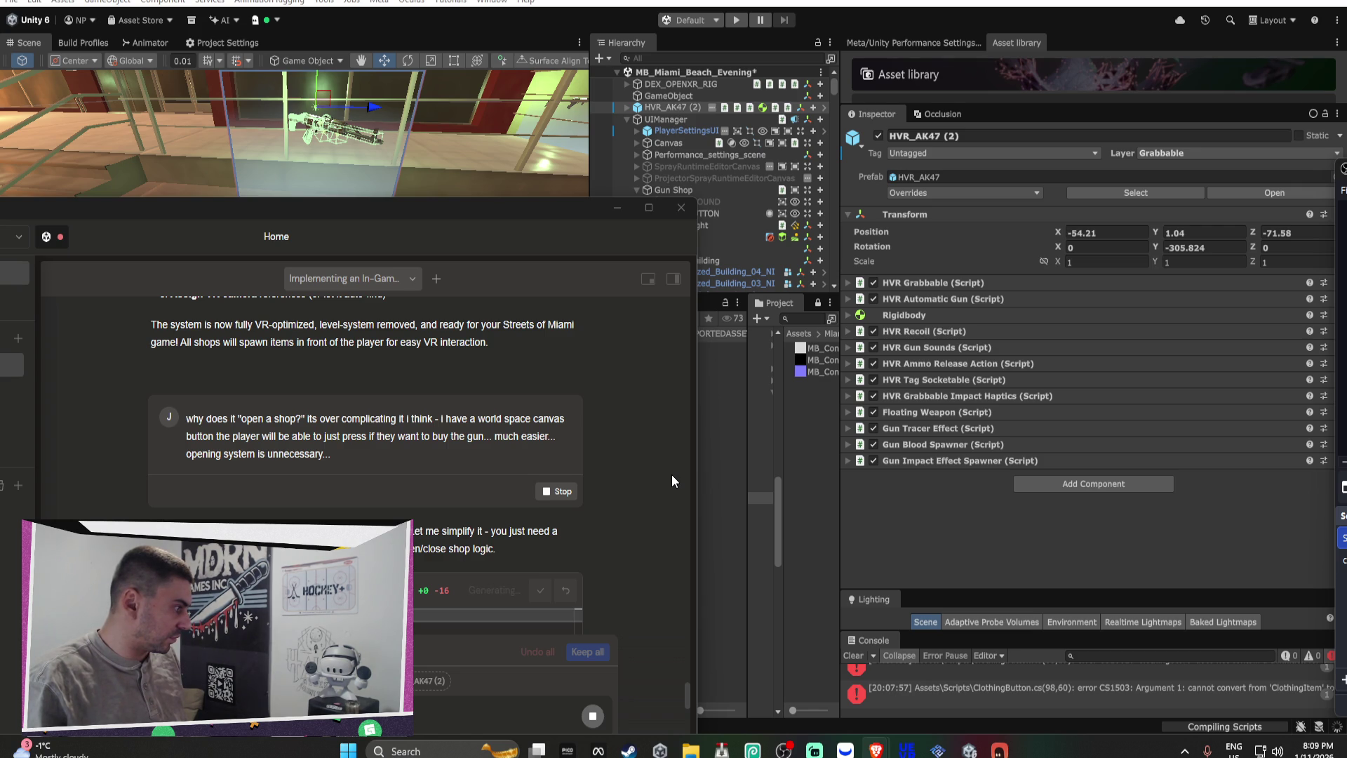
scroll(671, 474, "down", 1)
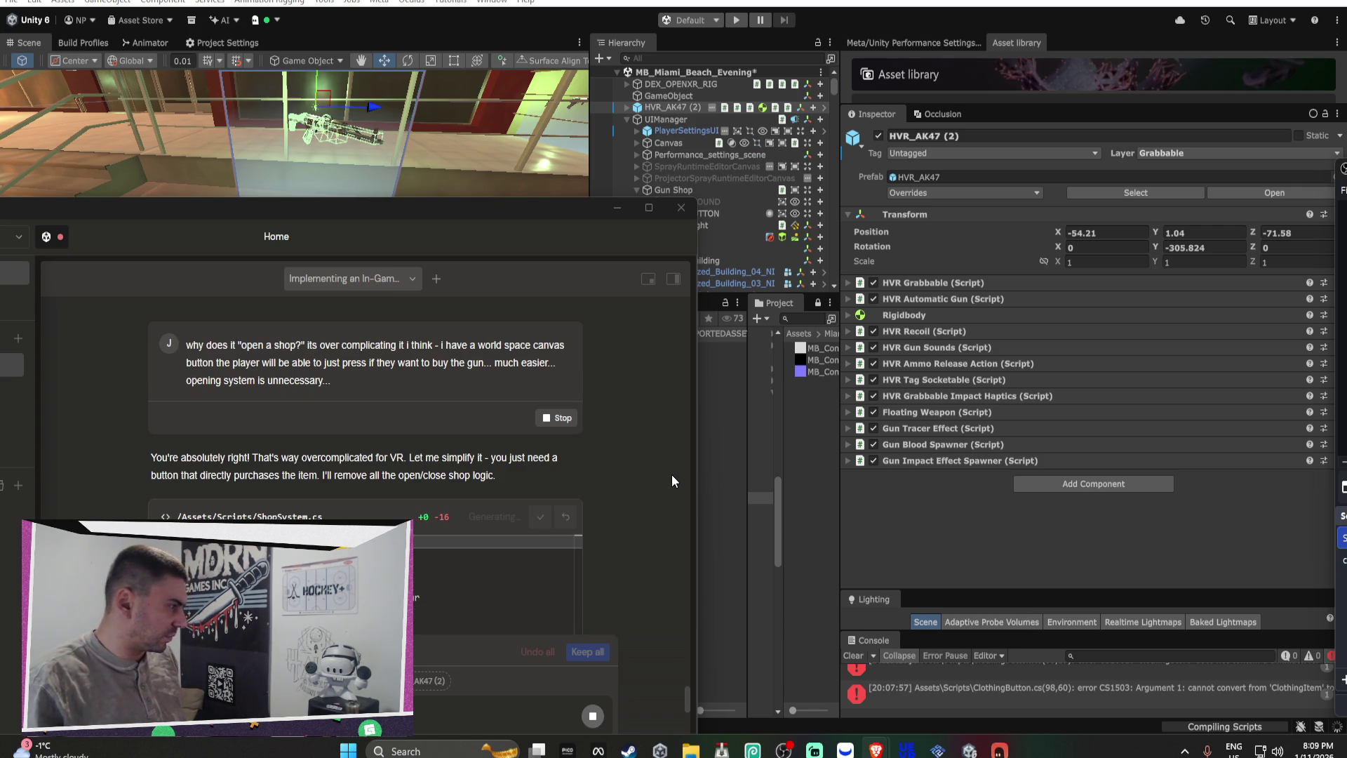
scroll(672, 475, "down", 2)
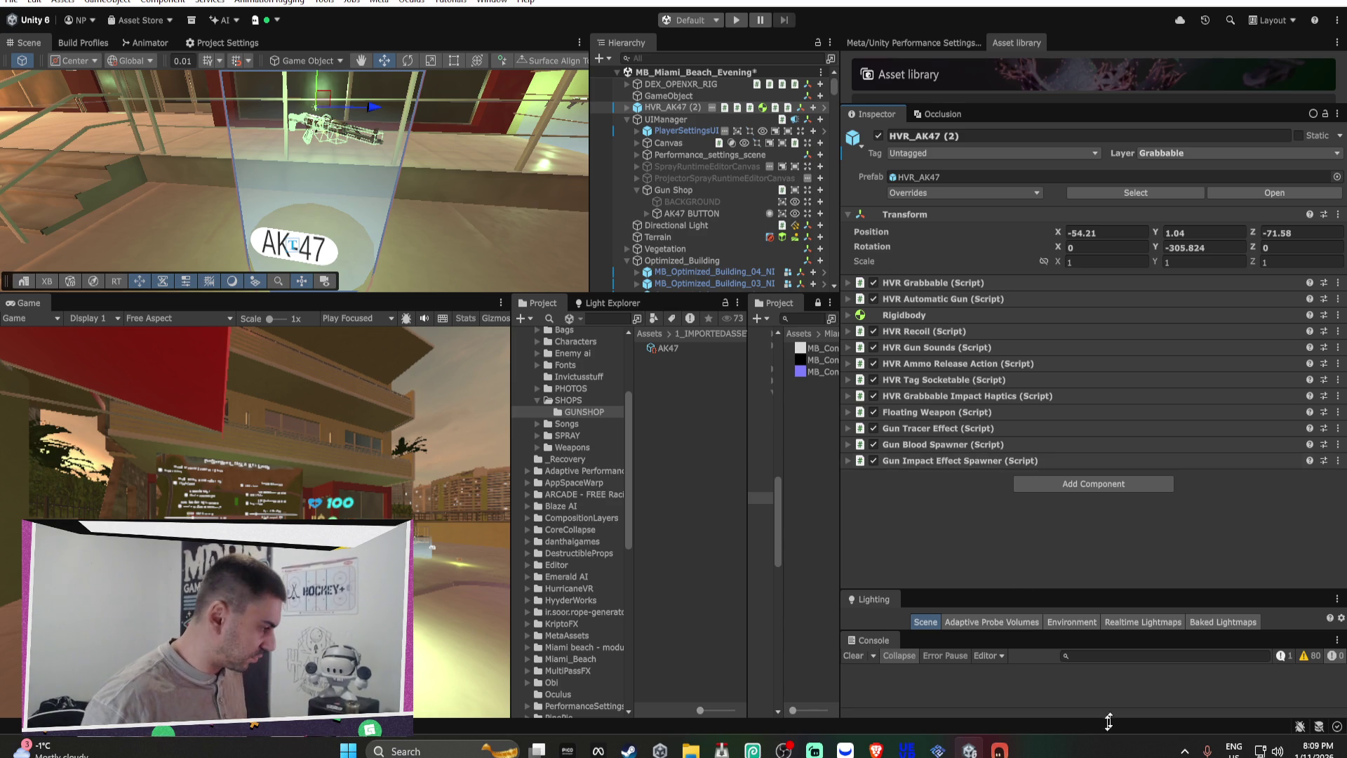
Step: Select AK47 BUTTON under Gun Shop in the Hierarchy to show its Inspector components
left_click(1004, 749)
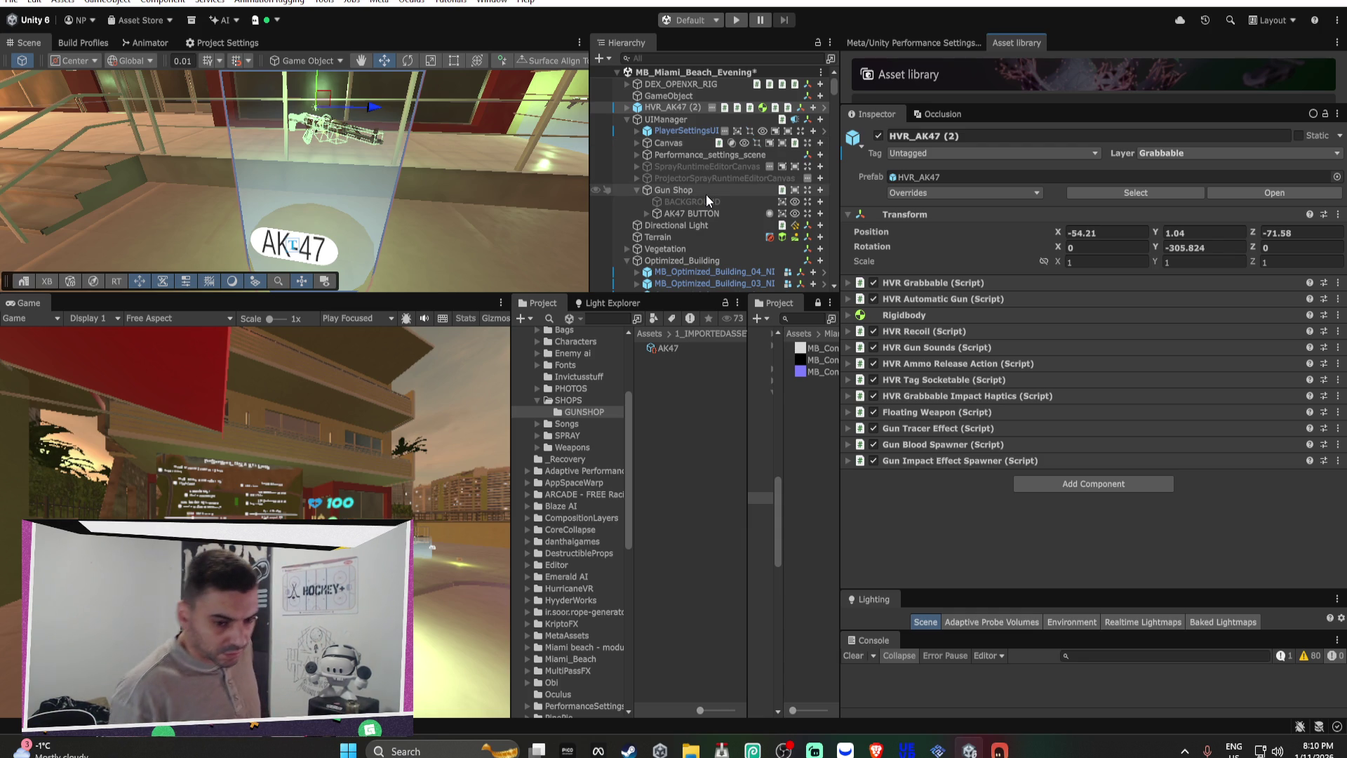
key("Down")
key("Down")
key("Down")
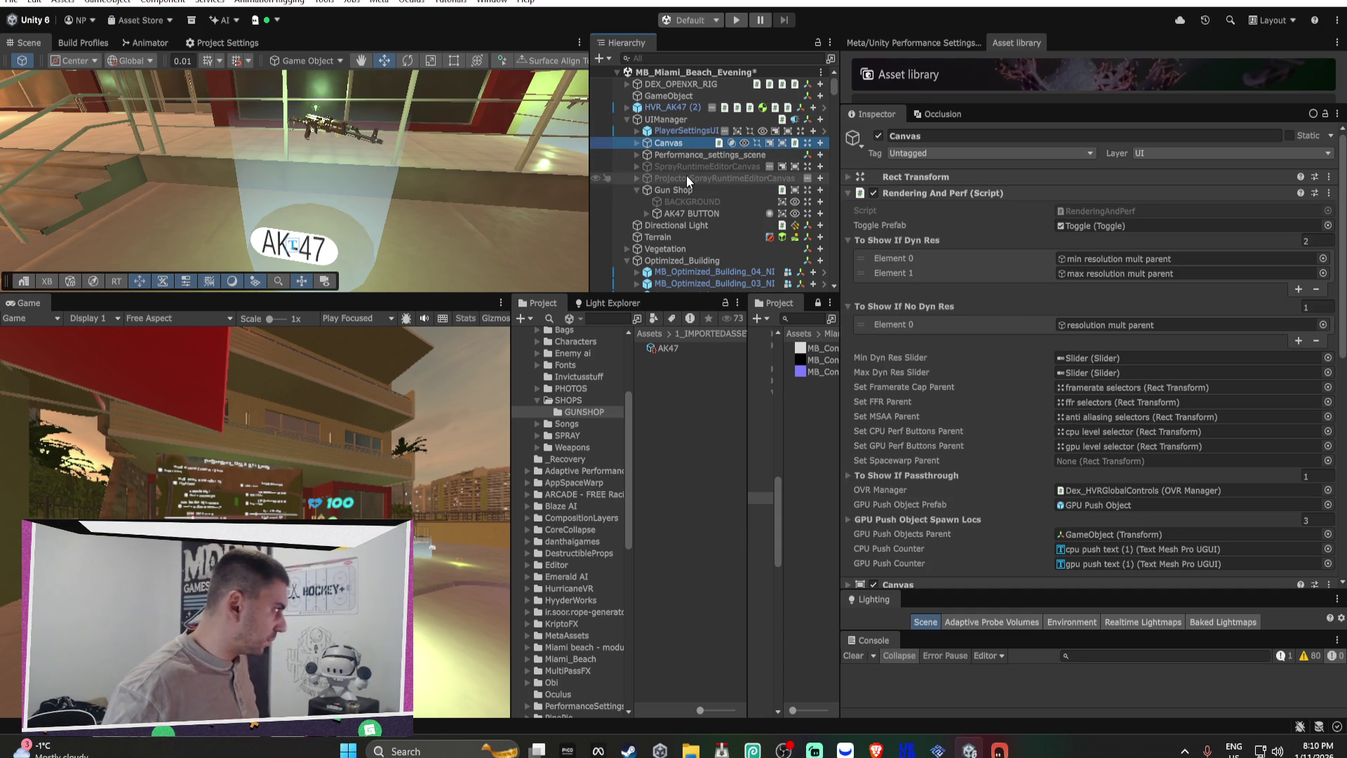
left_click(688, 213)
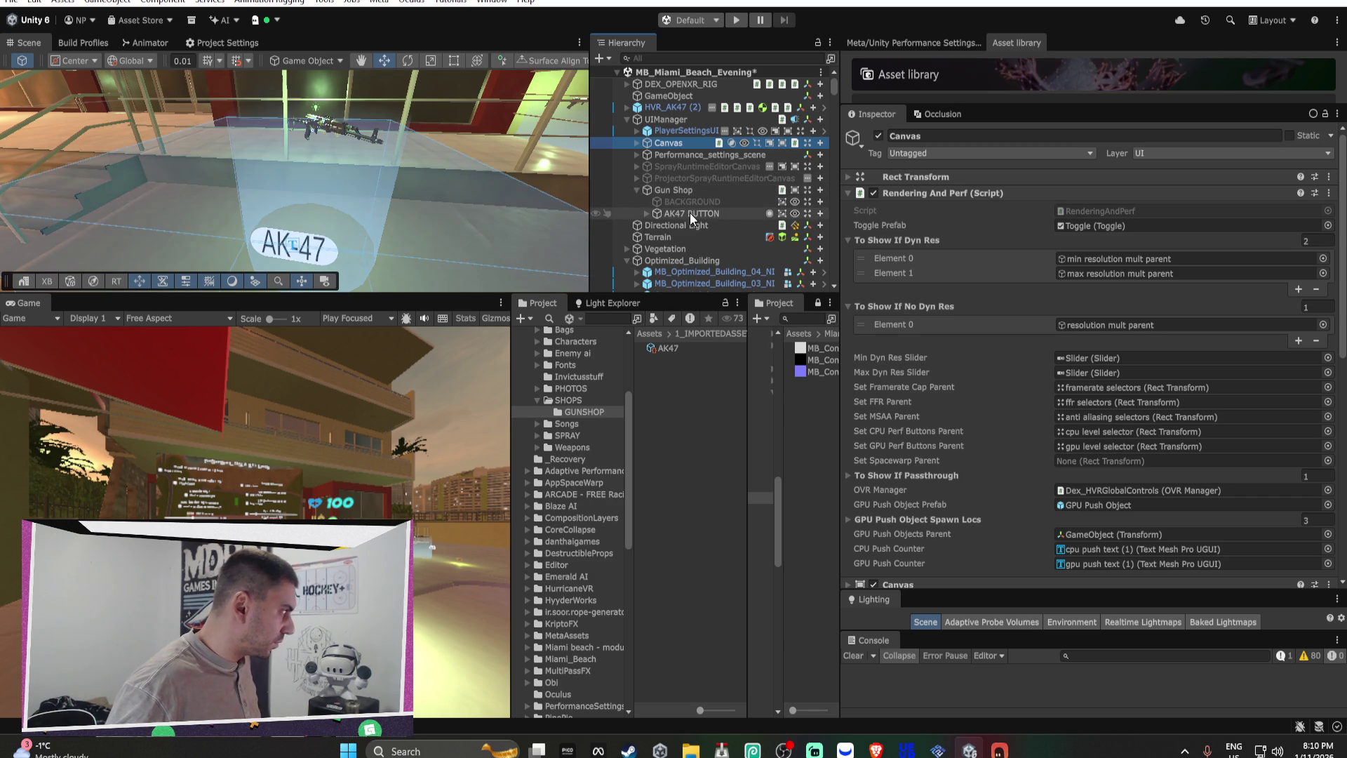
Step: Add a Shop Button script component to the AK47 BUTTON
scroll(1064, 407, "down", 3)
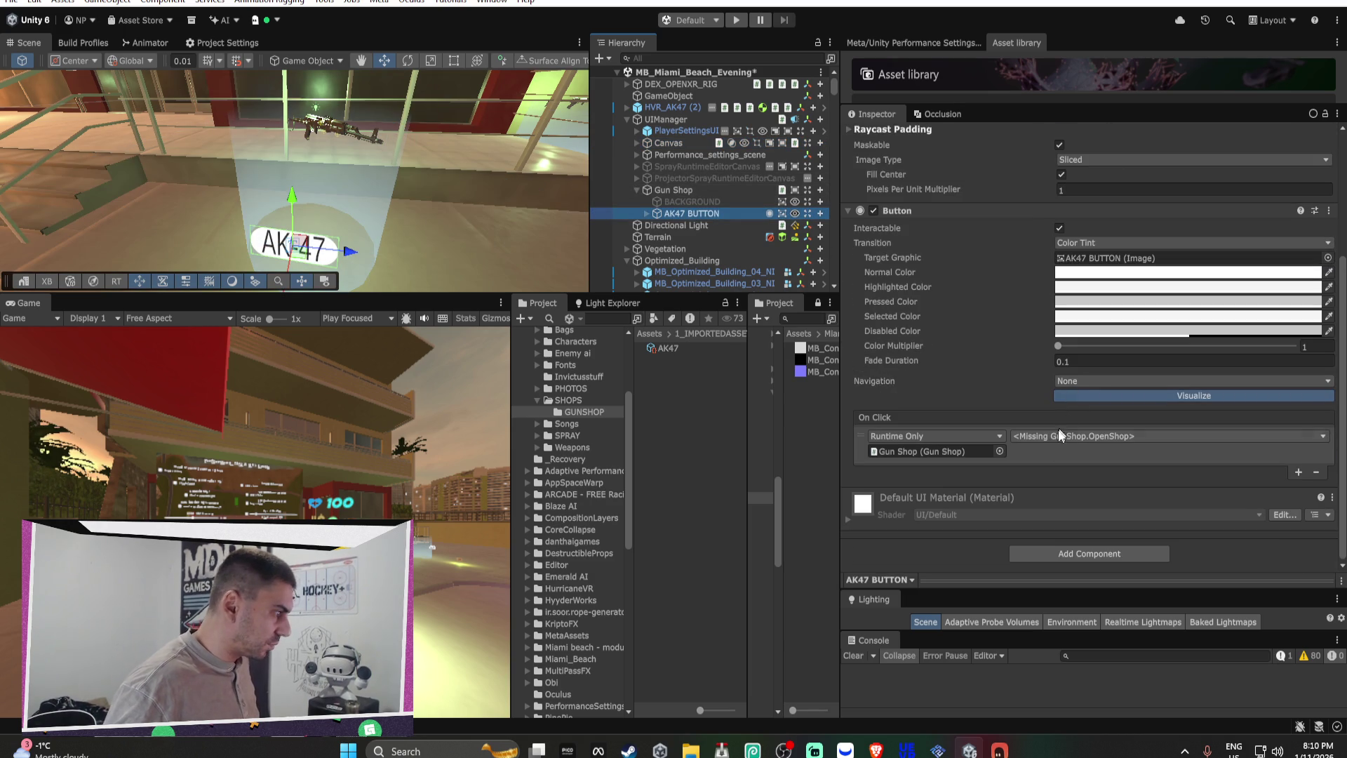
left_click(1061, 553)
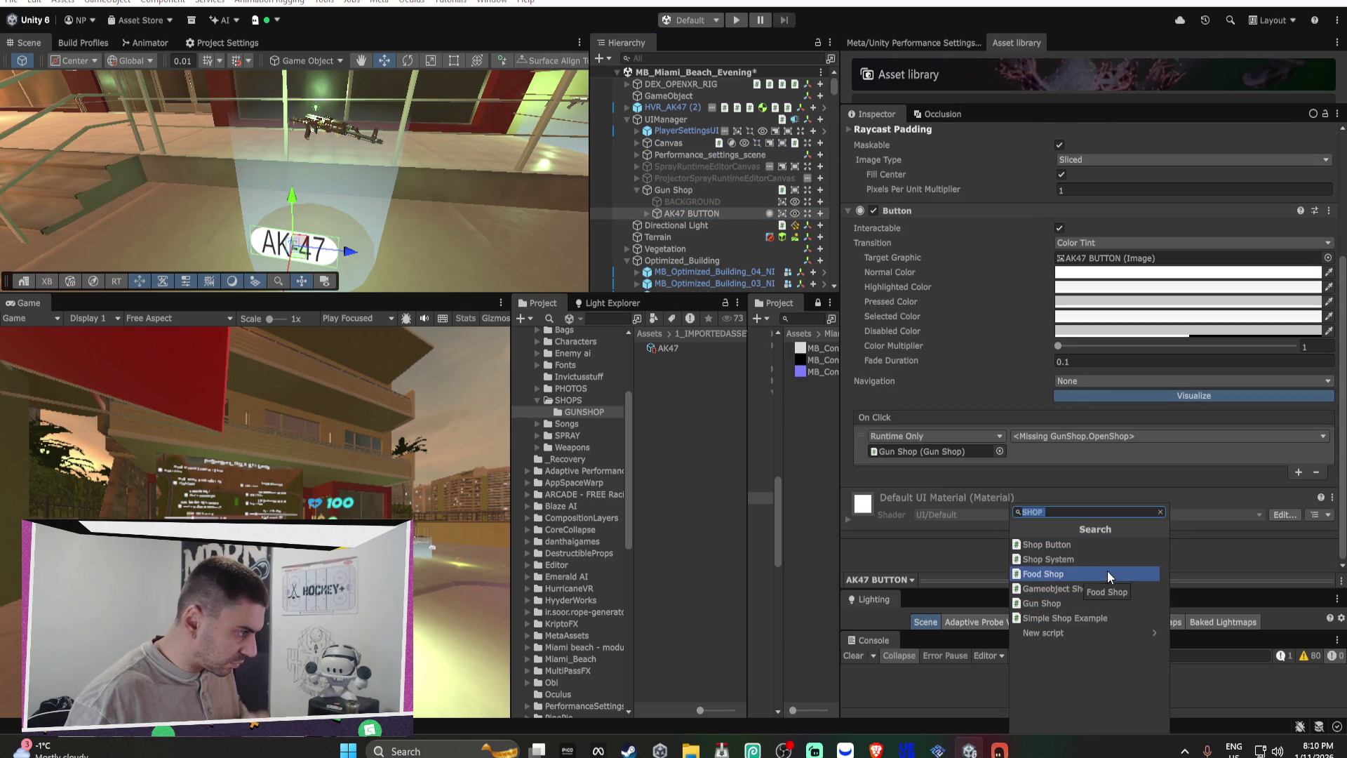
left_click(1097, 547)
Step: Set Item To Purchase to AK47 and assign Gun Shop as the Shop, then expand AK47 BUTTON
scroll(1076, 491, "down", 3)
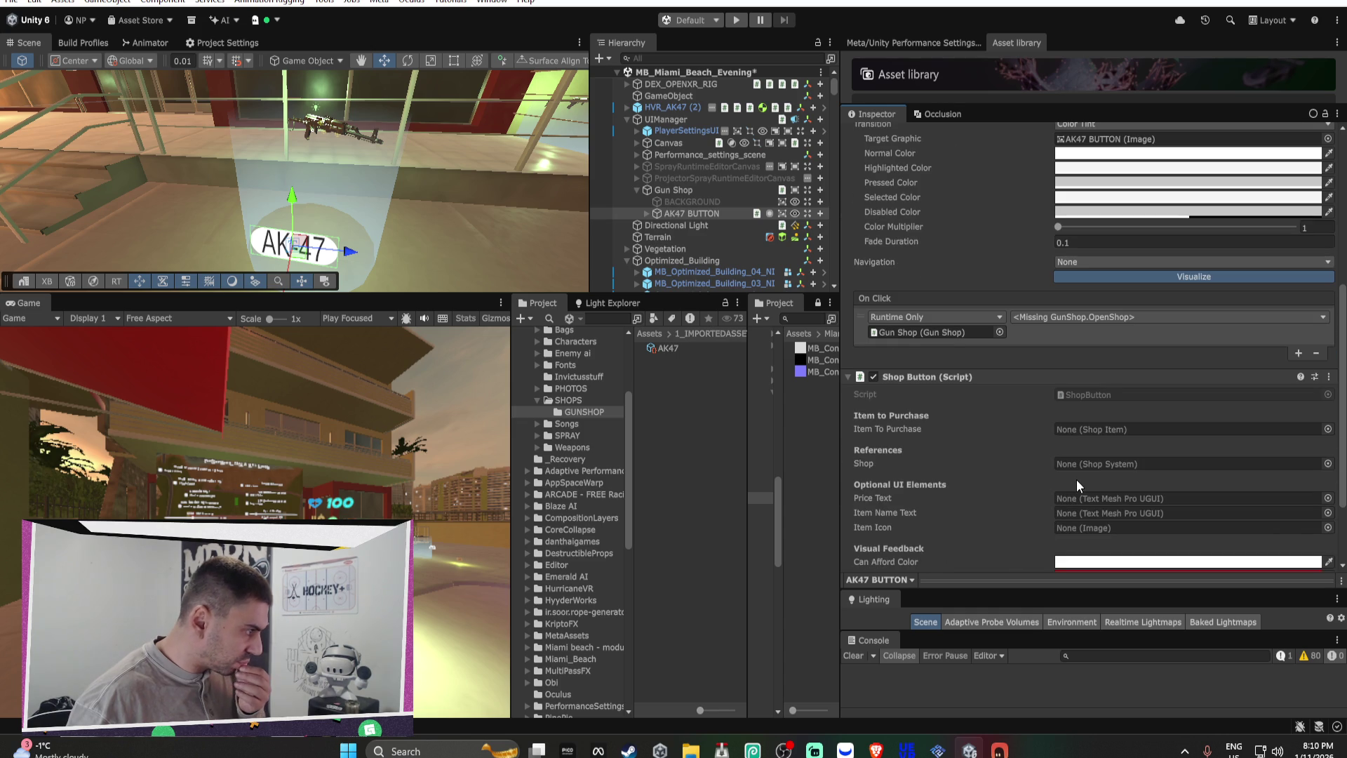
left_click(1328, 429)
double_click(776, 430)
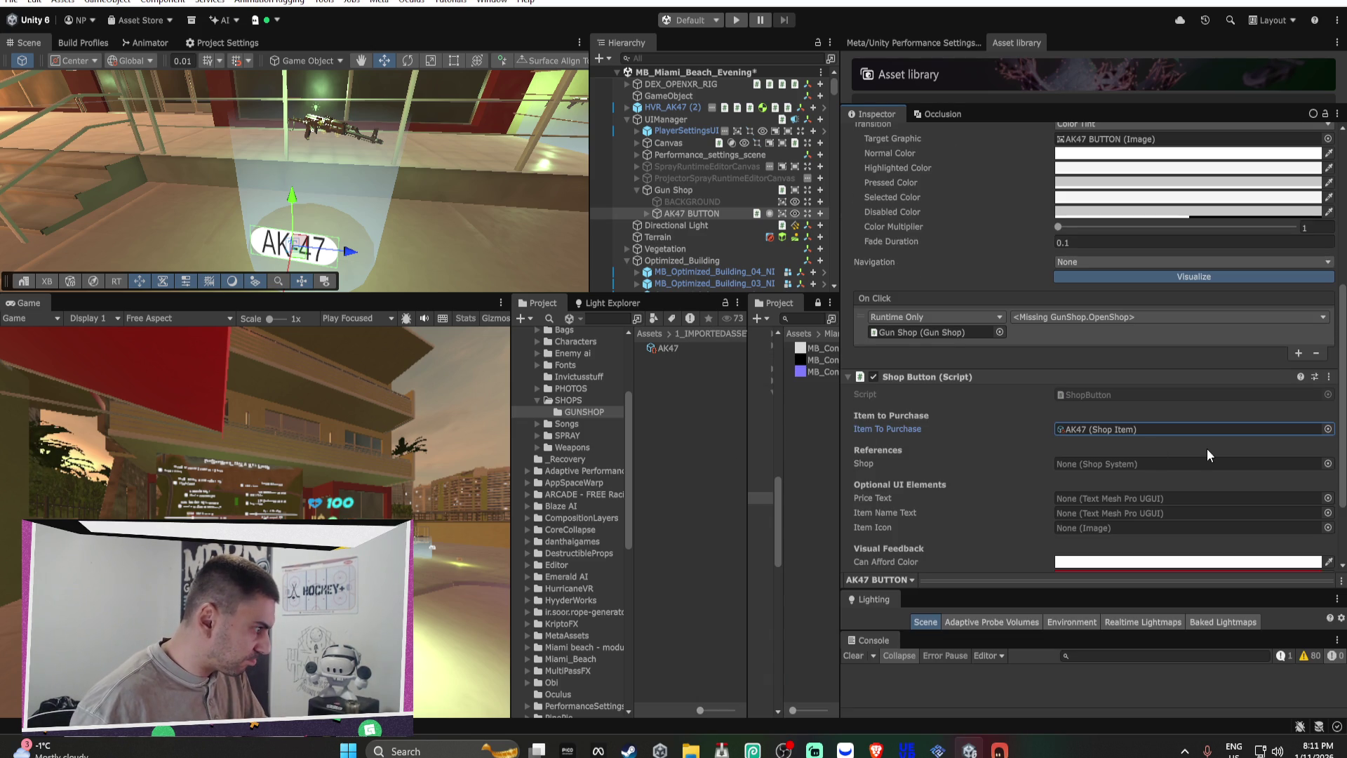
left_click_drag(704, 193, 1084, 458)
scroll(882, 431, "down", 1)
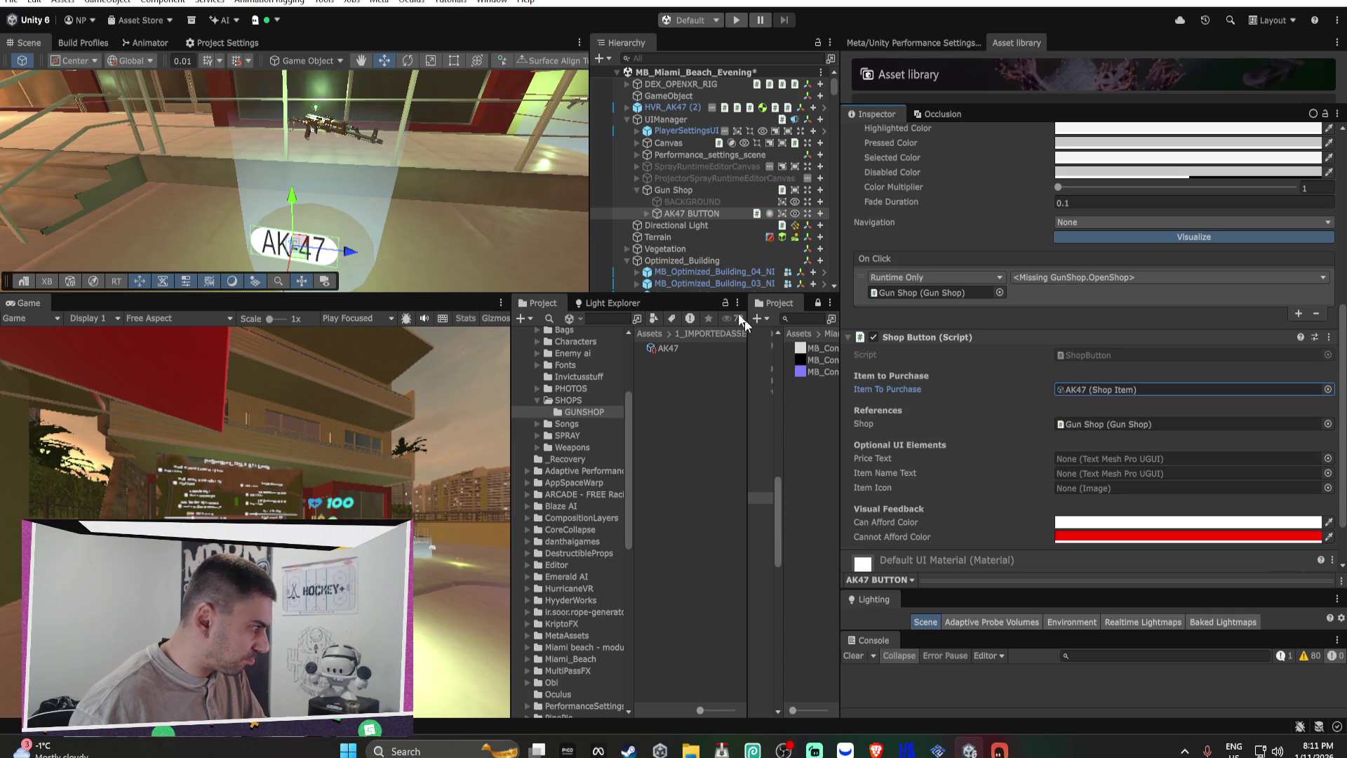
left_click(646, 213)
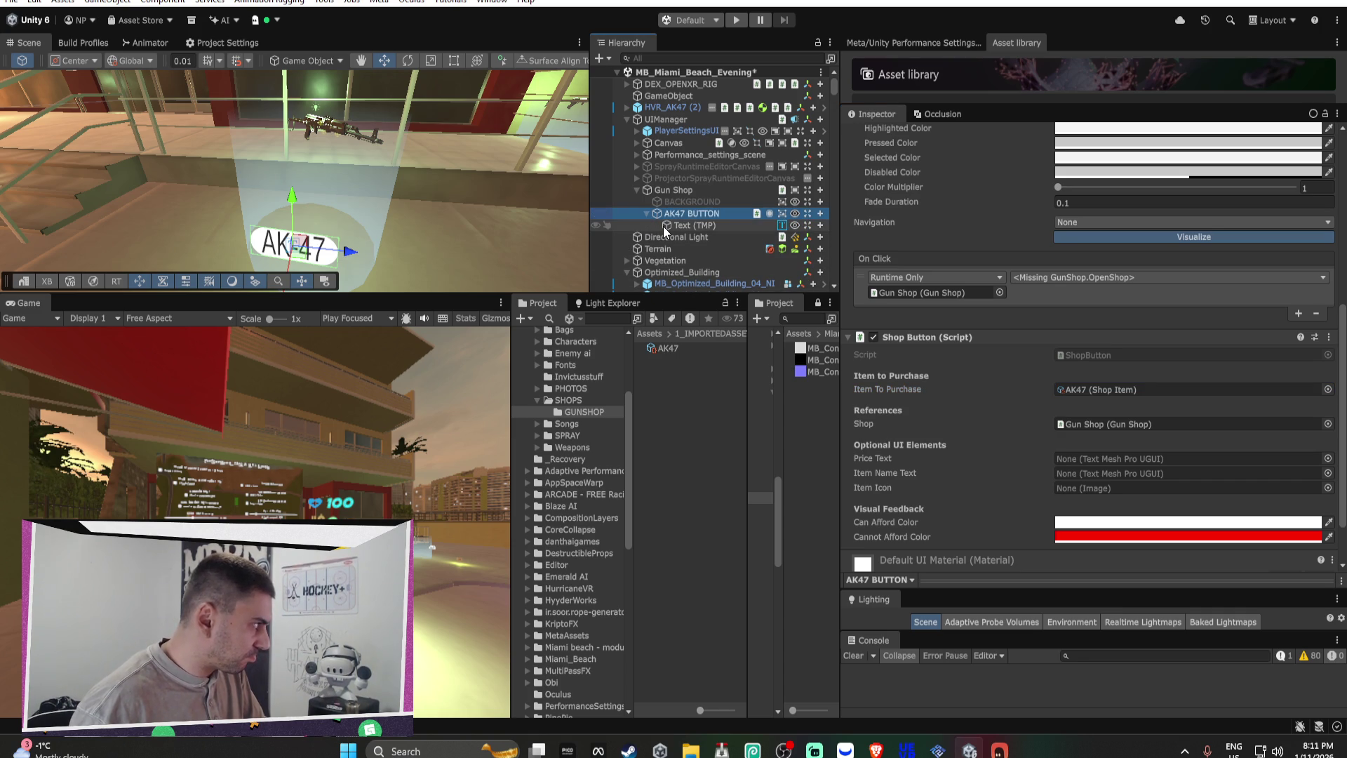
Step: Duplicate the AK-47 label text, nudge the copy, then delete it
left_click(663, 225)
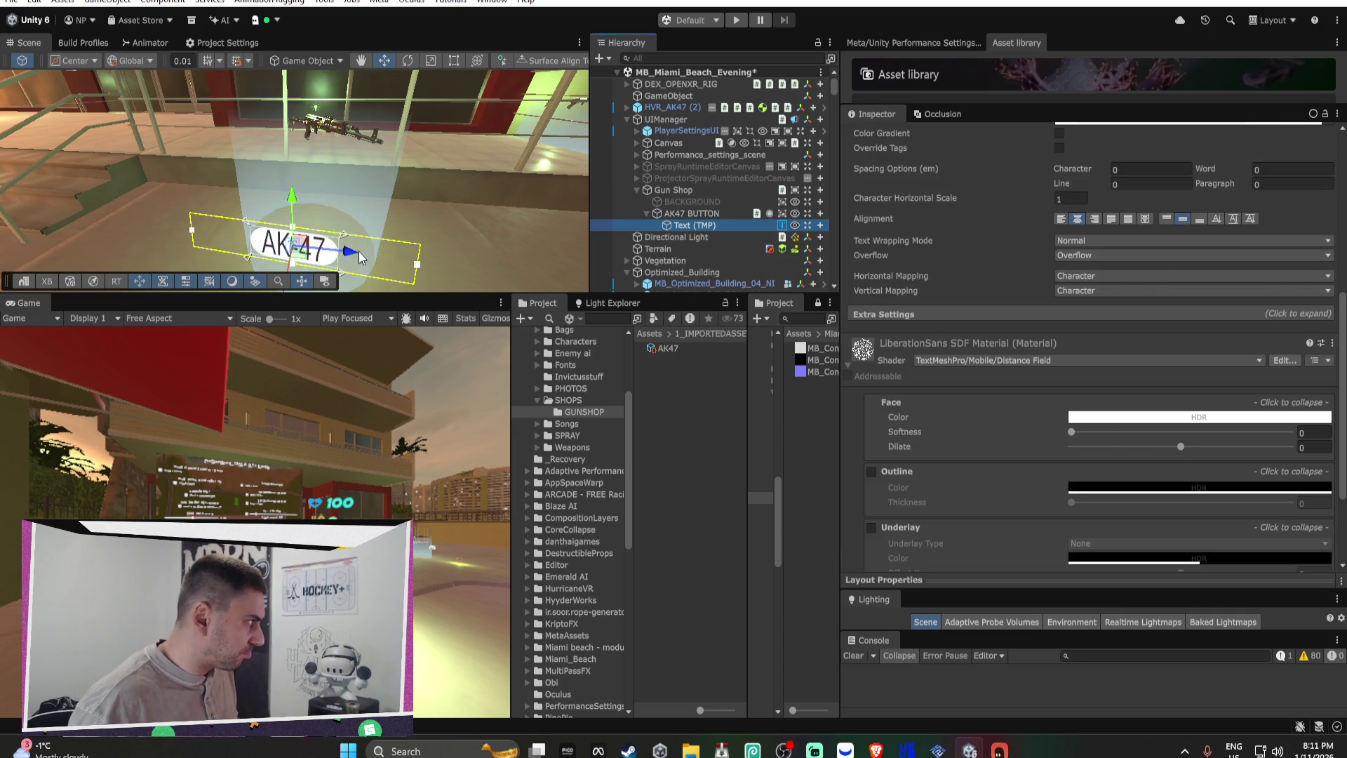
key("ctrl+d")
mouse_move(342, 252)
left_mouse_down()
mouse_move(292, 257)
mouse_move(341, 257)
left_mouse_up()
key("Delete")
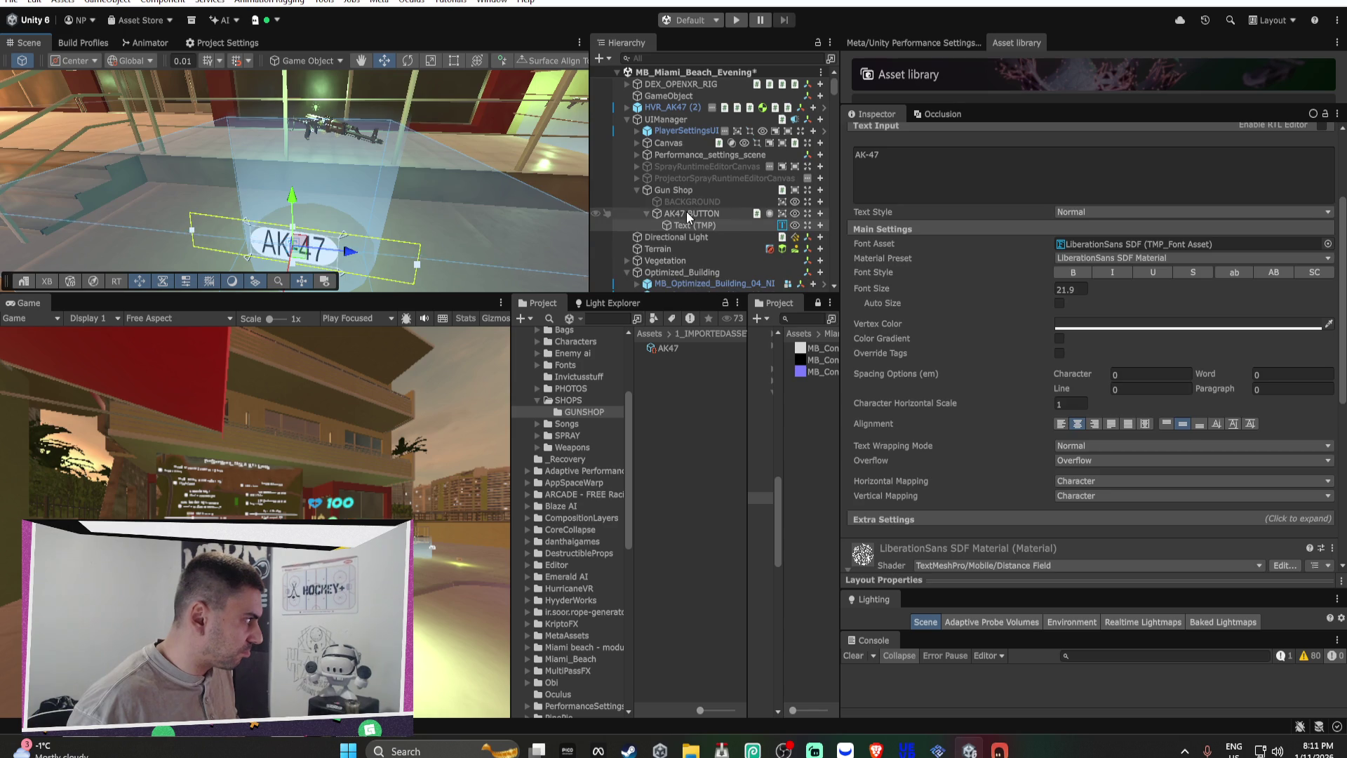
Step: Try AK47 BUTTON's Rect Transform rotation at Y 180 and Z 0, then undo it
left_click(686, 212)
scroll(1016, 184, "up", 2)
left_click(1025, 177)
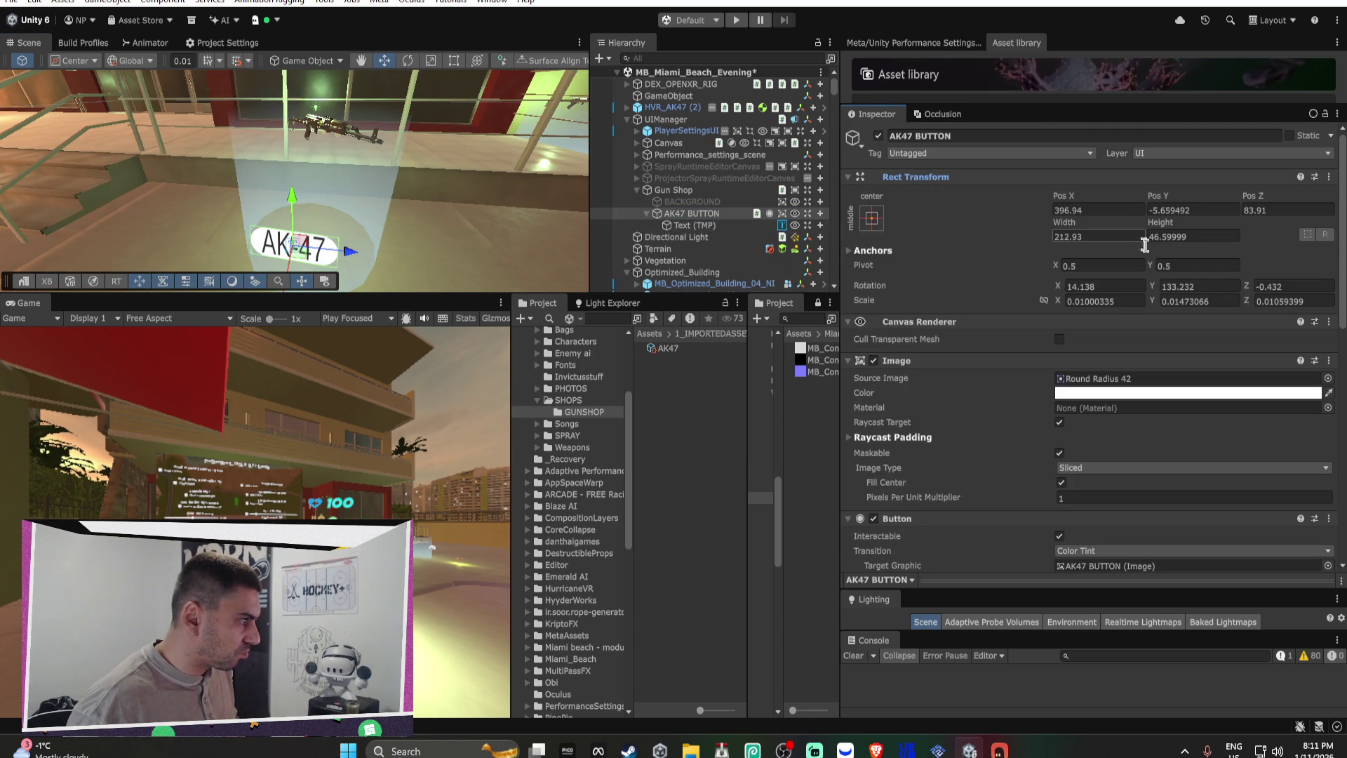
scroll(1192, 287, "down", 2)
left_click(1200, 247)
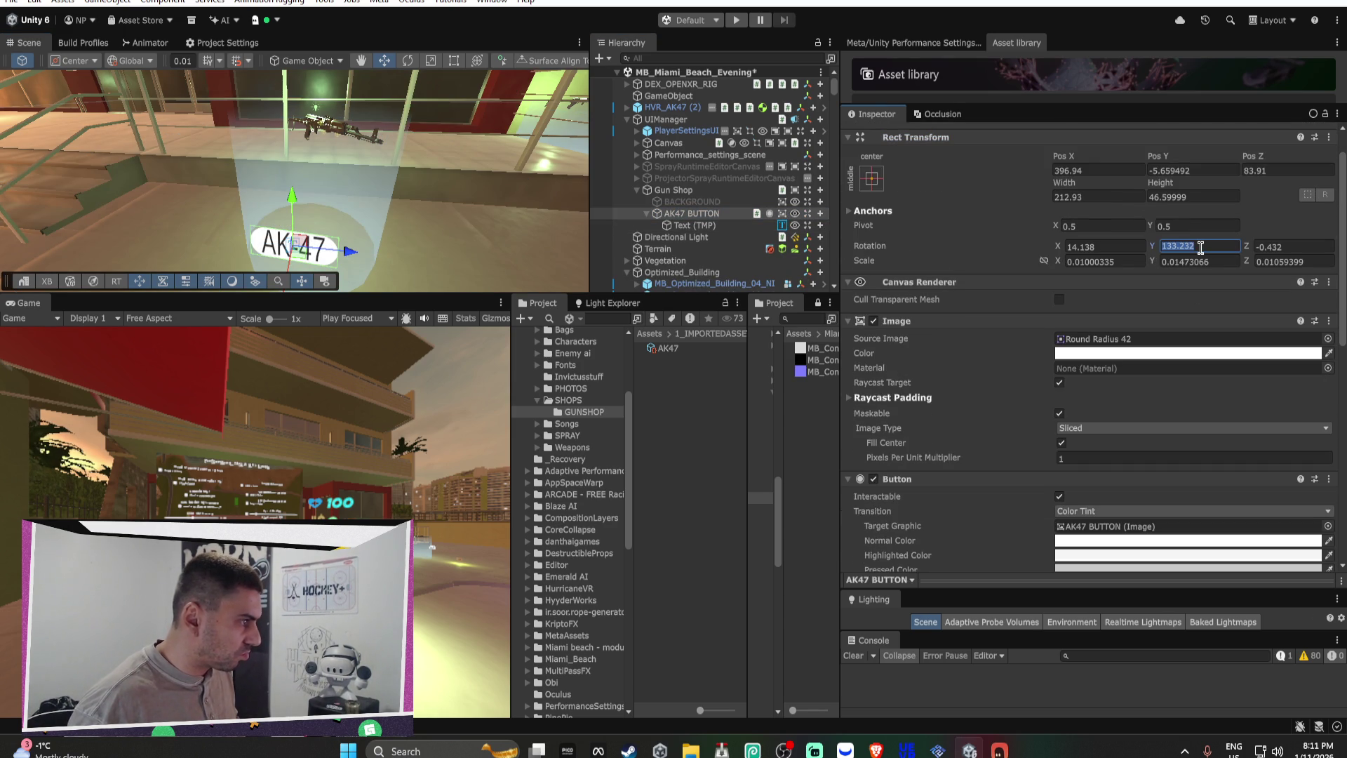
type("180")
key("Tab")
type("0")
key("Tab")
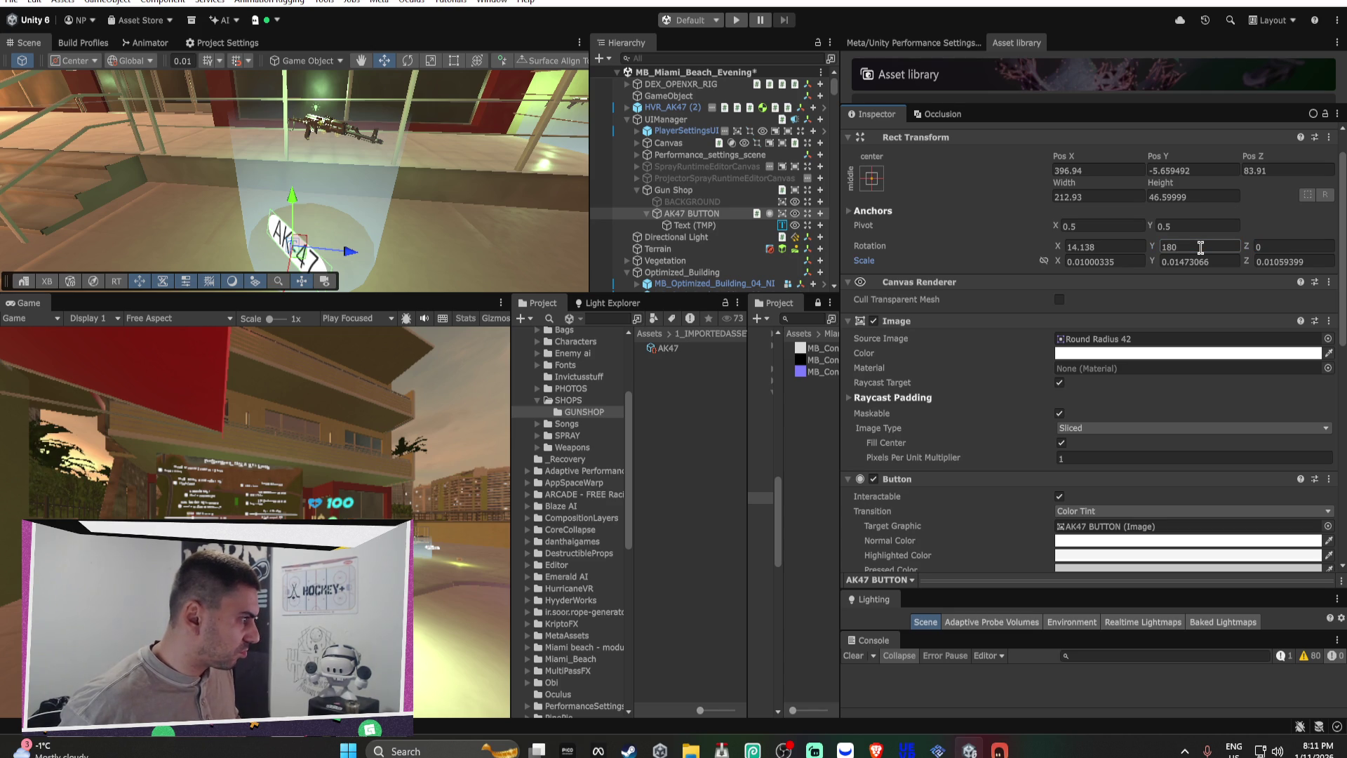
key("ctrl+z")
key("ctrl+z")
Step: Set the AK47 button's X rotation to 0 and frame it in the Scene view
left_click(1112, 247)
type("00")
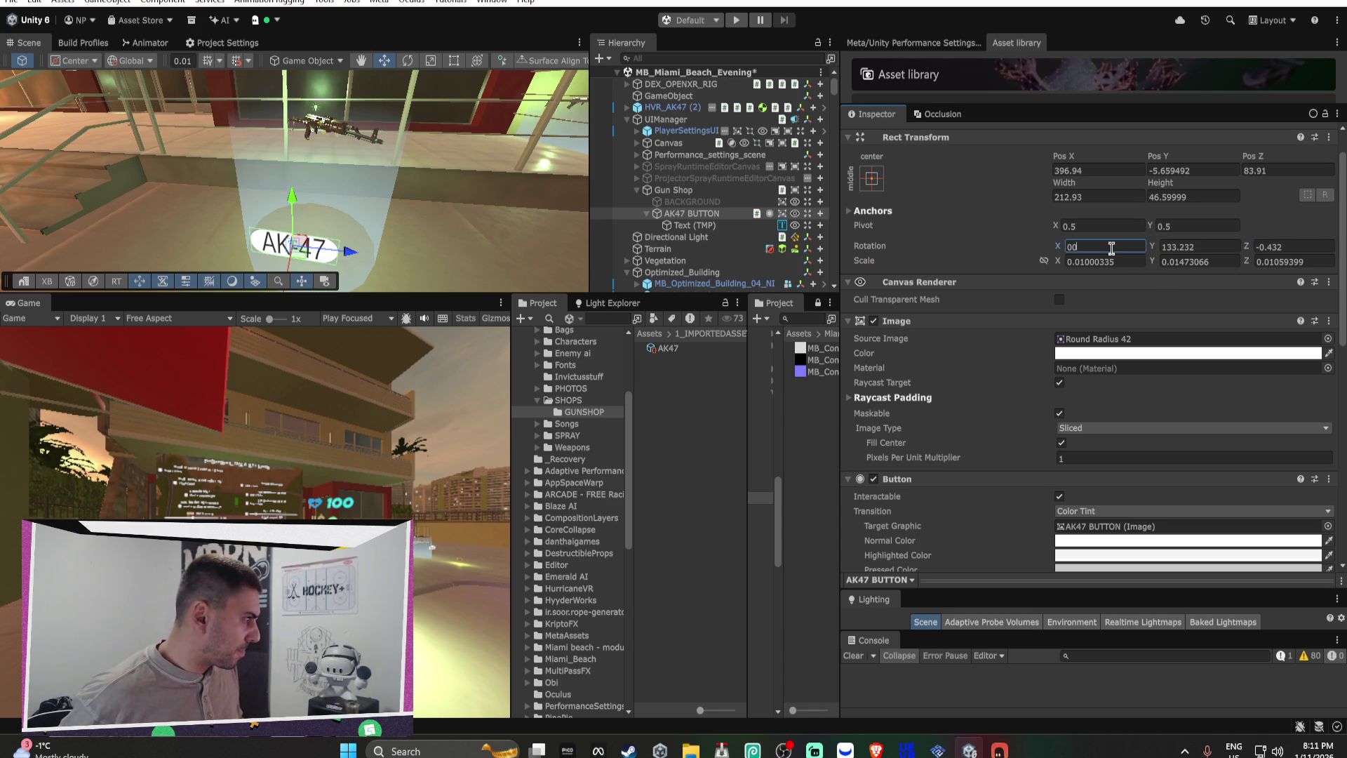
mouse_move(484, 188)
left_mouse_down()
mouse_move(634, 221)
mouse_move(721, 211)
left_mouse_up()
double_click(721, 210)
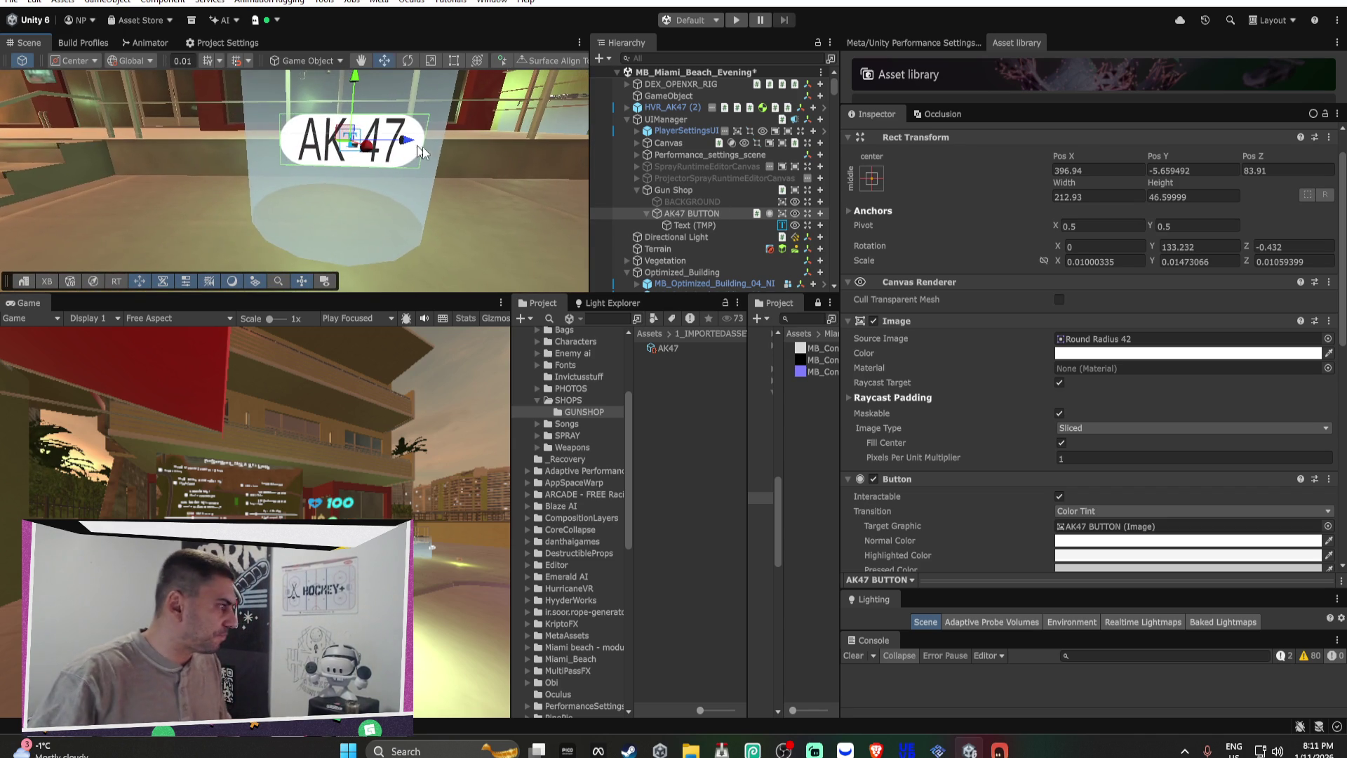
Step: Select the AK-47 label under AK47 BUTTON and duplicate it
left_click(430, 156)
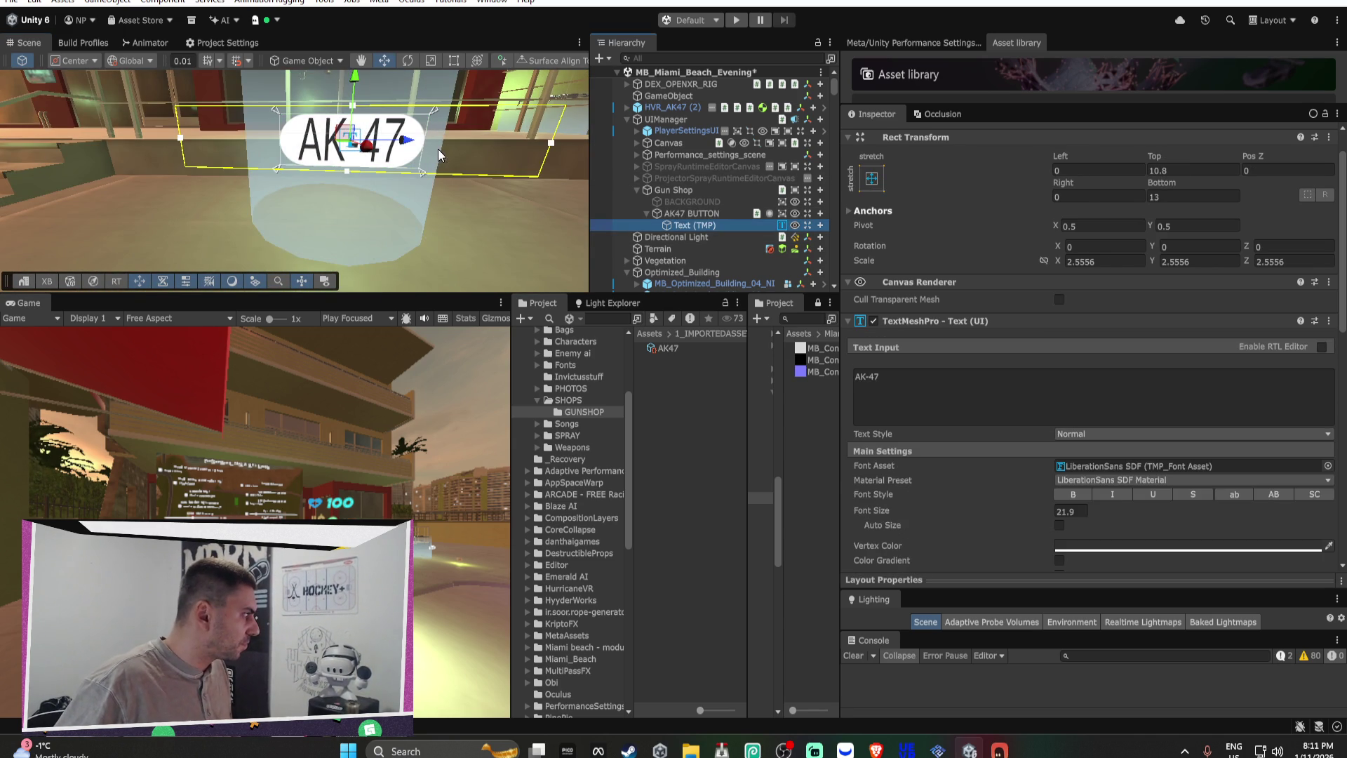
left_click(703, 214)
left_click(695, 224)
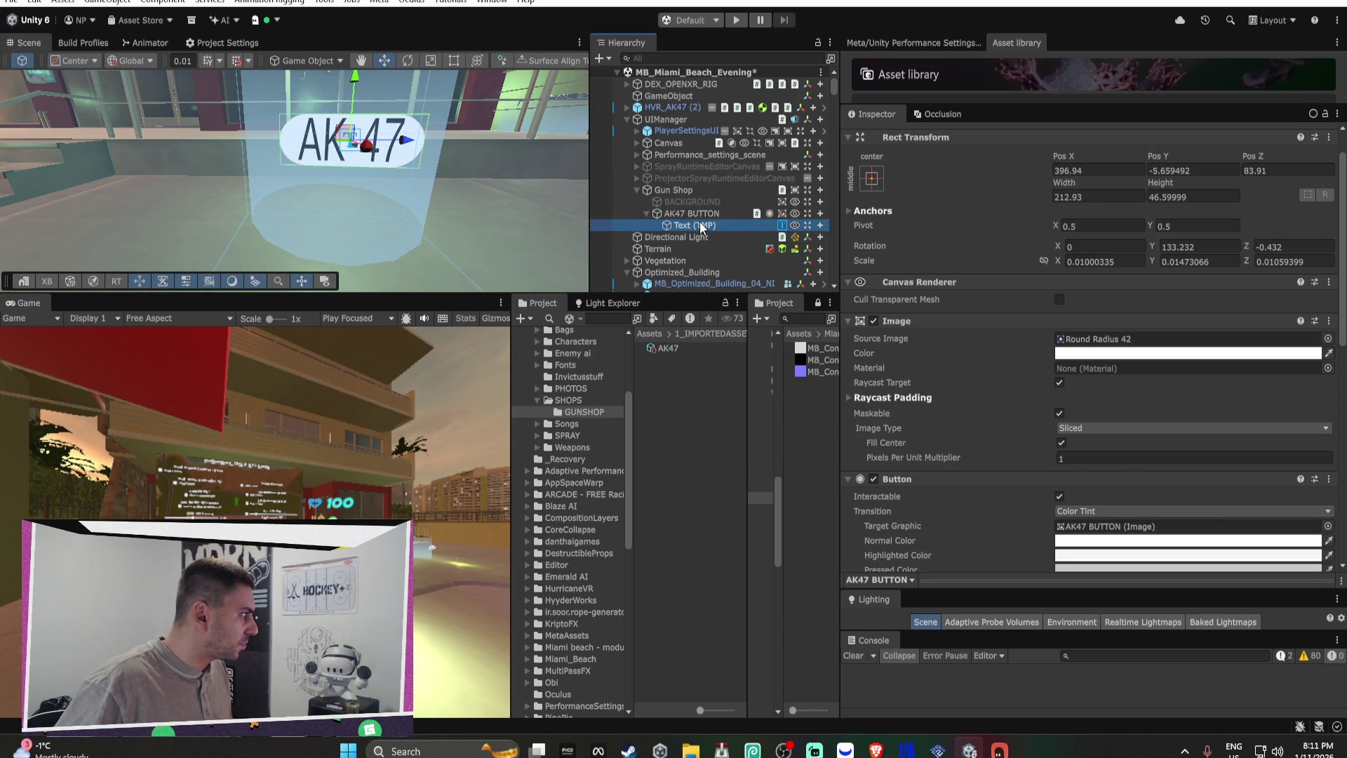
key("ctrl+d")
Step: Move the duplicated label below the AK-47 title and change its text to 'price'
left_click_drag(358, 82, 348, 137)
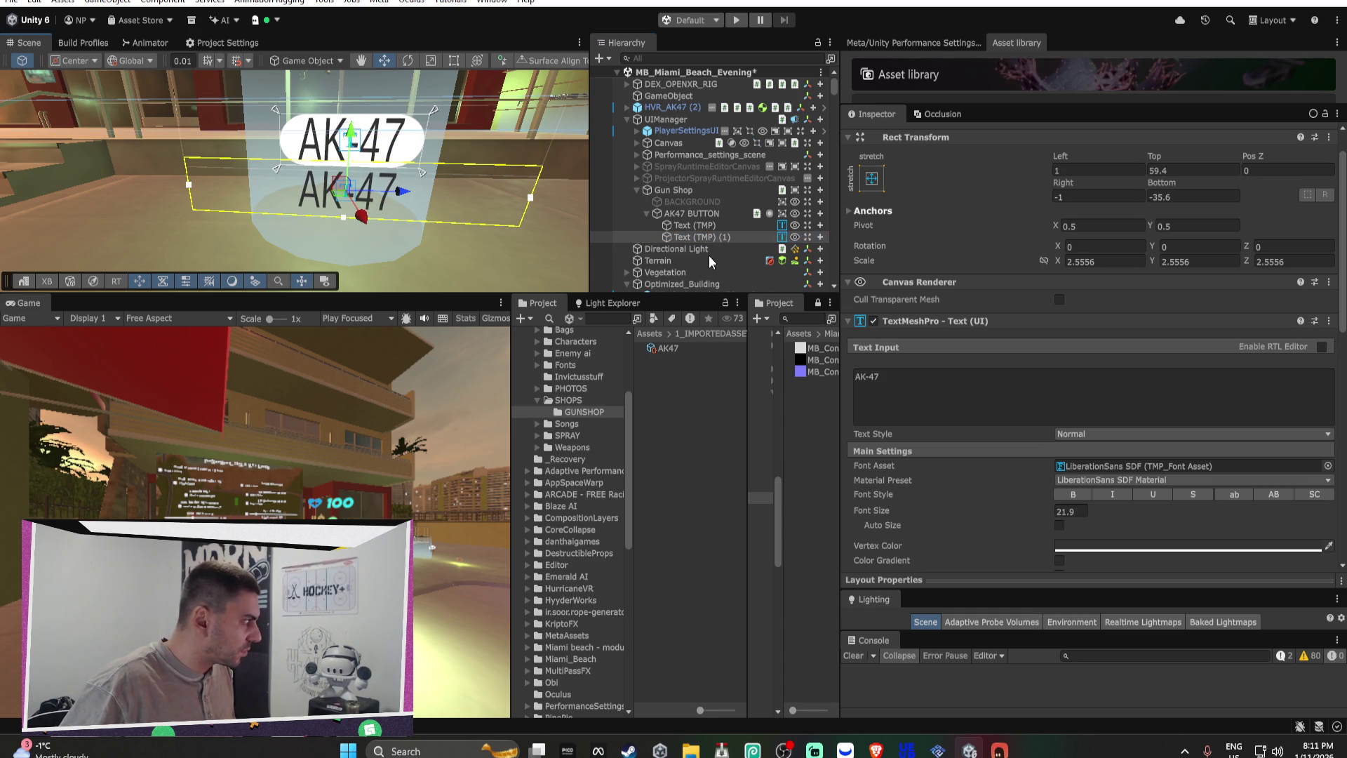
left_click(916, 370)
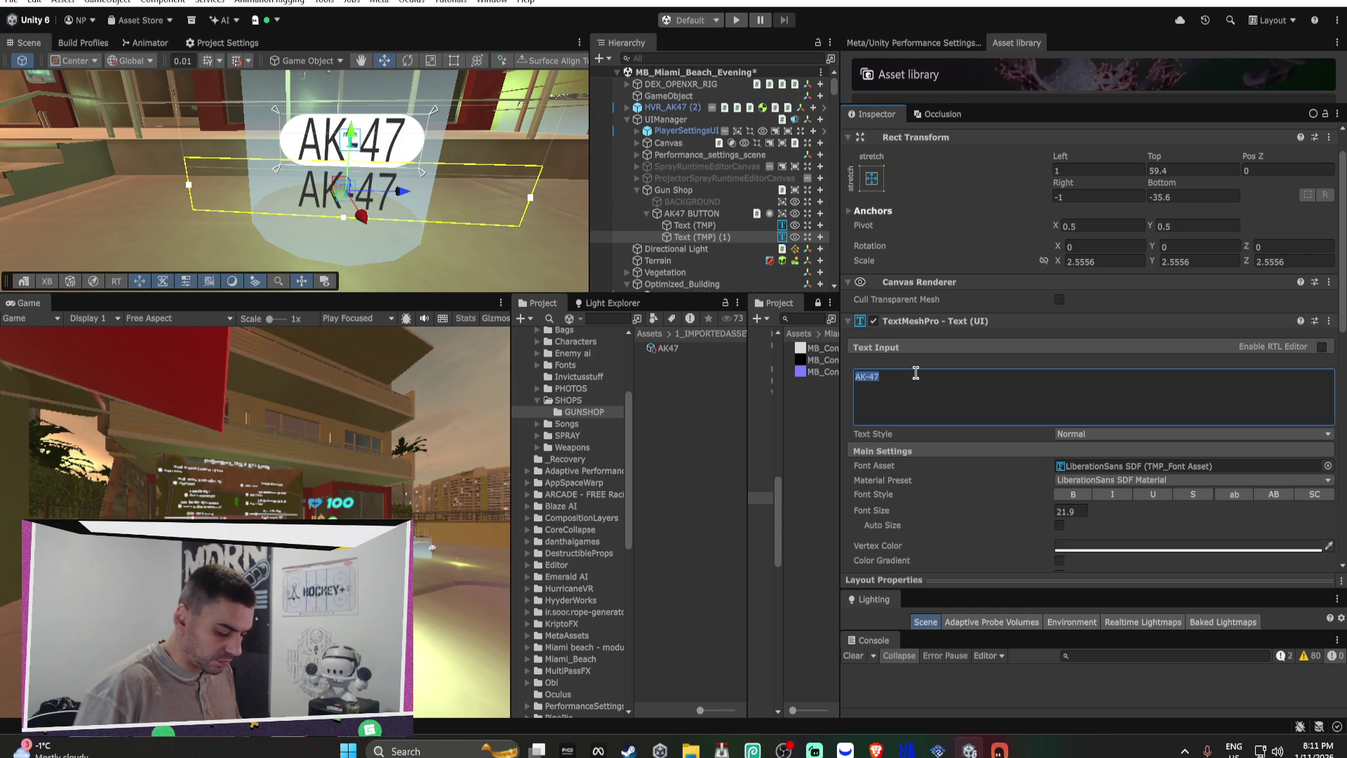
type("price")
key("Return")
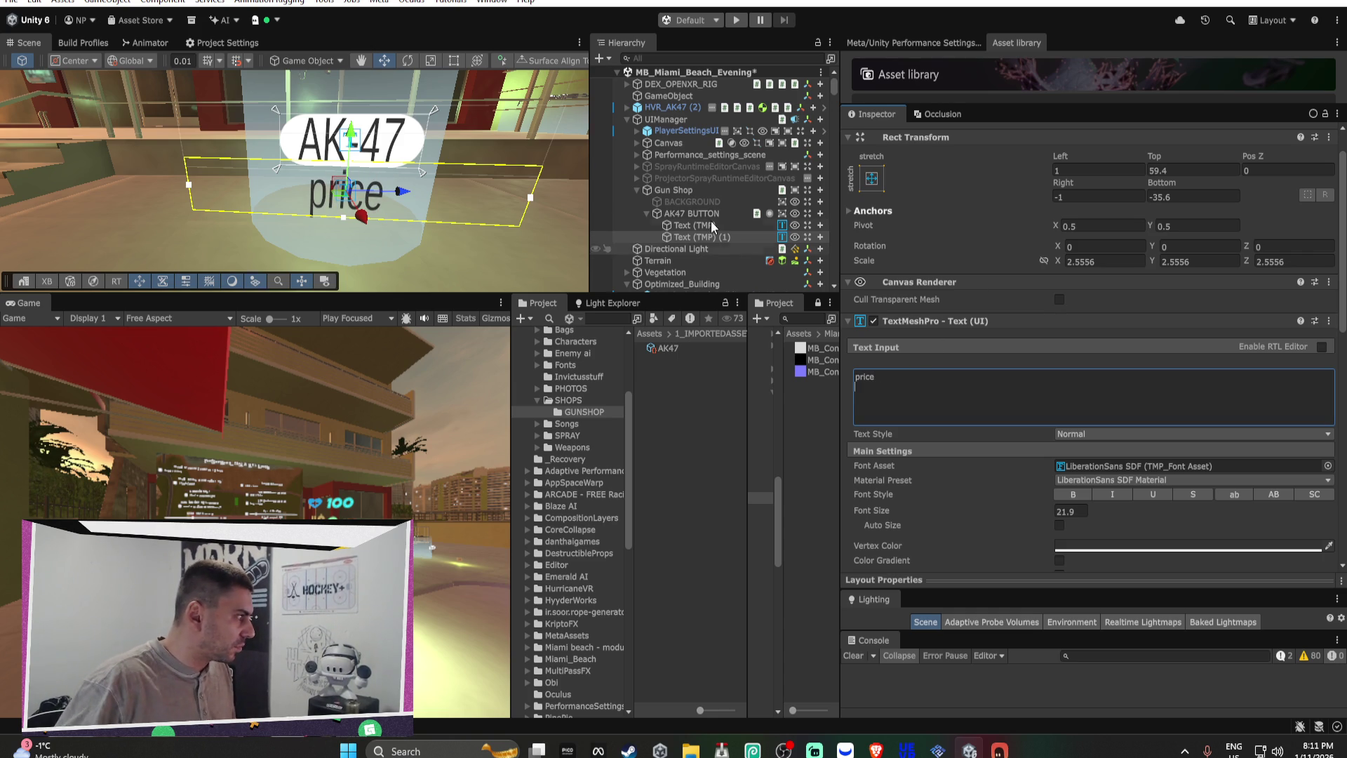
left_click(691, 213)
scroll(1057, 414, "down", 10)
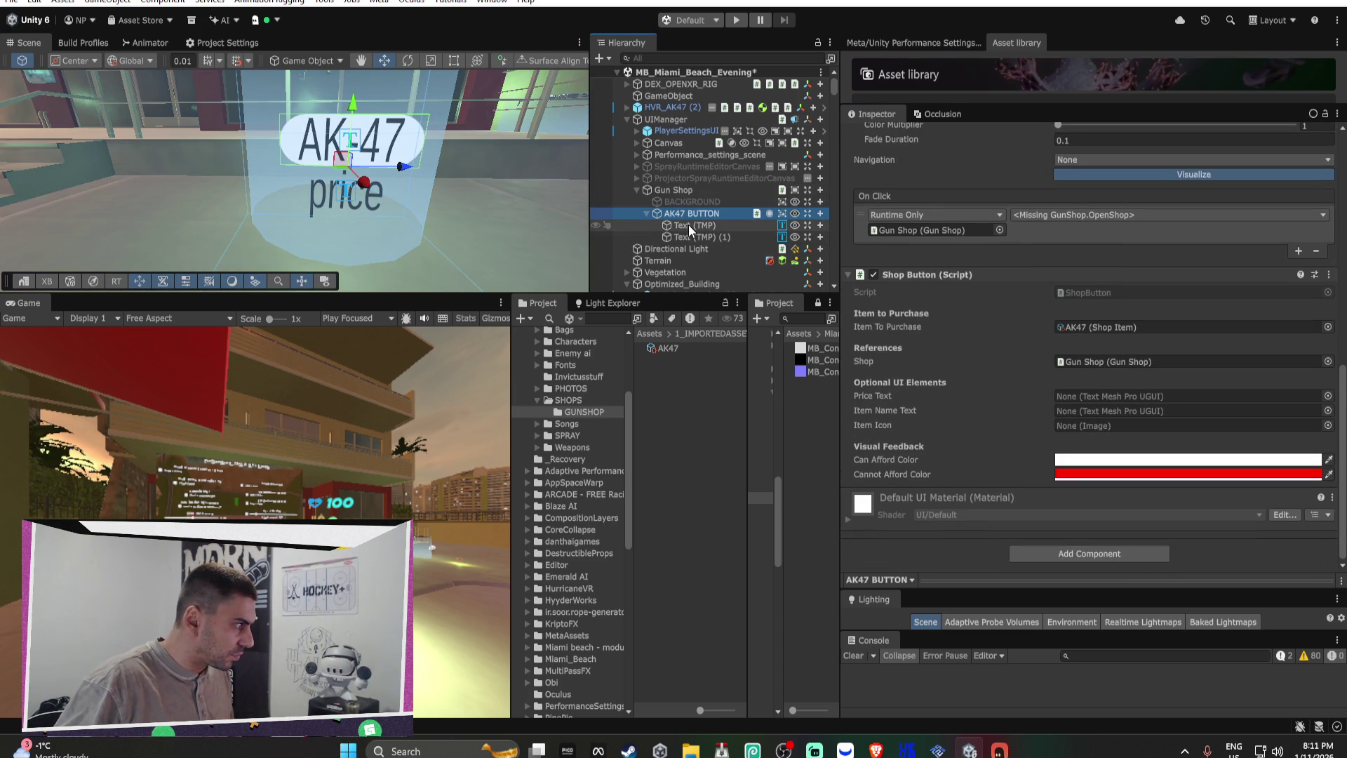
Step: Assign the price label, AK-47 name label and AK47 BUTTON image to the Shop Button fields
mouse_move(685, 236)
left_mouse_down()
mouse_move(1070, 390)
mouse_move(1123, 396)
left_mouse_up()
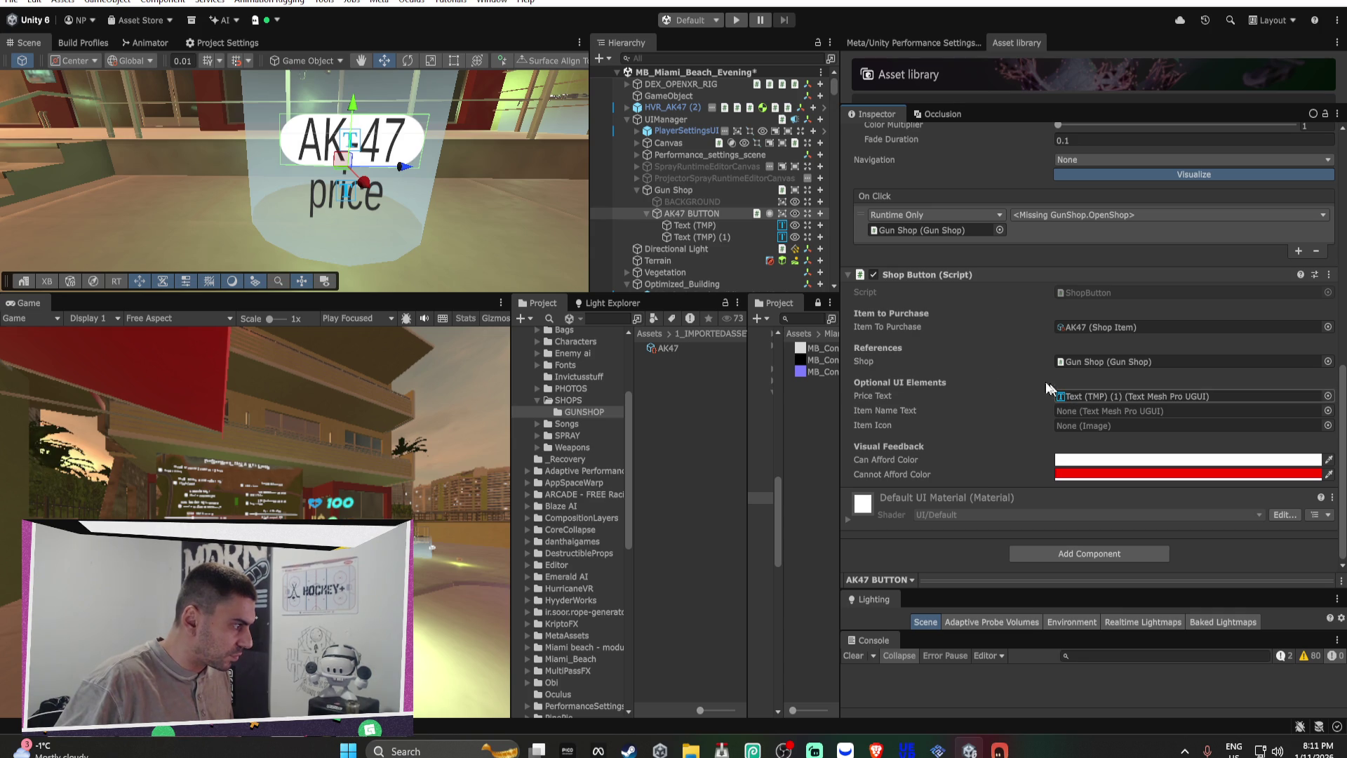
left_click_drag(694, 226, 1098, 410)
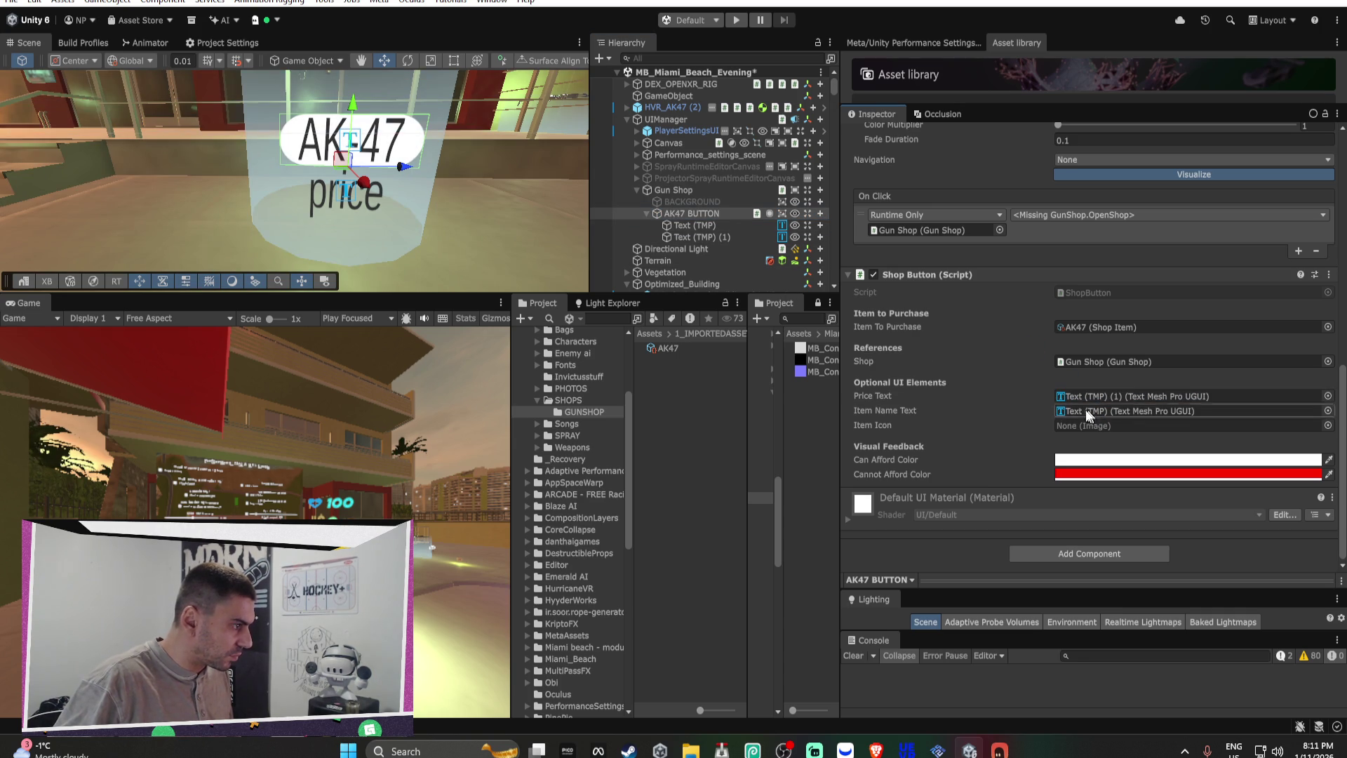
mouse_move(672, 212)
left_mouse_down()
mouse_move(1027, 371)
mouse_move(1092, 421)
left_mouse_up()
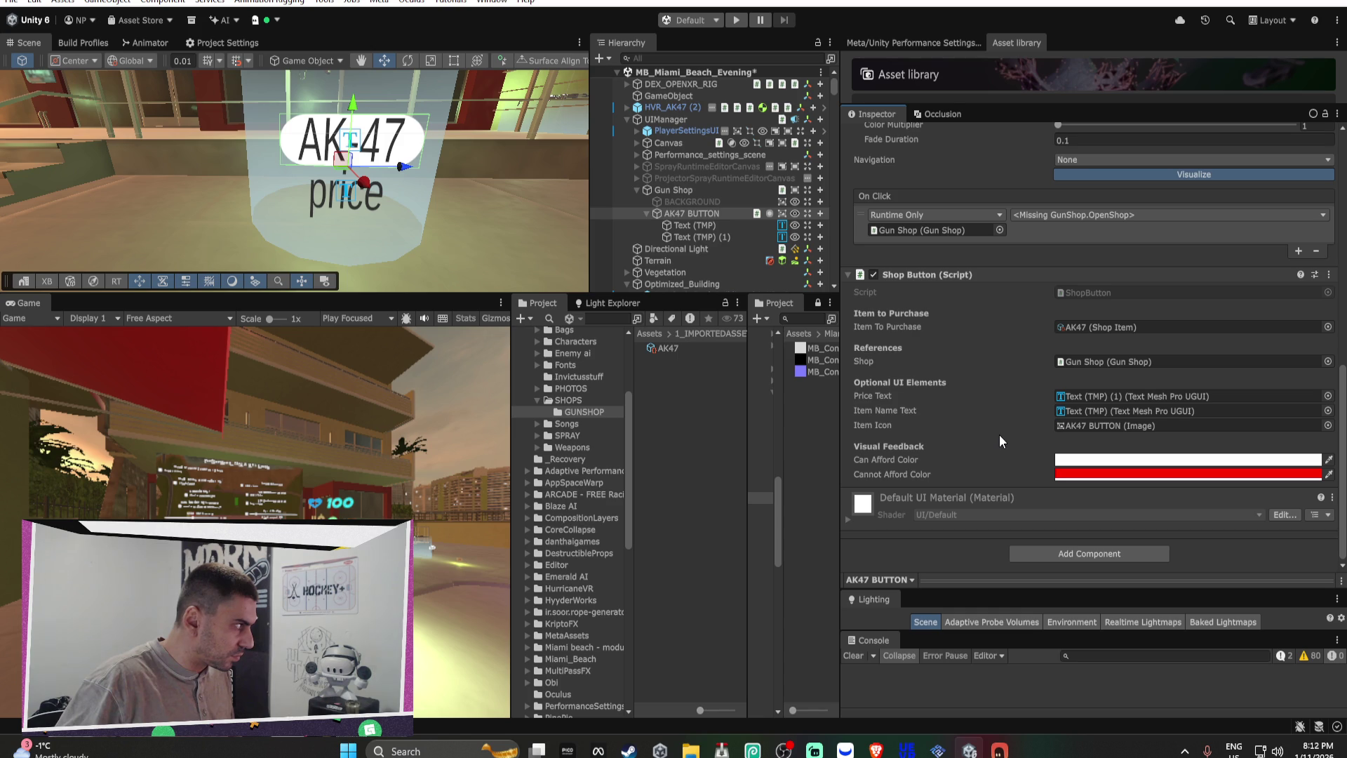
Step: Set the Shop Button's Can Afford Color to lime green (92FF00)
left_click(1091, 459)
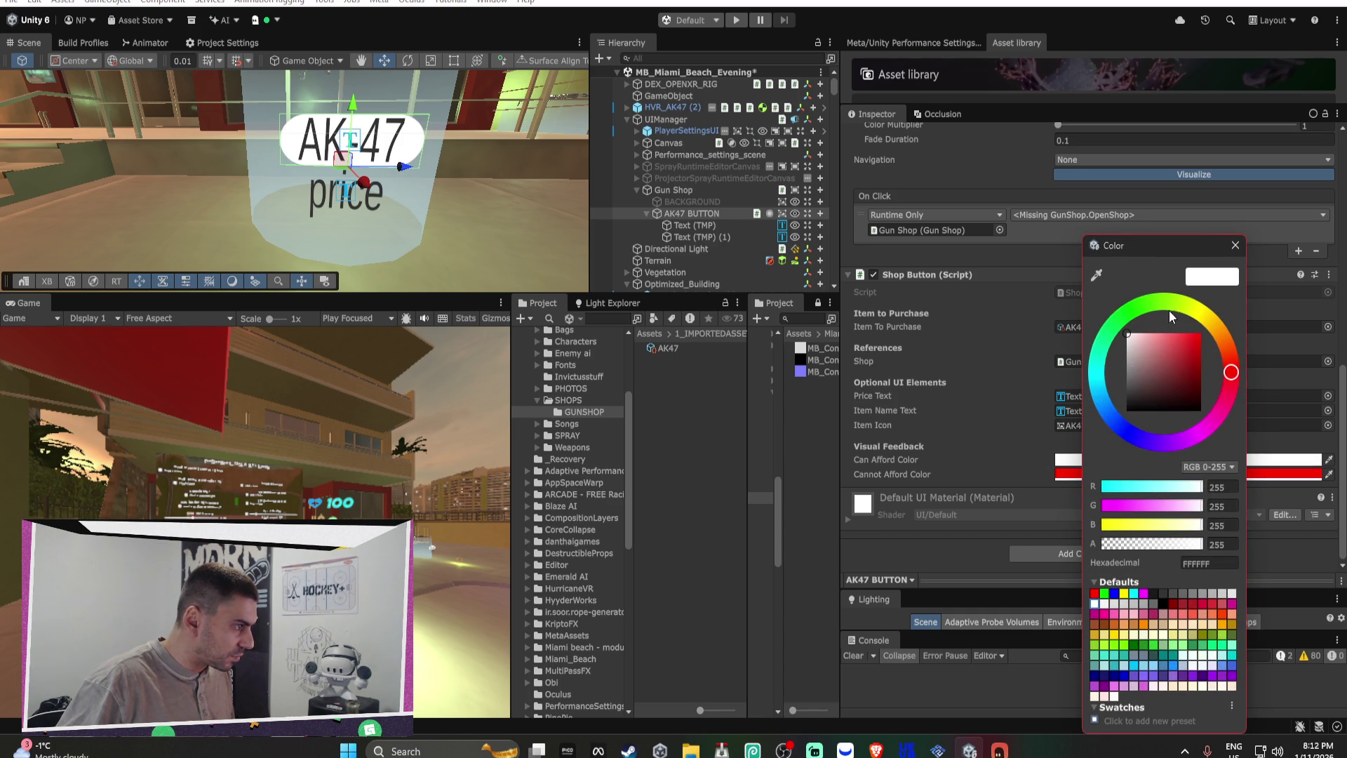
left_click(1168, 307)
left_click(1196, 342)
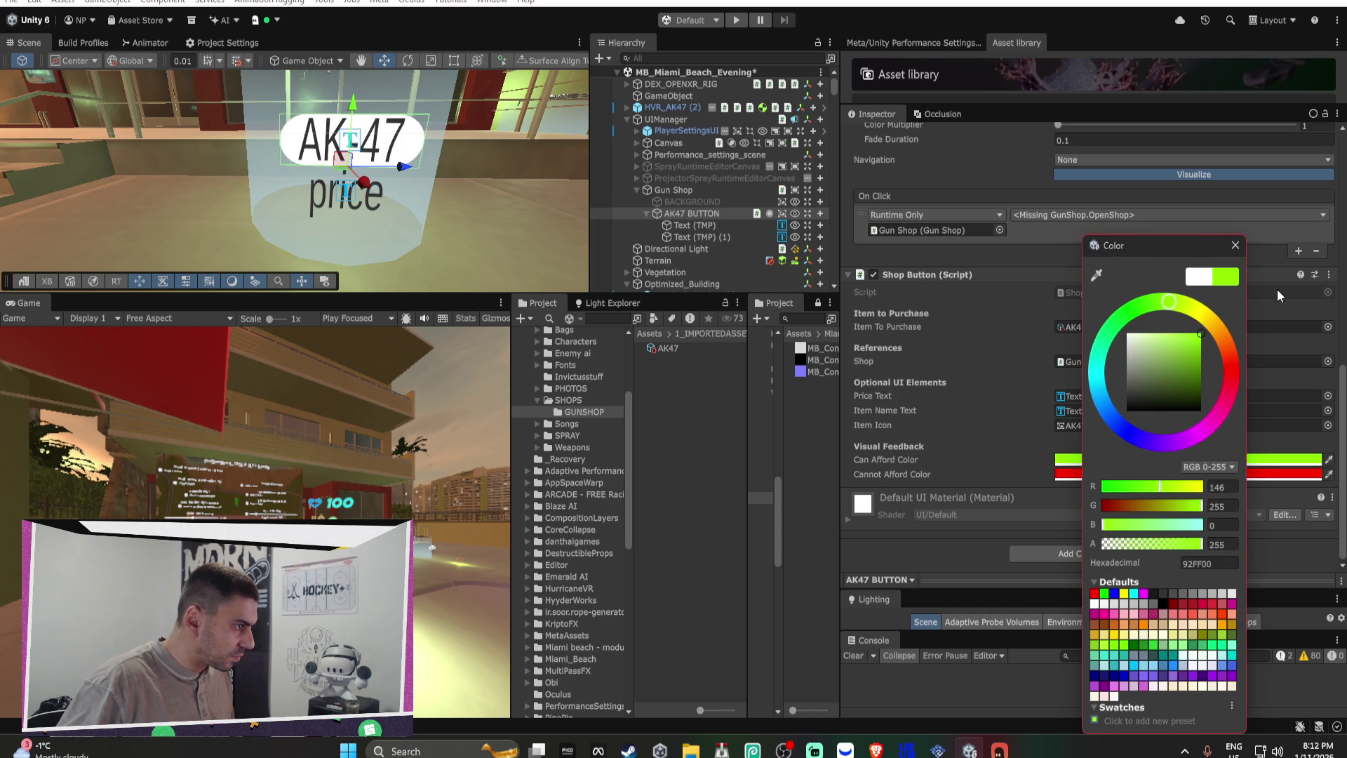
left_click(1235, 245)
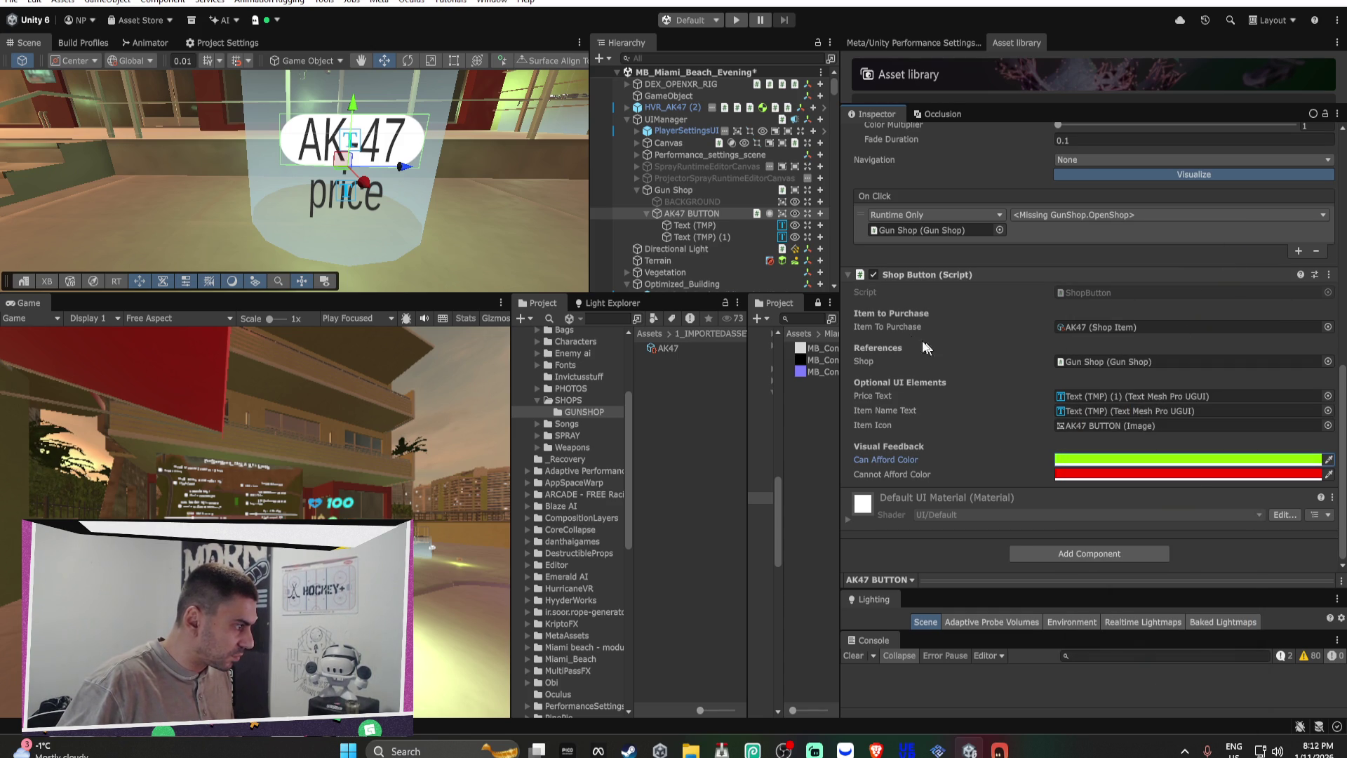
Step: Deactivate the HVR_AK47 (2) gun beside the AK47 sign and enter Play mode to test
mouse_move(491, 203)
left_mouse_down()
mouse_move(368, 161)
mouse_move(389, 147)
mouse_move(418, 155)
left_mouse_up()
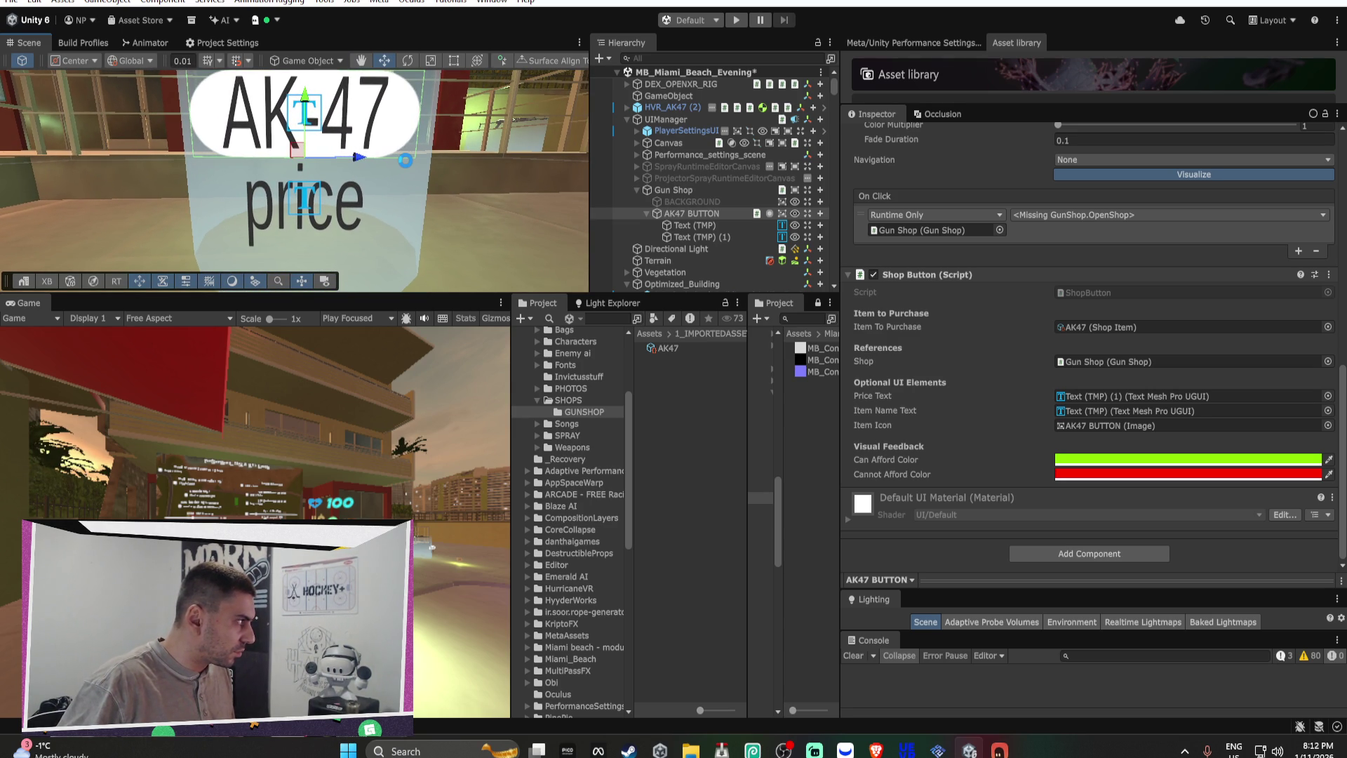
mouse_move(398, 175)
left_mouse_down()
mouse_move(437, 210)
mouse_move(384, 188)
left_mouse_up()
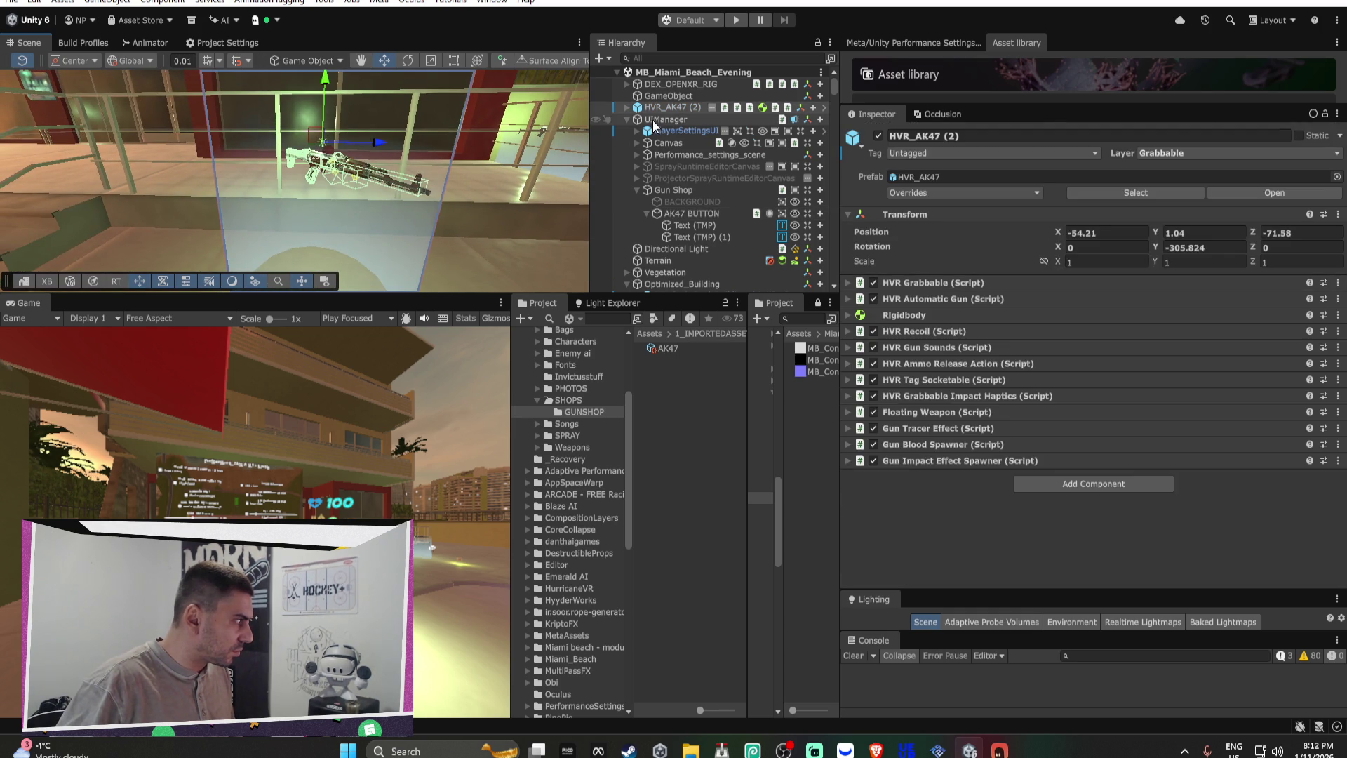
left_click(878, 136)
left_click_drag(393, 168, 407, 148)
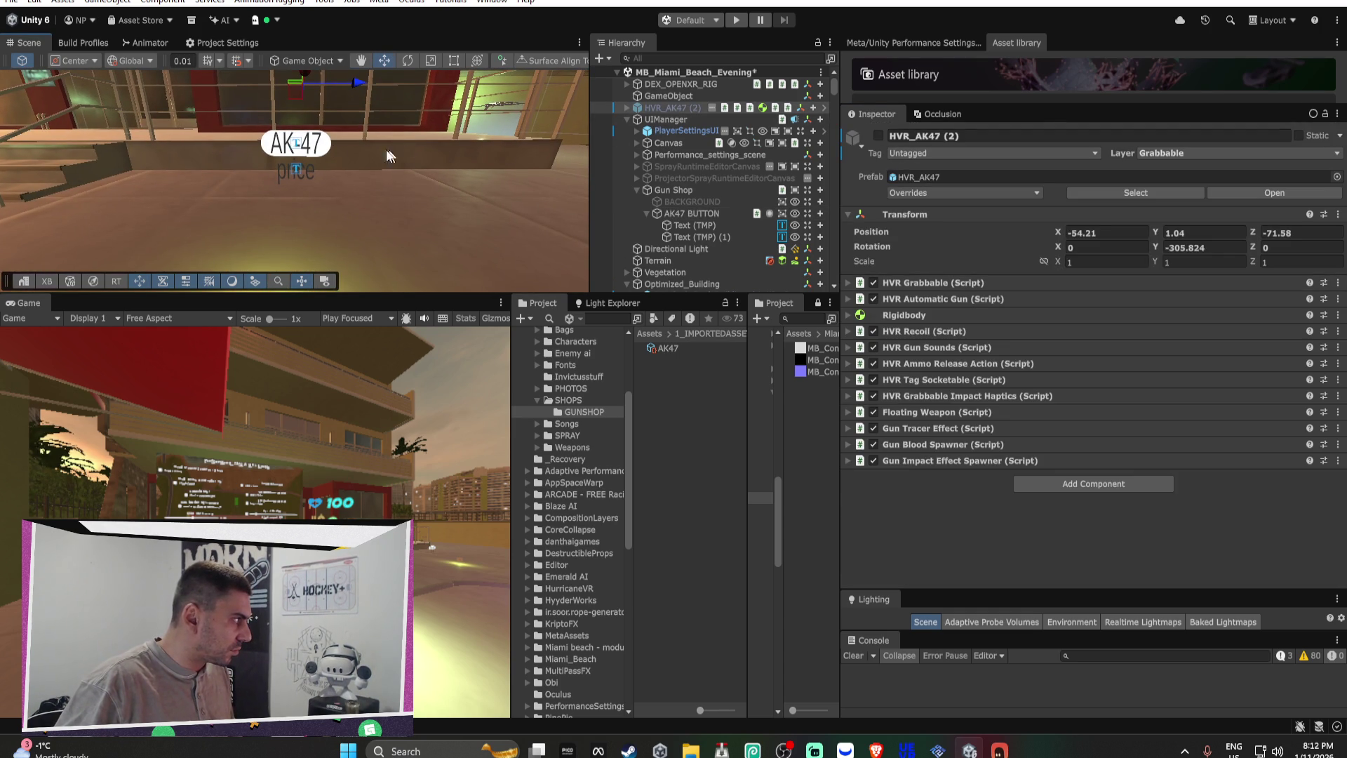
scroll(354, 149, "up", 2)
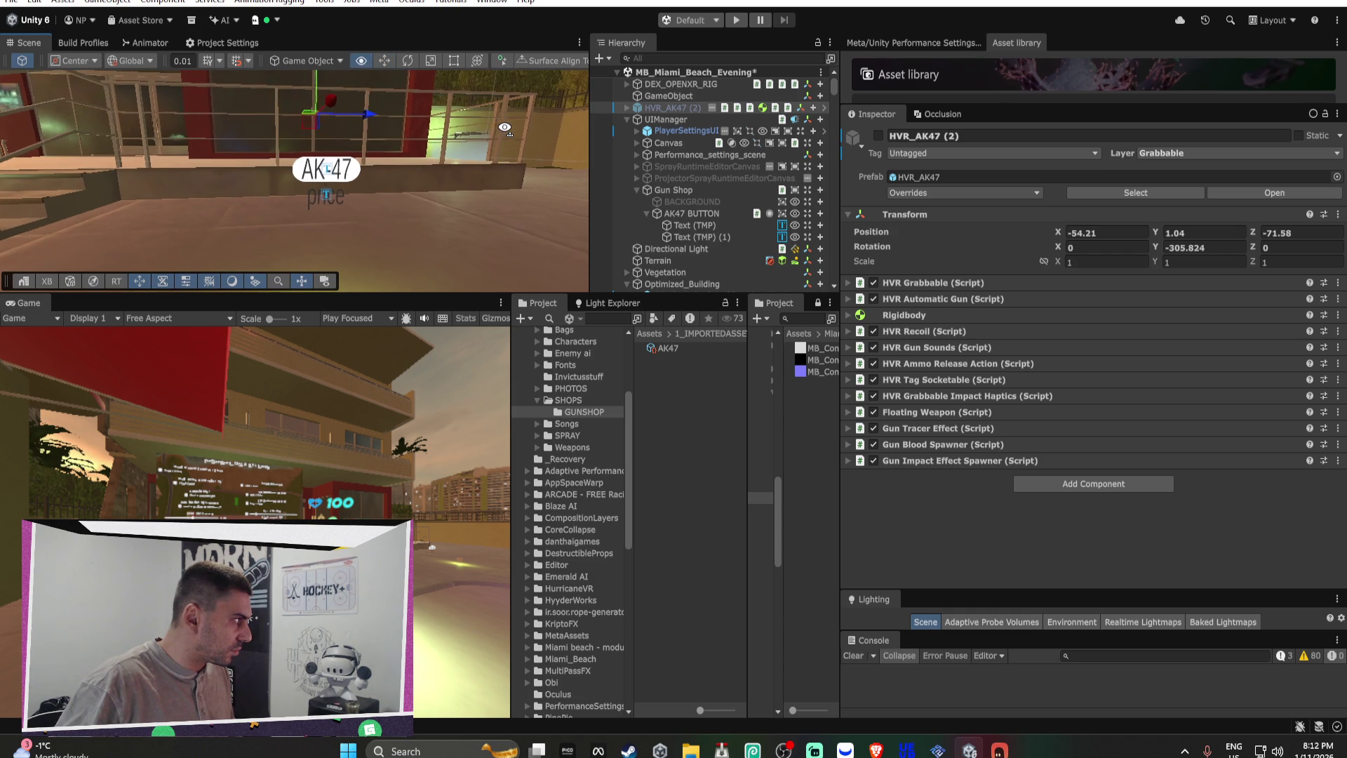
left_click(736, 19)
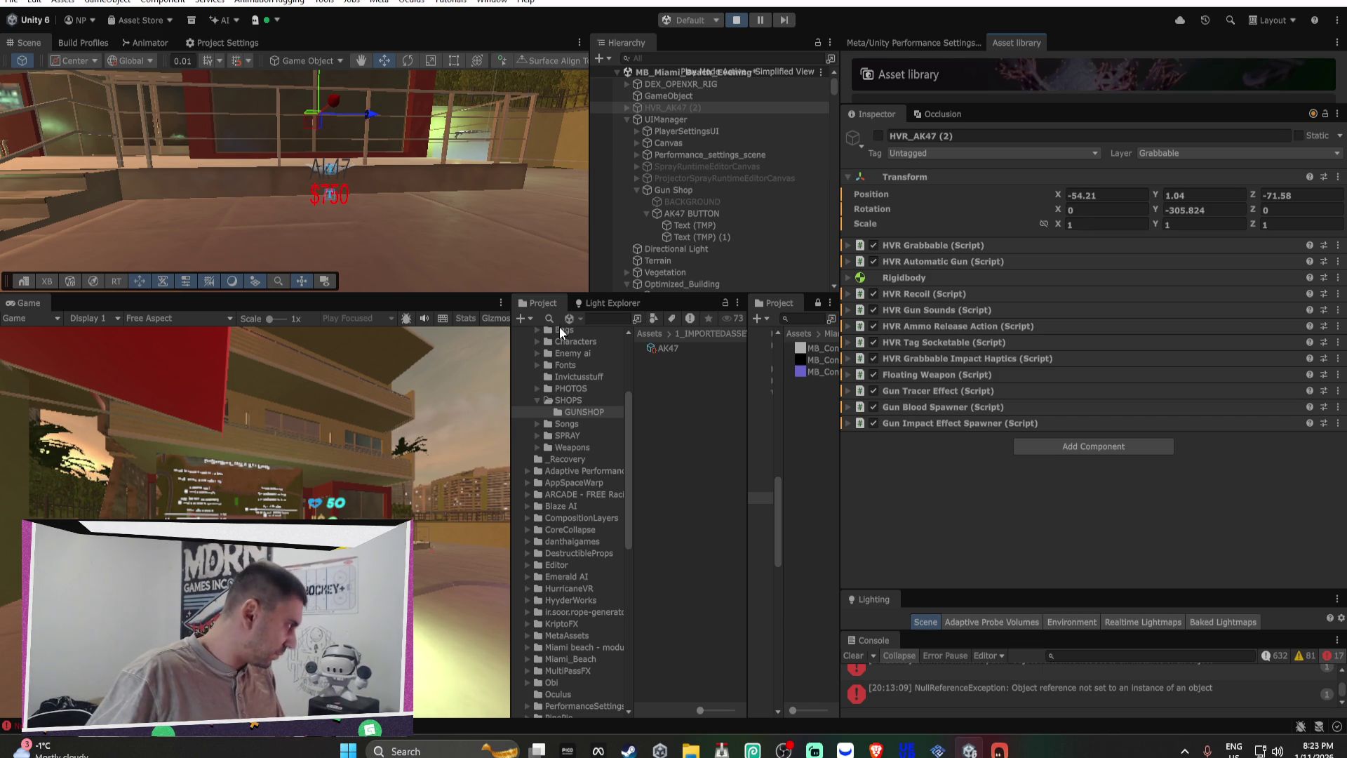
Step: Frame AK47 BUTTON, check its Source Image picker without changes, and exit Play mode
mouse_move(417, 183)
left_mouse_down()
mouse_move(439, 167)
mouse_move(262, 175)
left_mouse_up()
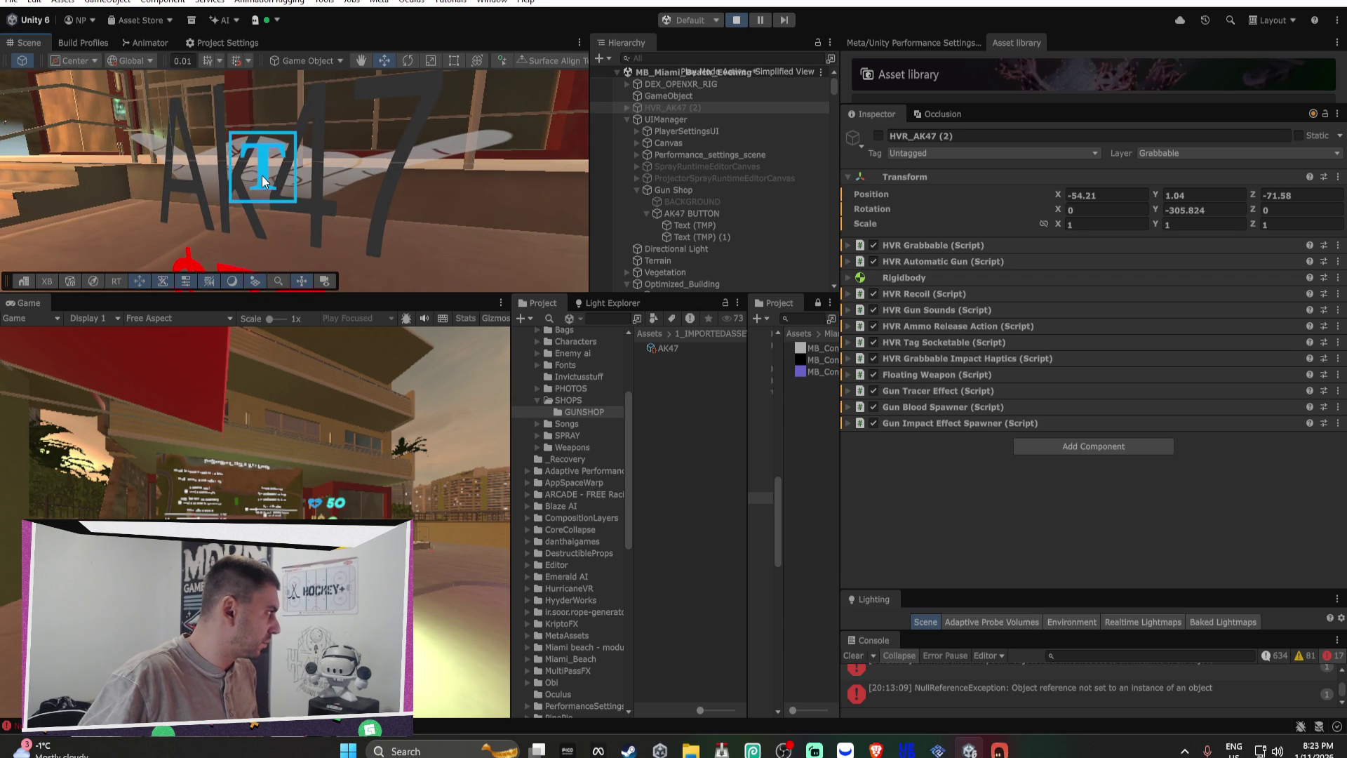
left_click(263, 175)
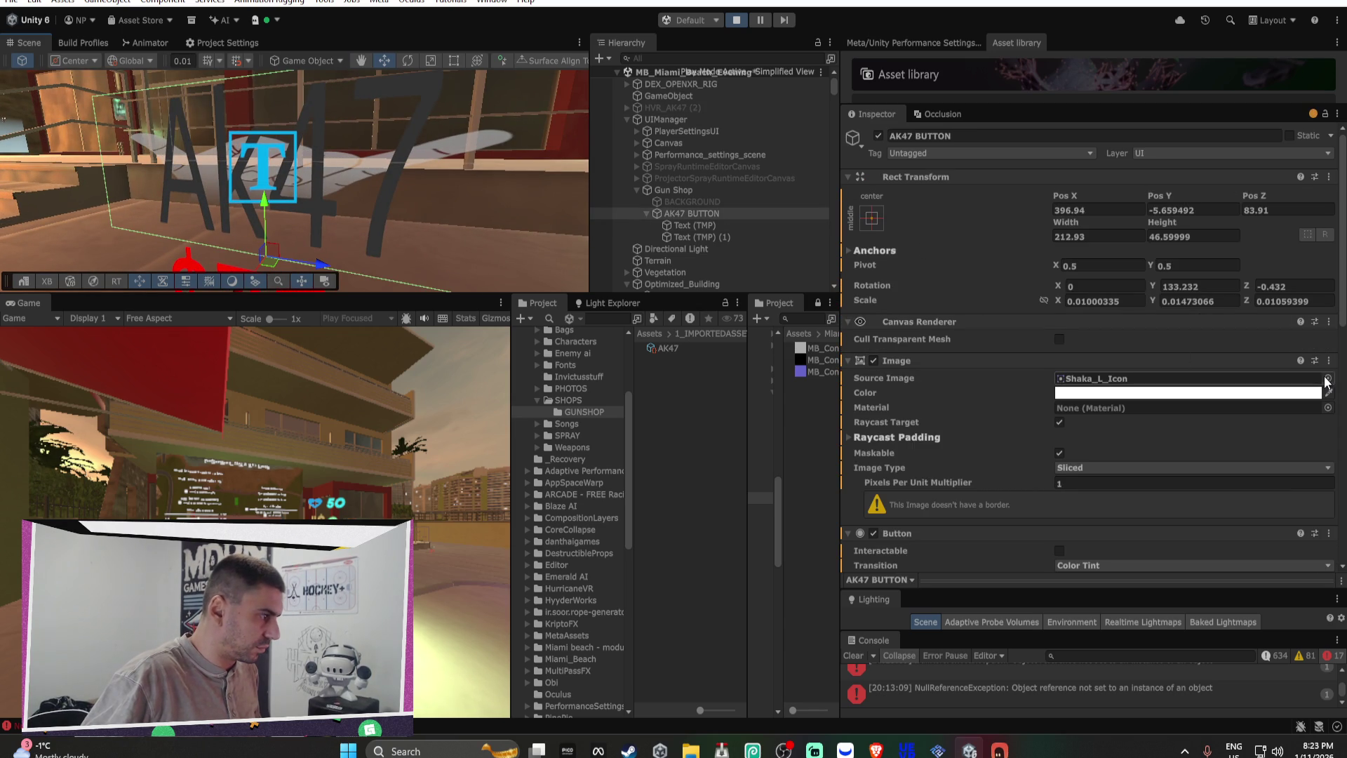
key("f")
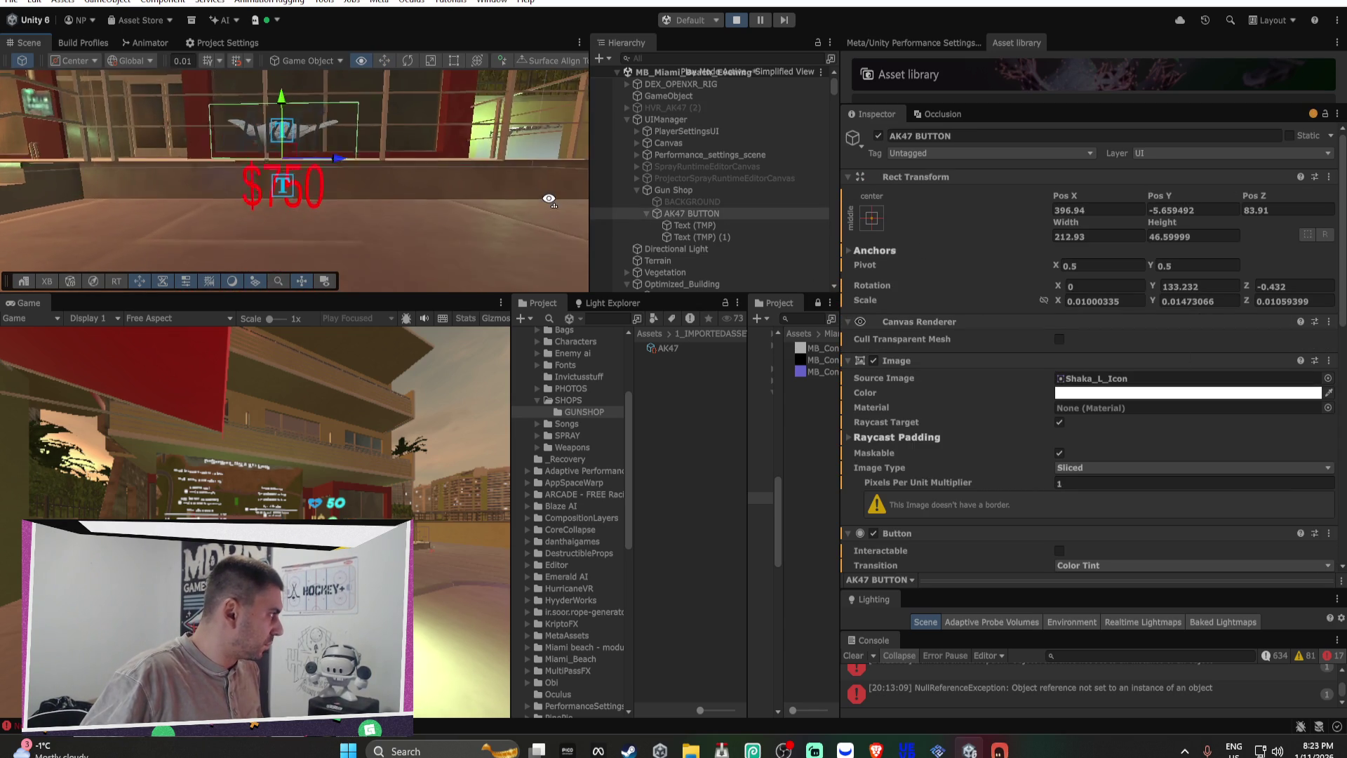
left_click_drag(552, 197, 439, 239)
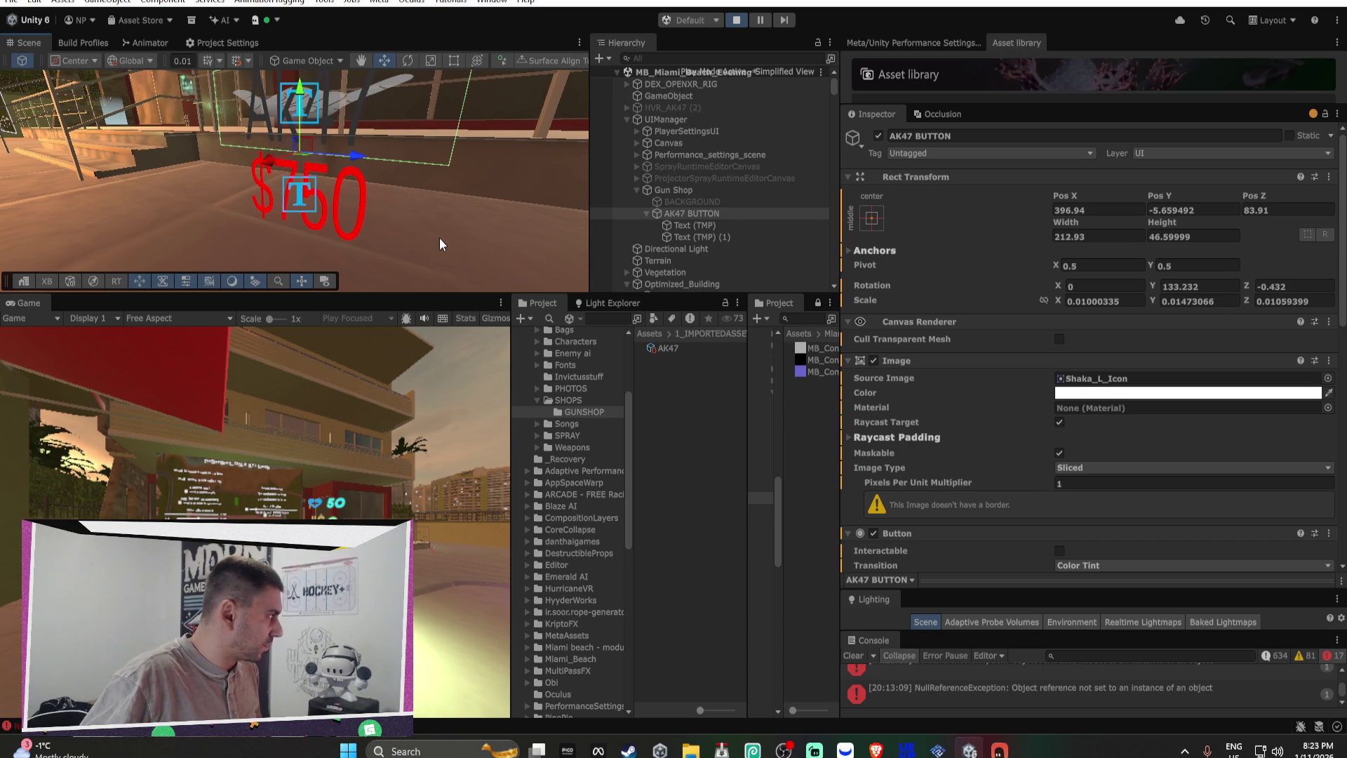
left_click(1328, 378)
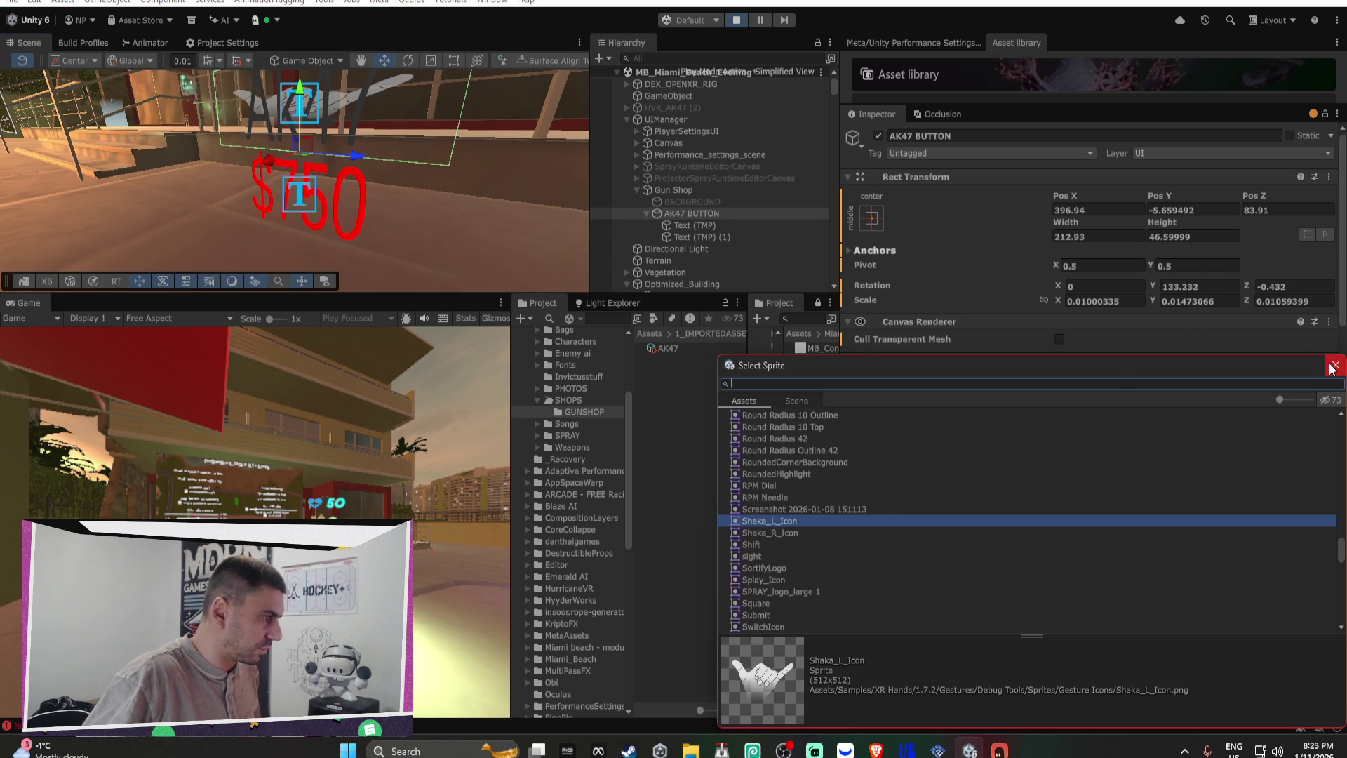
left_click(1336, 364)
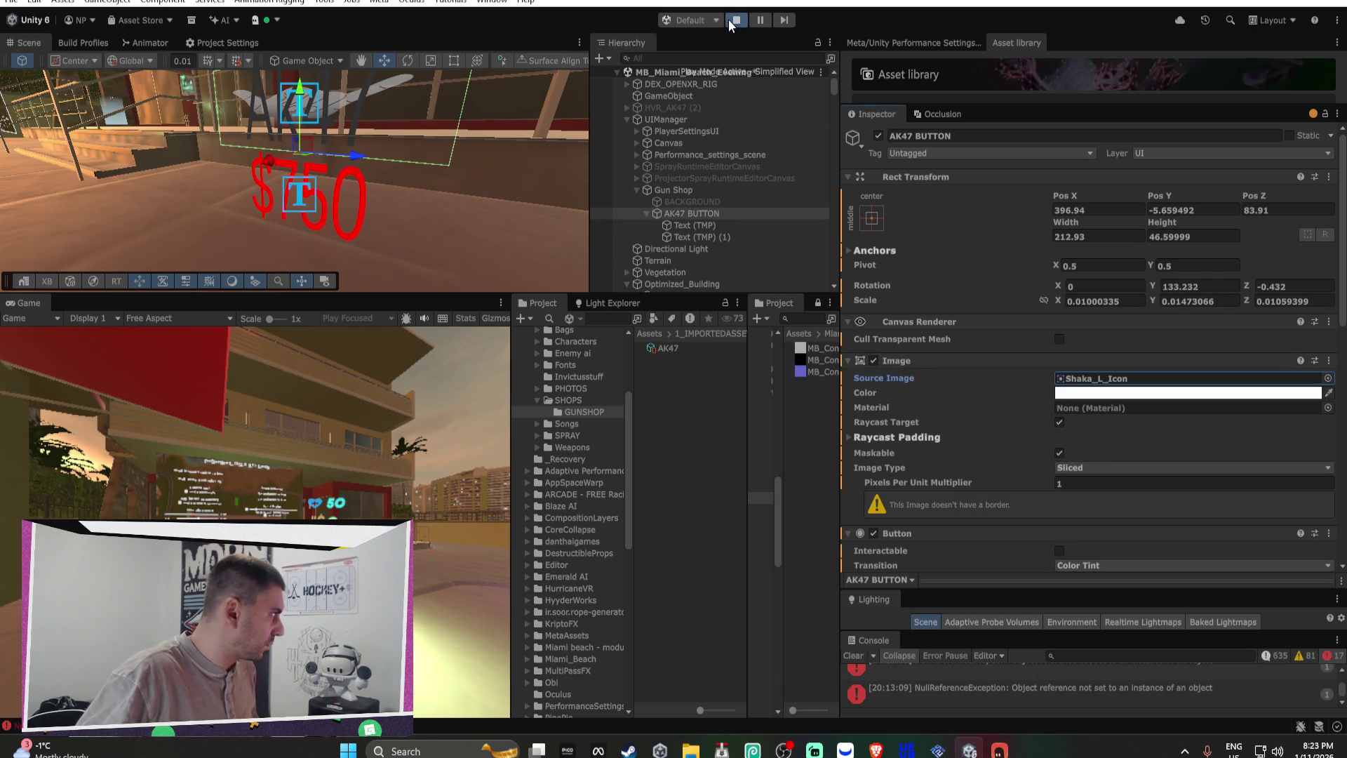
left_click(736, 20)
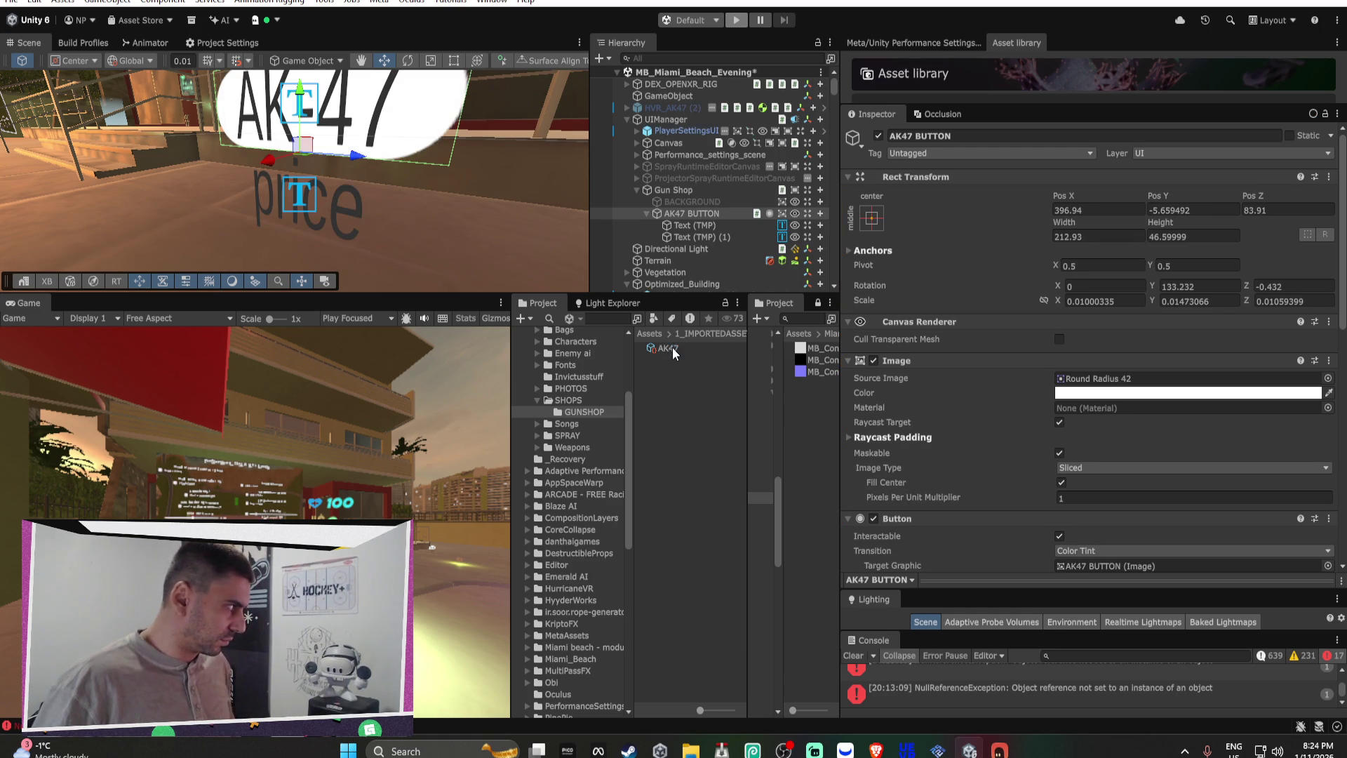
Step: Open chatgpt.com in a new browser tab
mouse_move(875, 749)
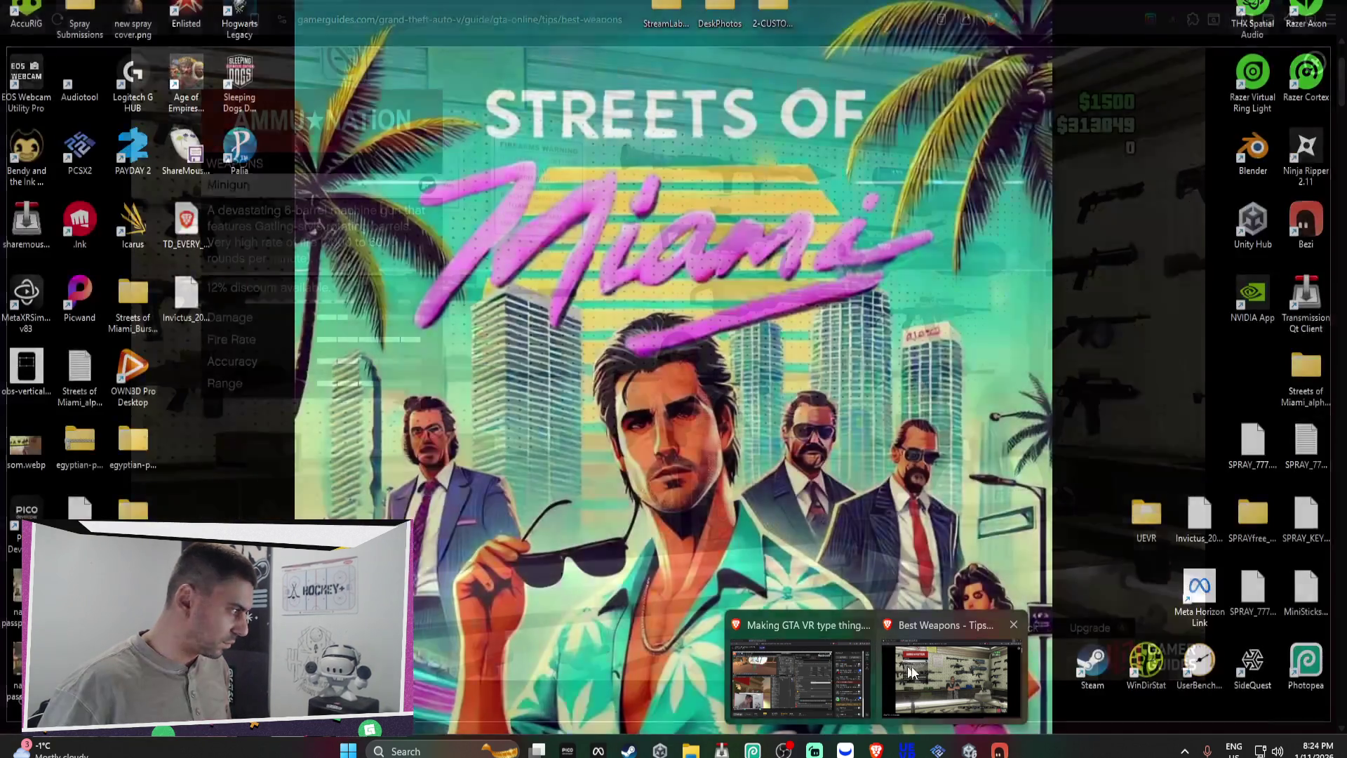
left_click(912, 672)
left_click(207, 4)
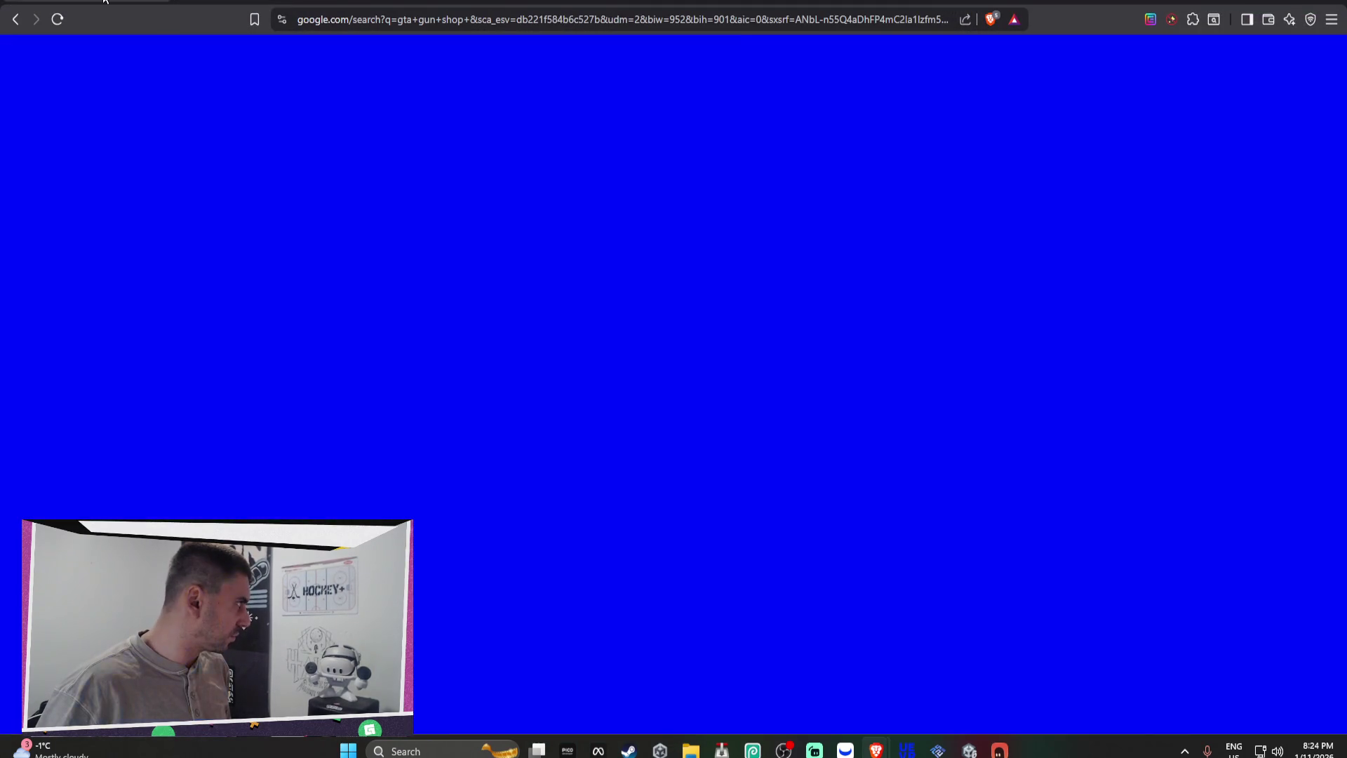
left_click(366, 2)
type("chatgpt.com")
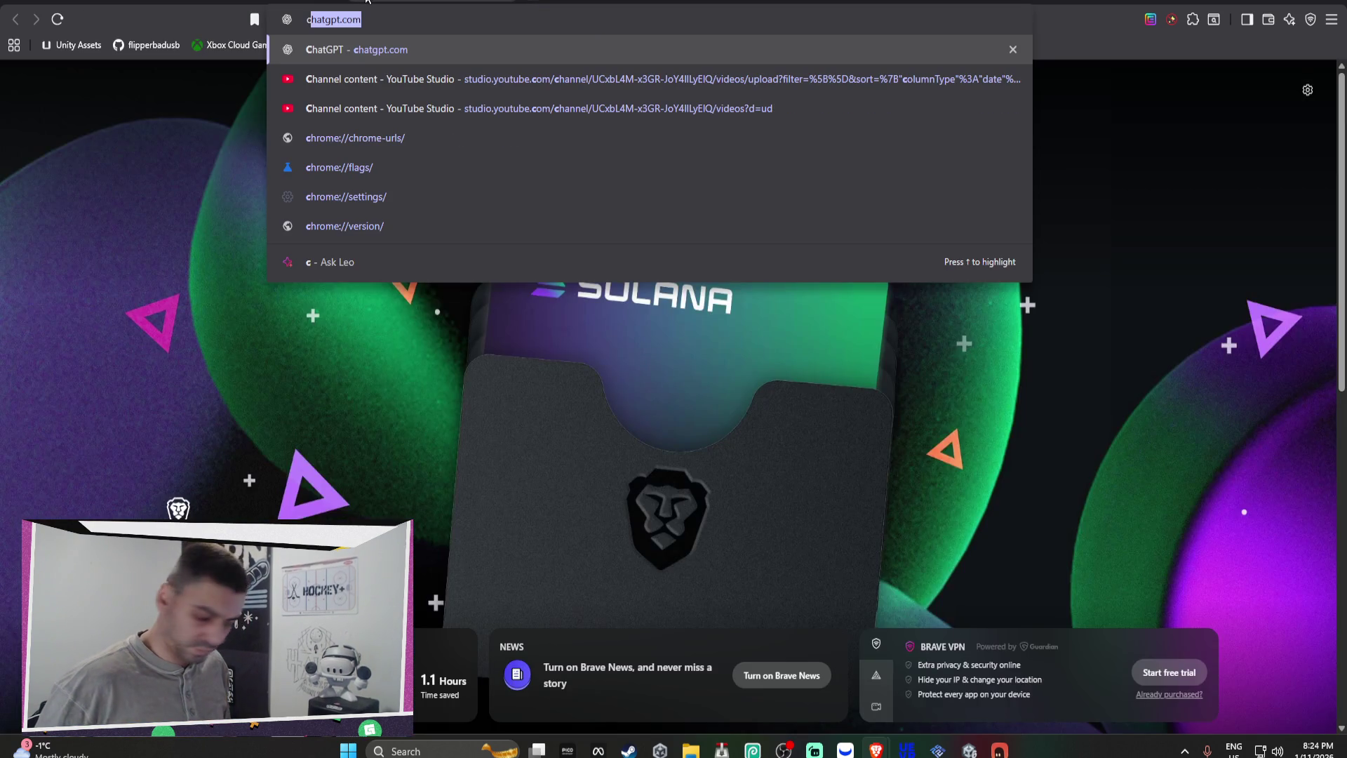
key("Return")
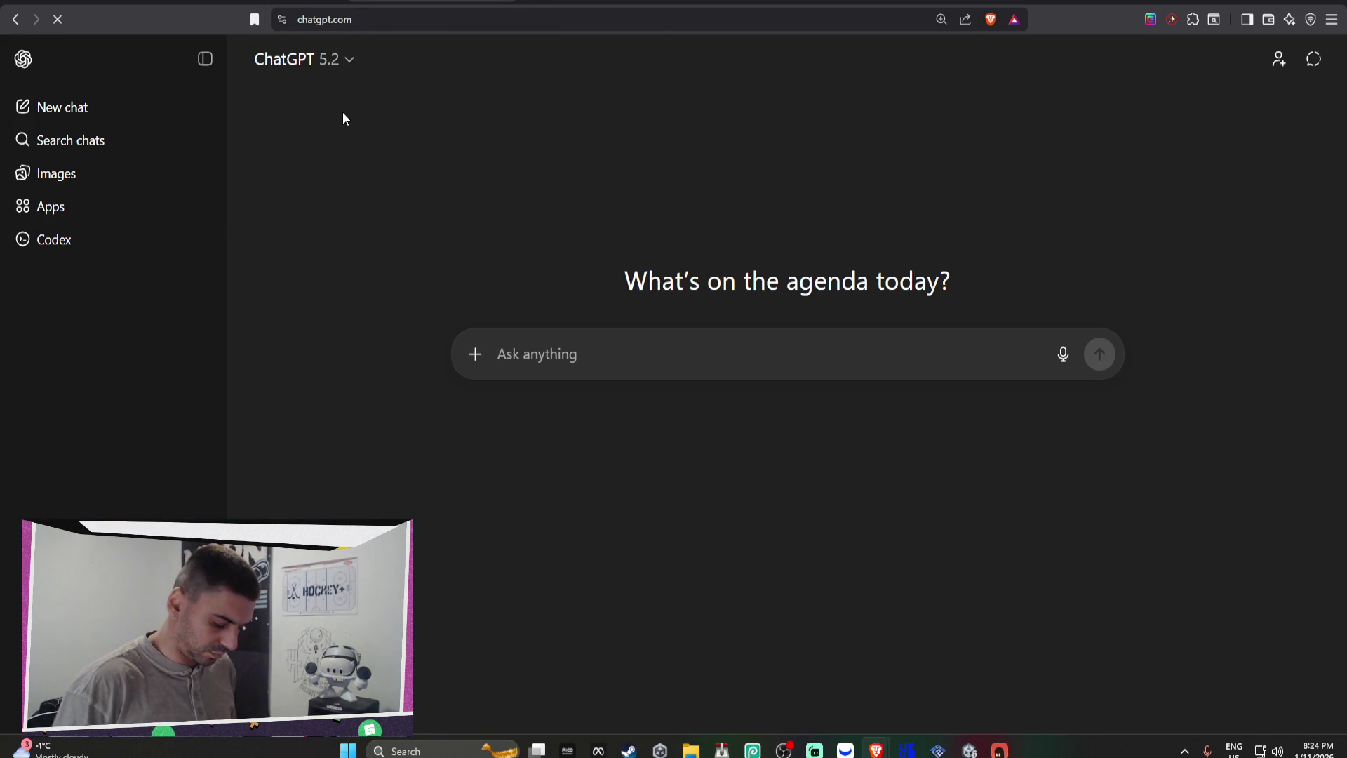
Step: Ask ChatGPT to 'make me an icon for ak47', then 'nah make it super simple'
type("make me an icon for ak47")
key("Return")
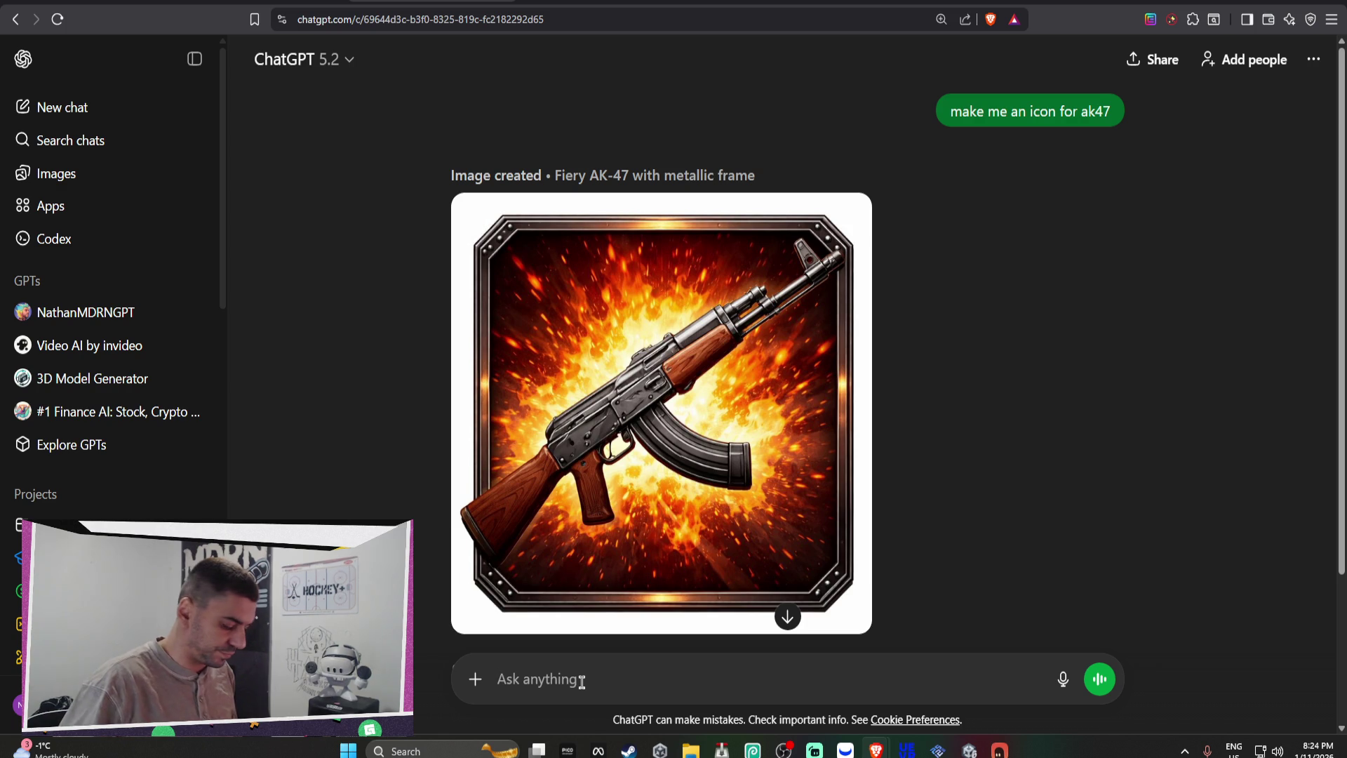
type("nah make")
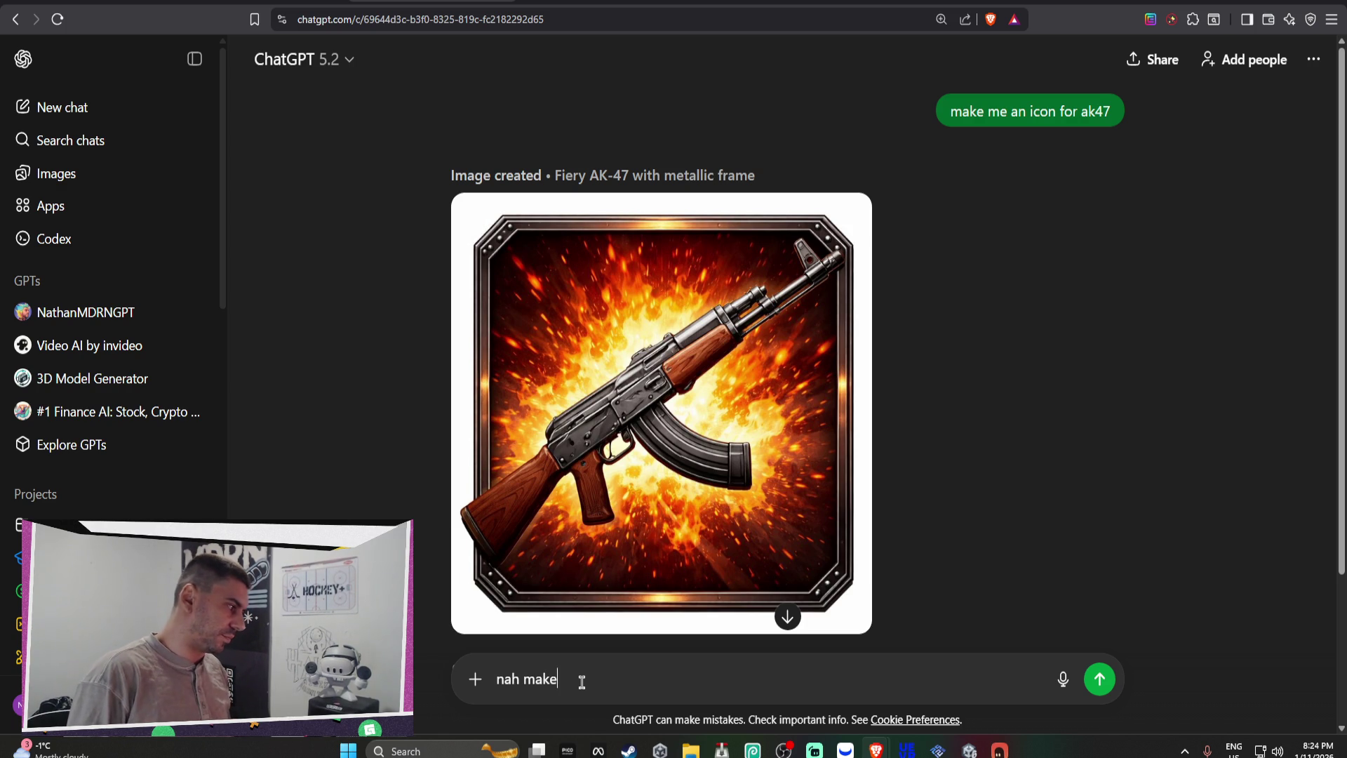
type(" it super simple")
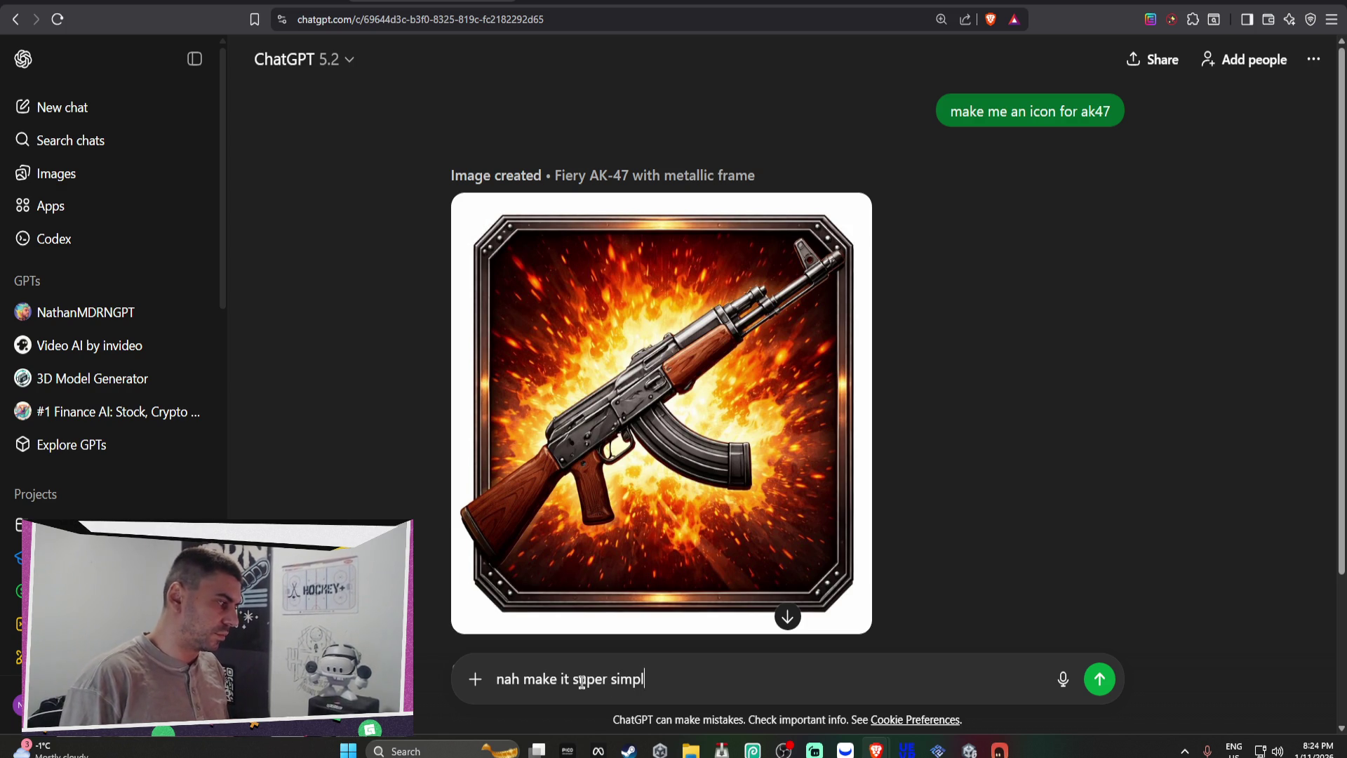
key("Return")
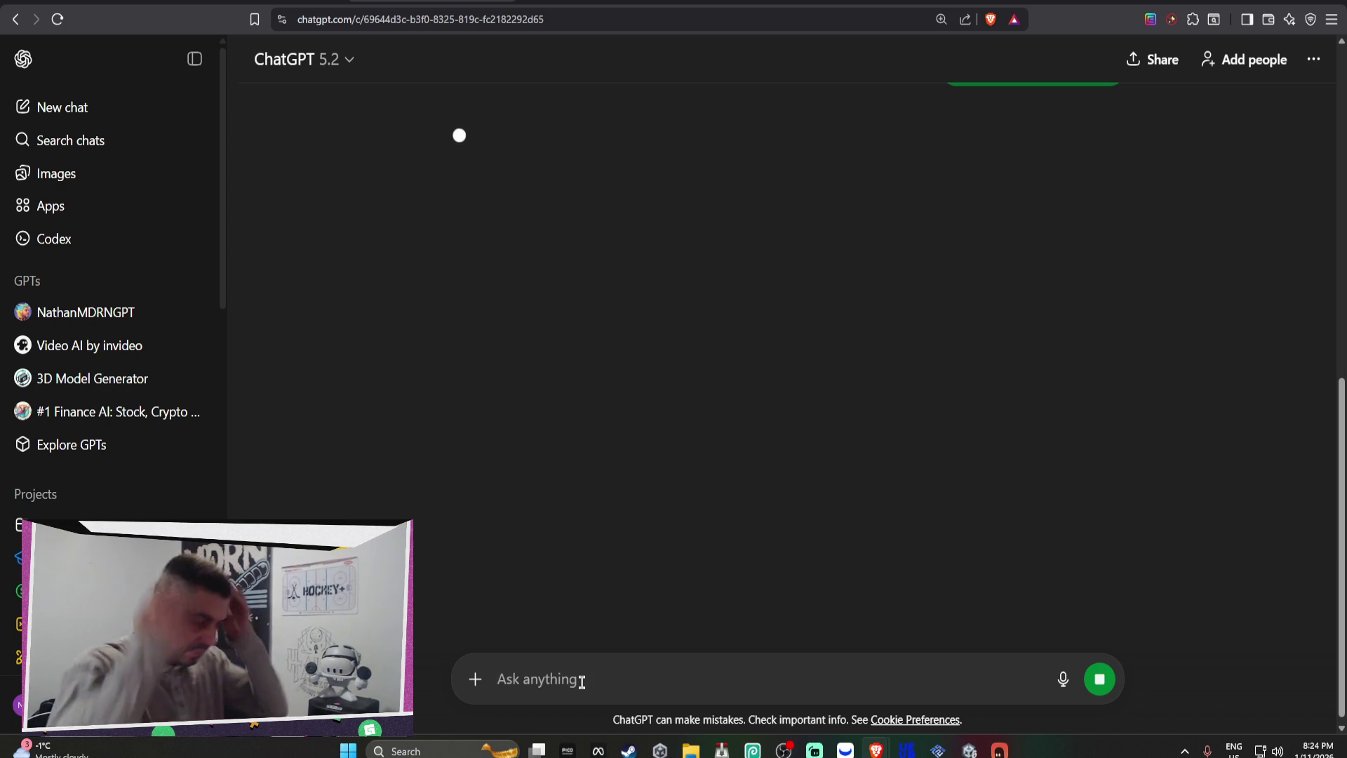
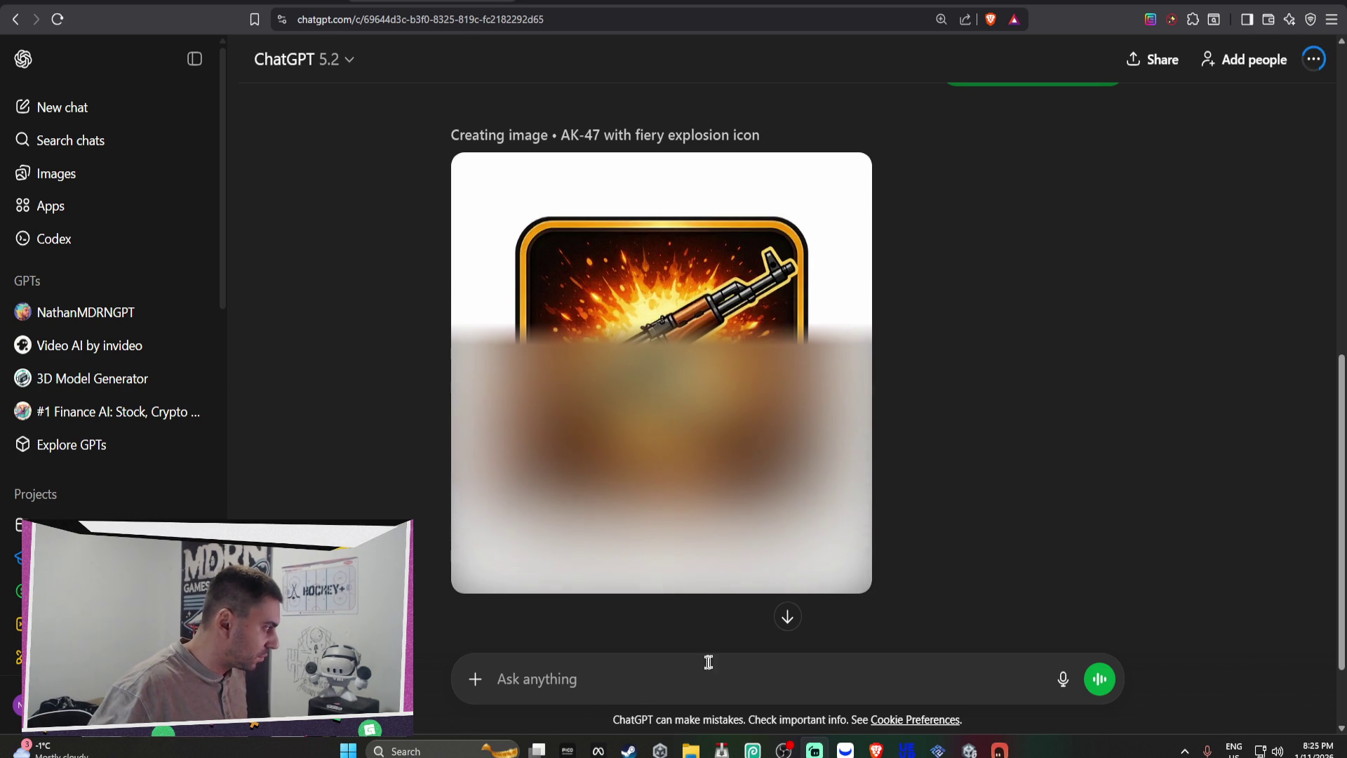
Step: Ask ChatGPT for a super simple square AK outline icon, then start a 'perfect -' reply
left_click(648, 691)
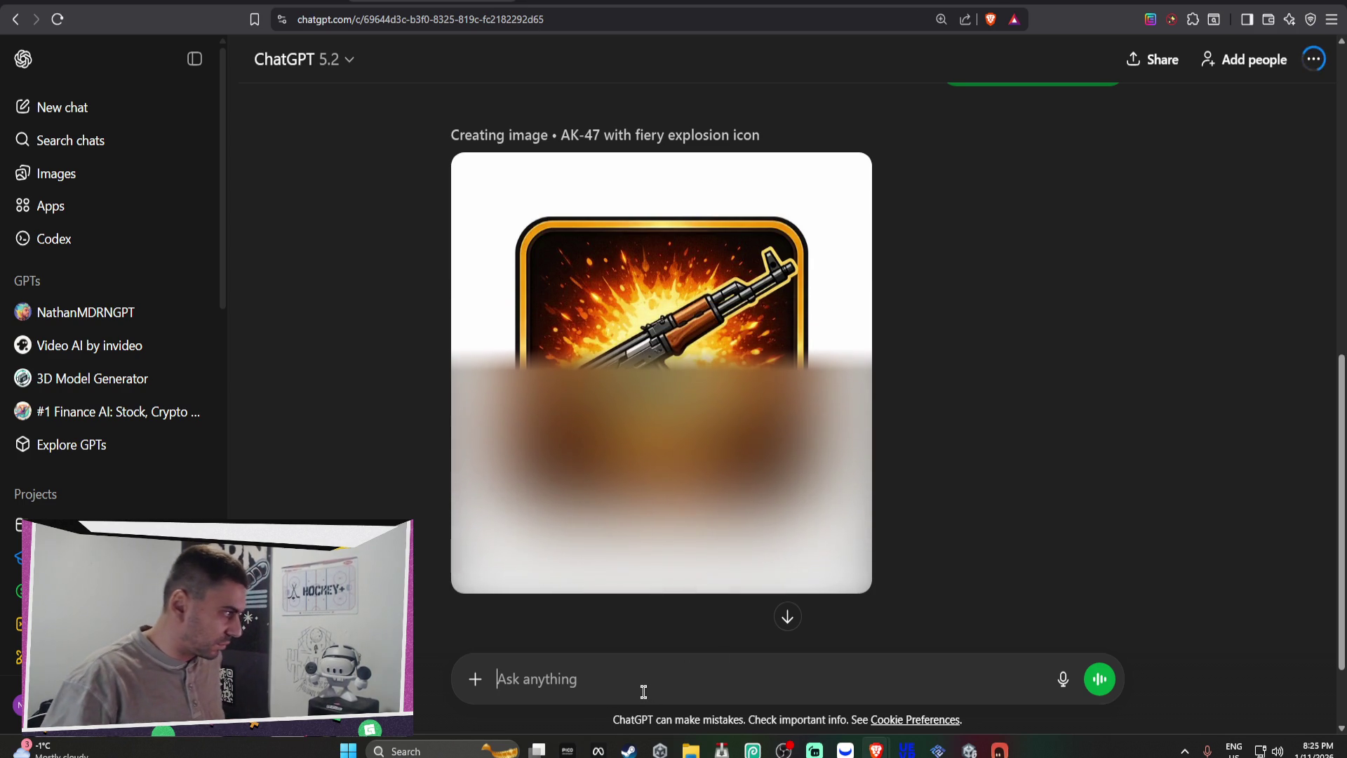
type("no make it ")
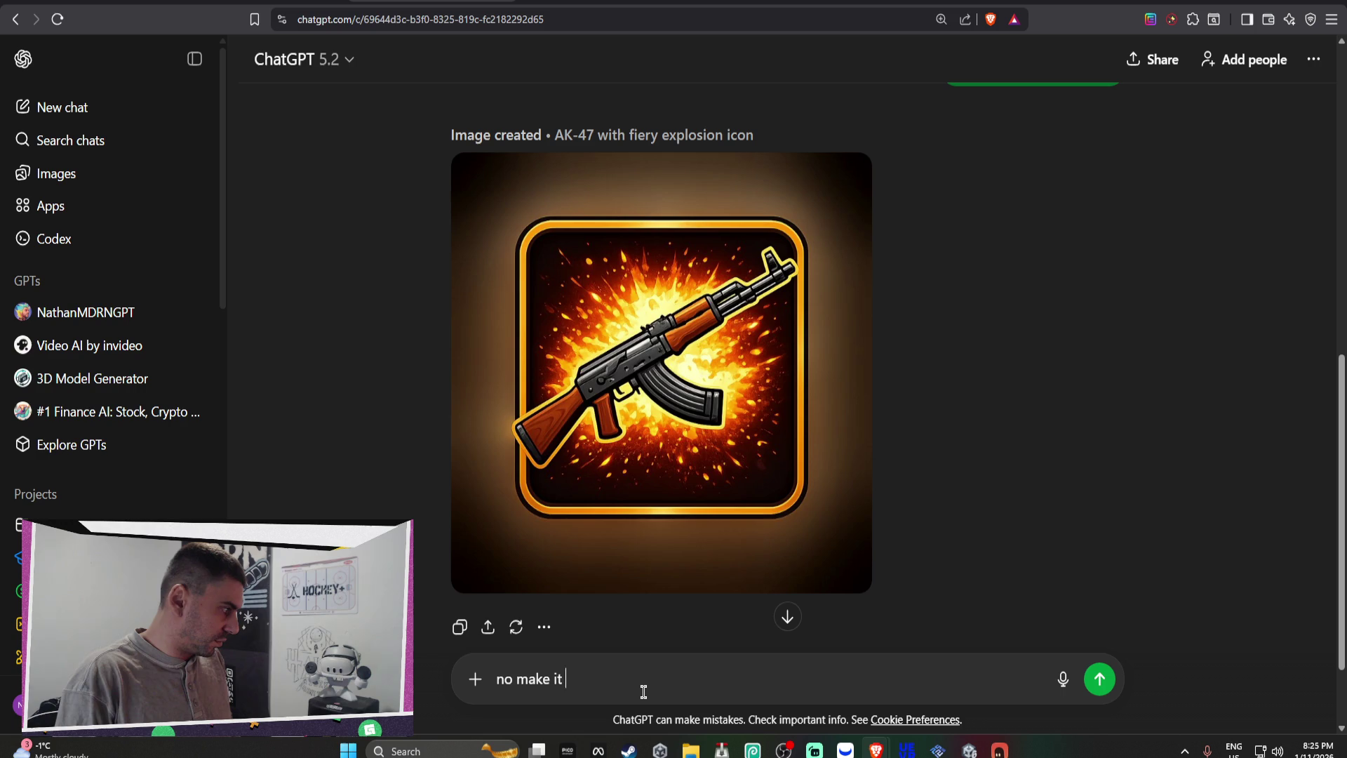
type("super d")
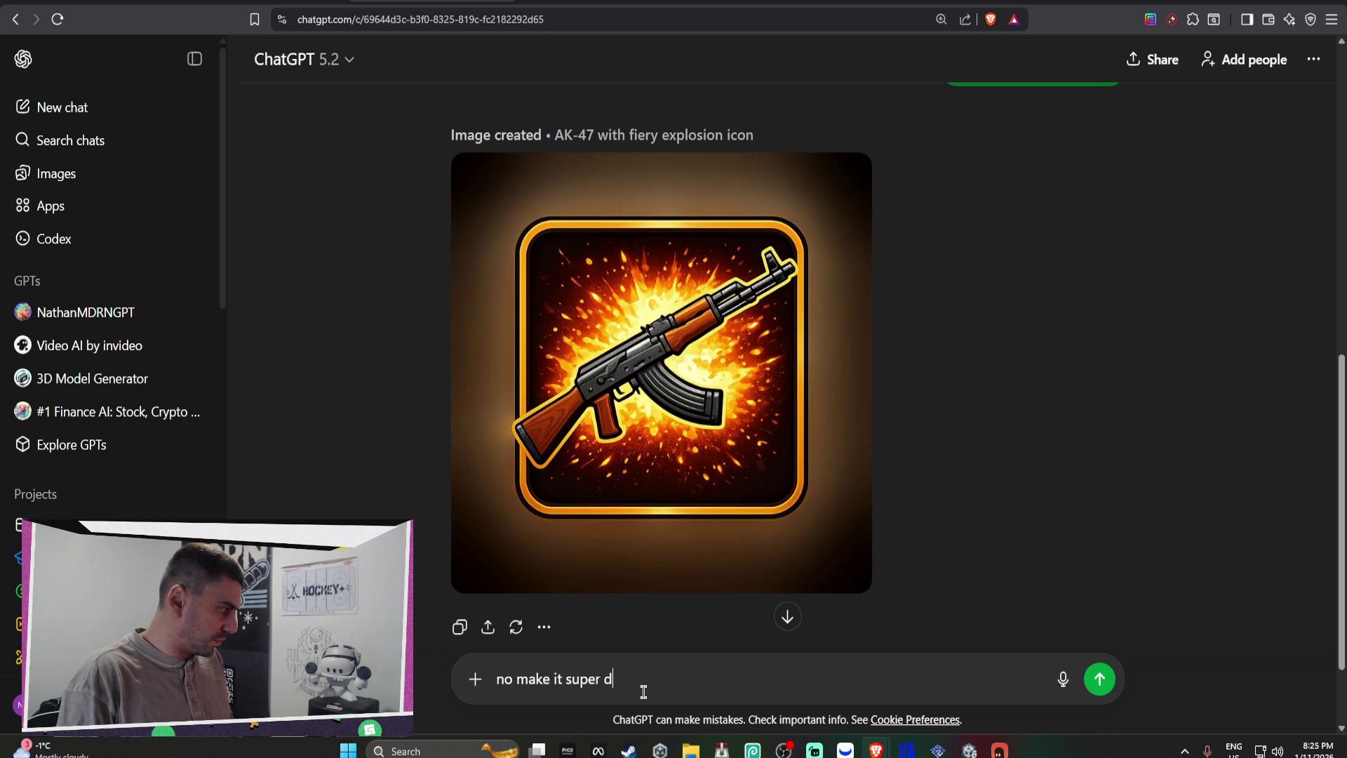
type("uper sim")
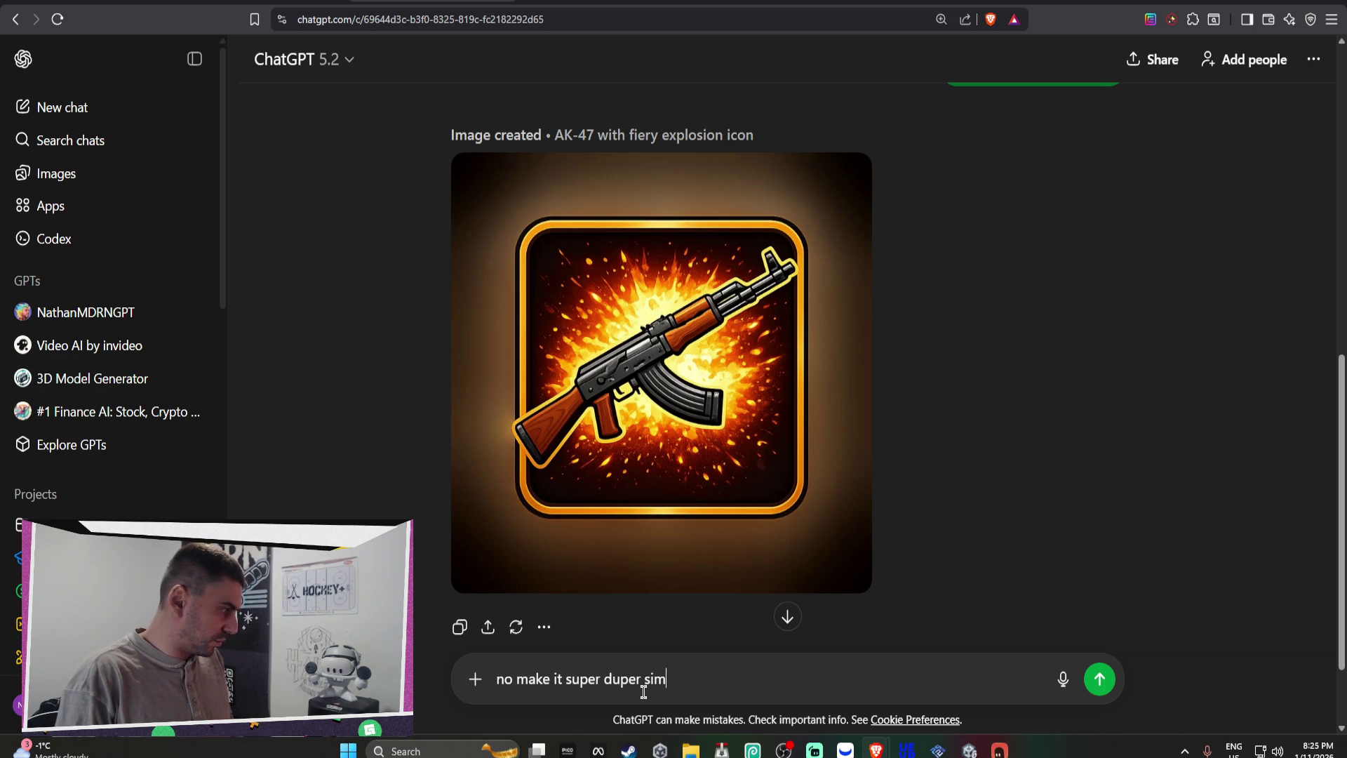
type("ple like super super soi")
key("BackSpace")
type("imple")
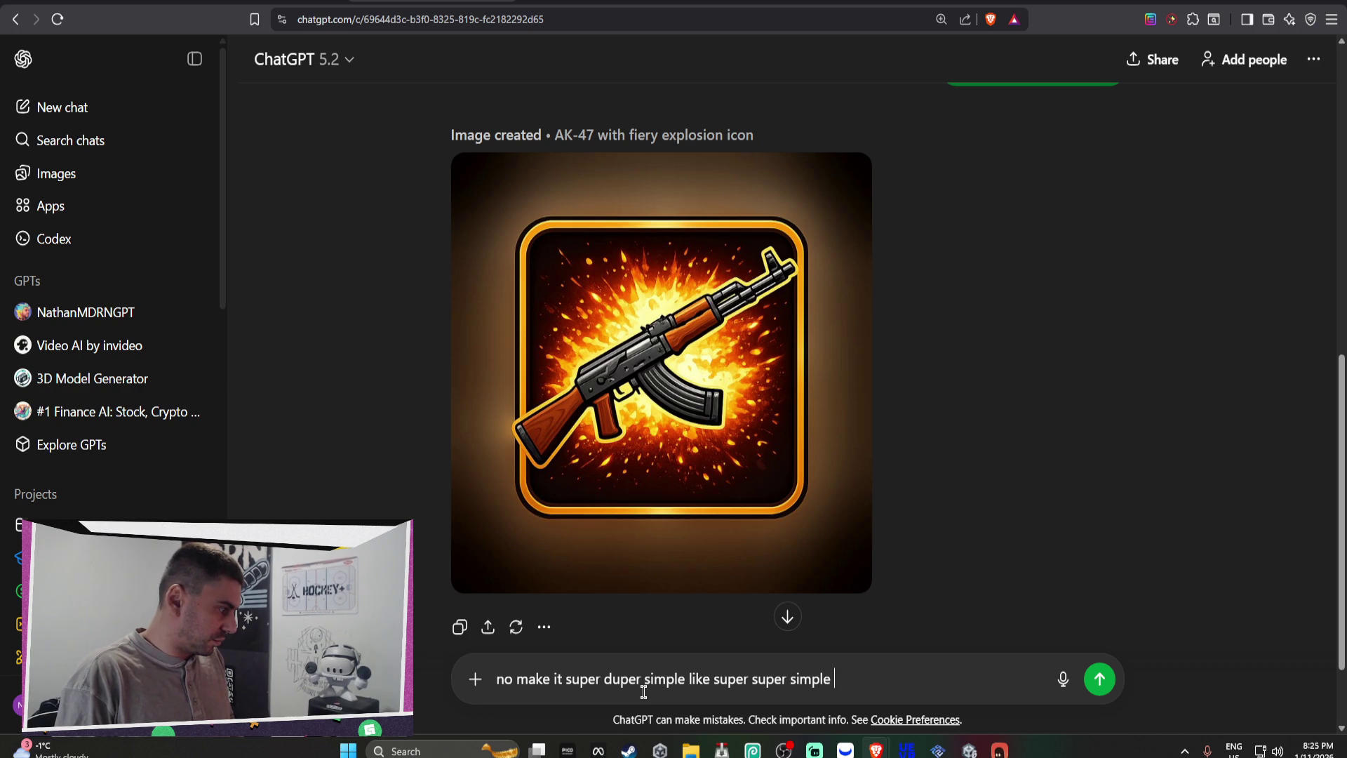
type("quare and like ")
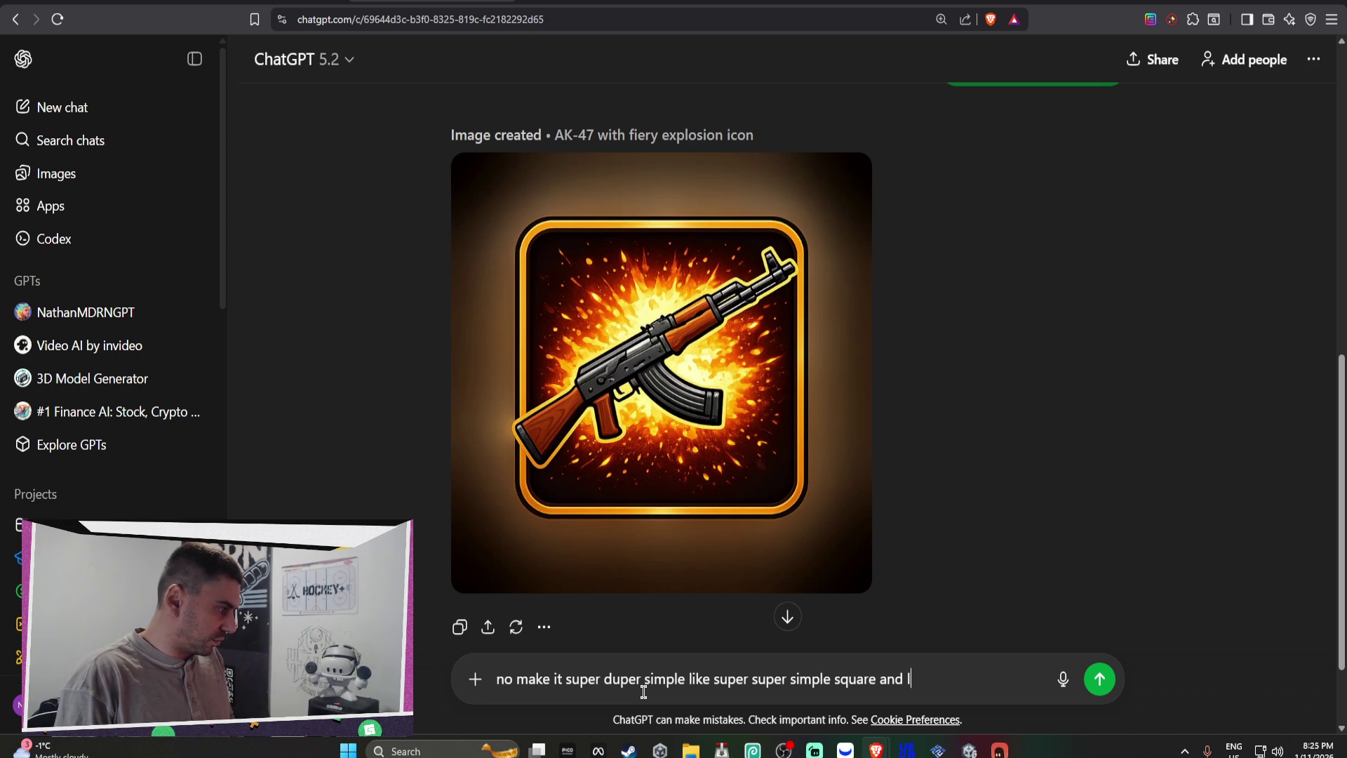
type("an outlin")
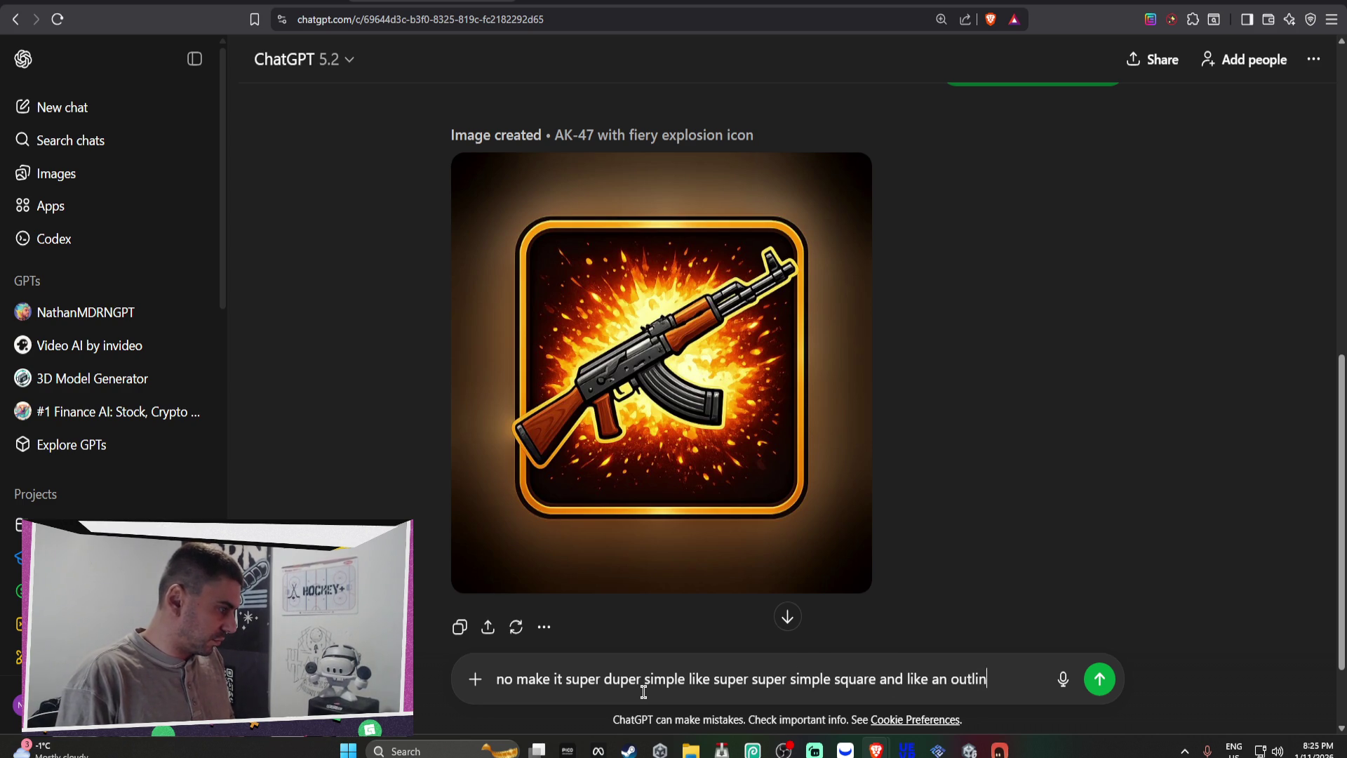
type("e of an ")
type("AK")
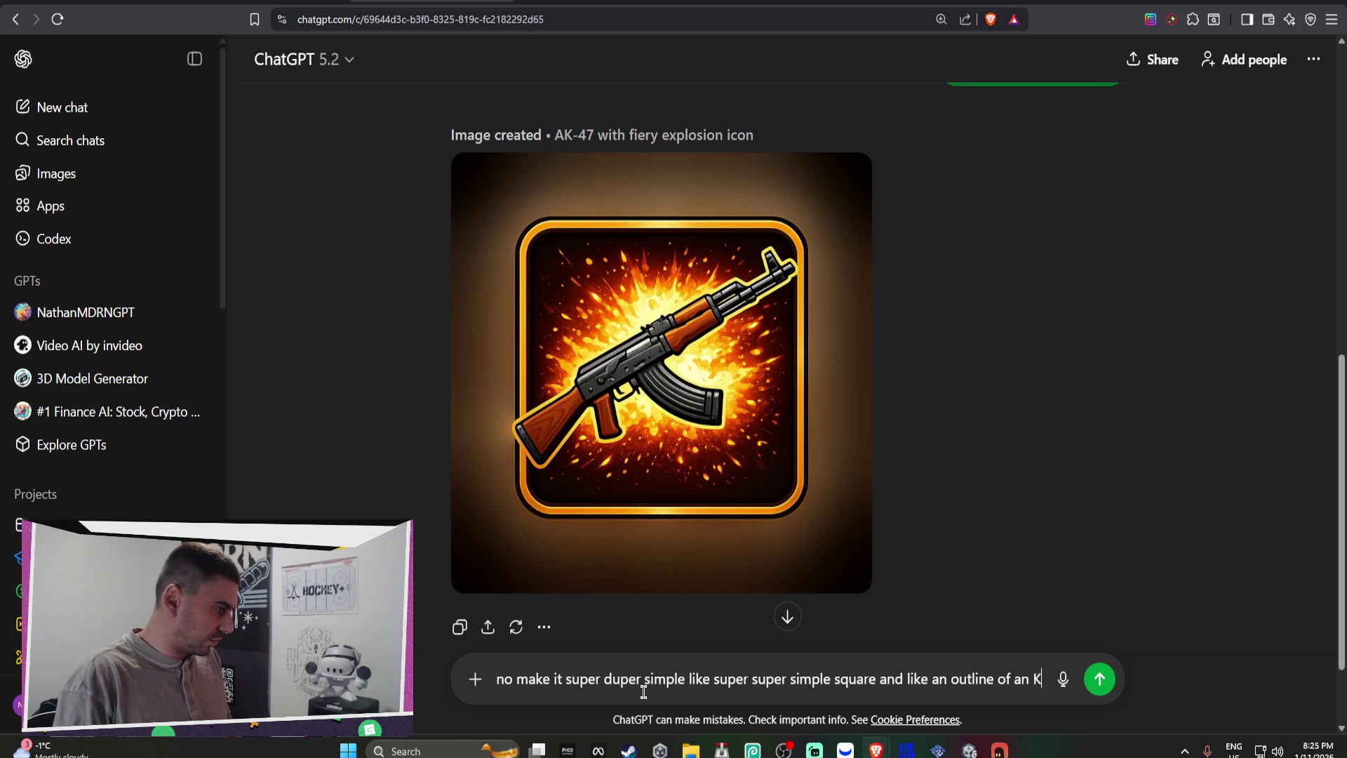
key("Return")
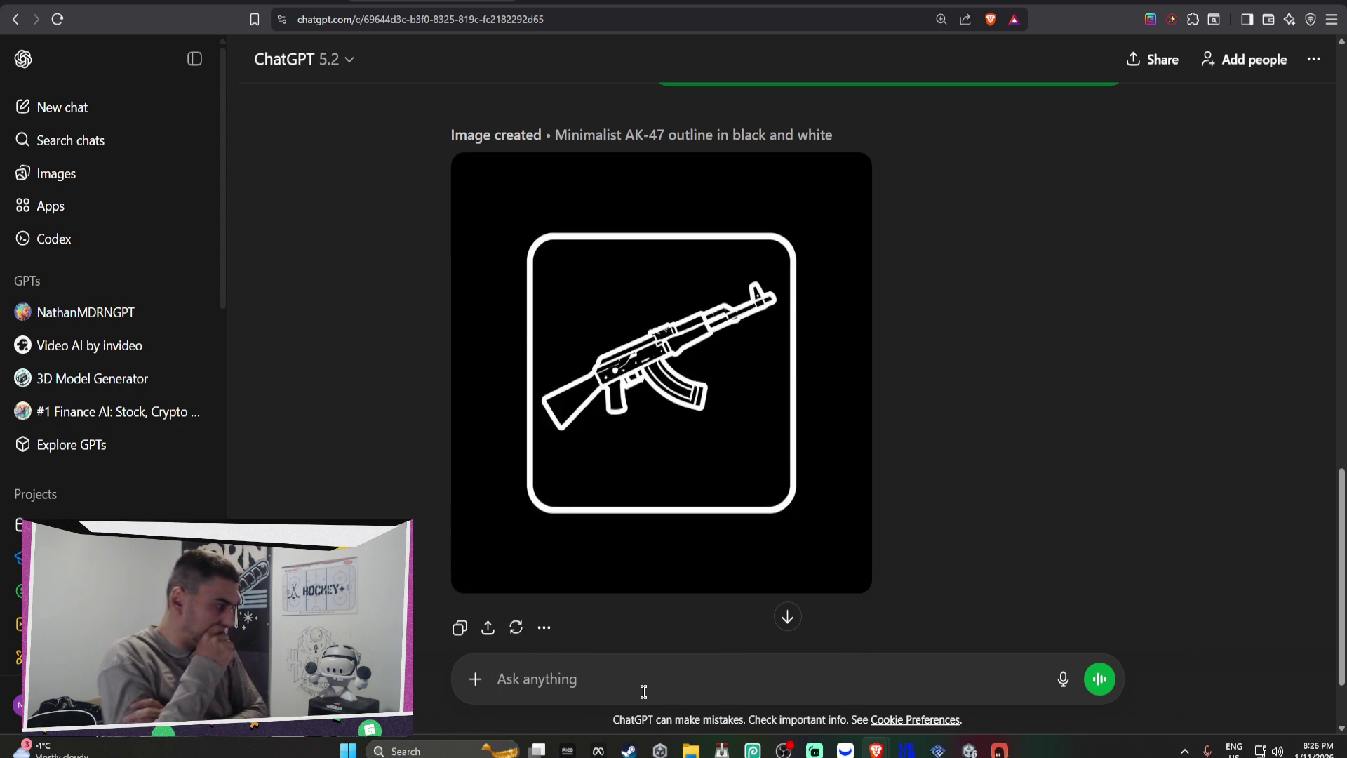
type("perfect -")
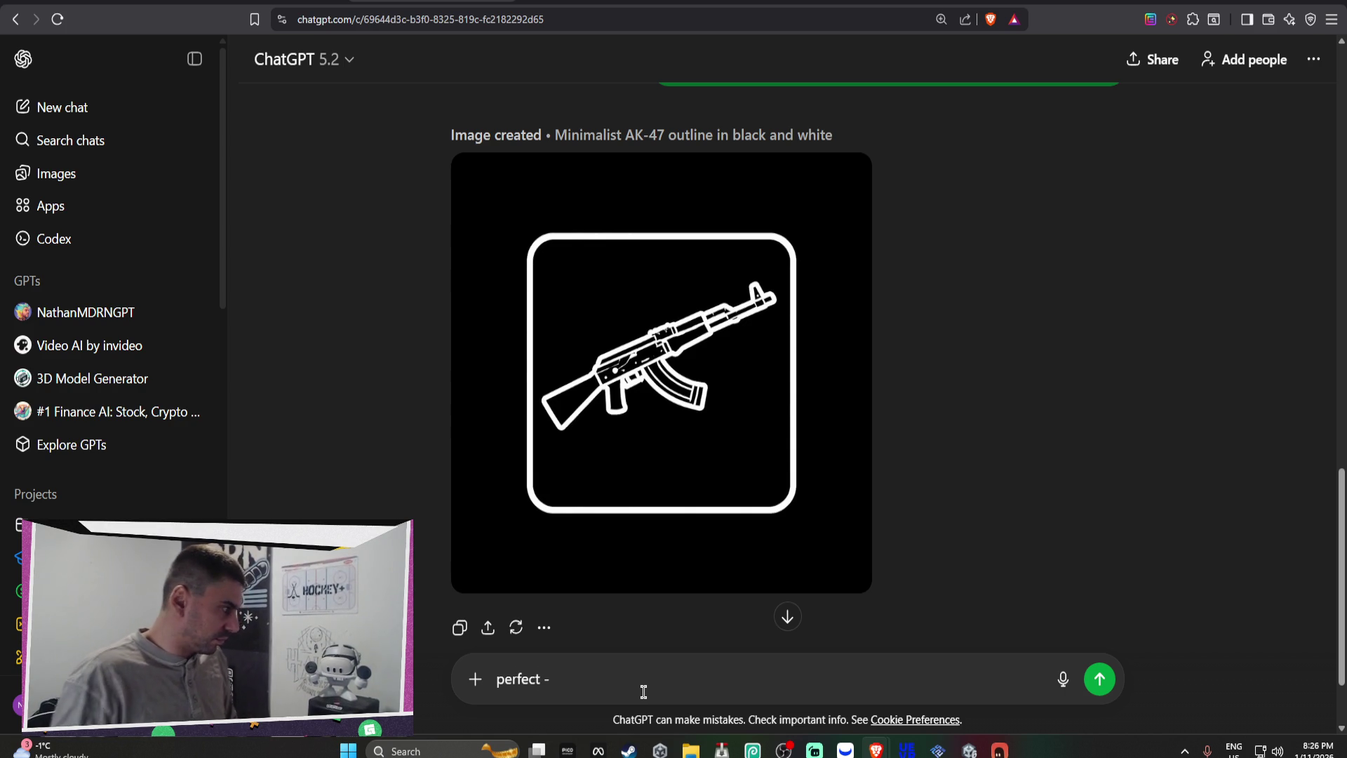
Step: Send 'perfect - can we cut out the black on the outside' and watch the new image generate
right_click(649, 364)
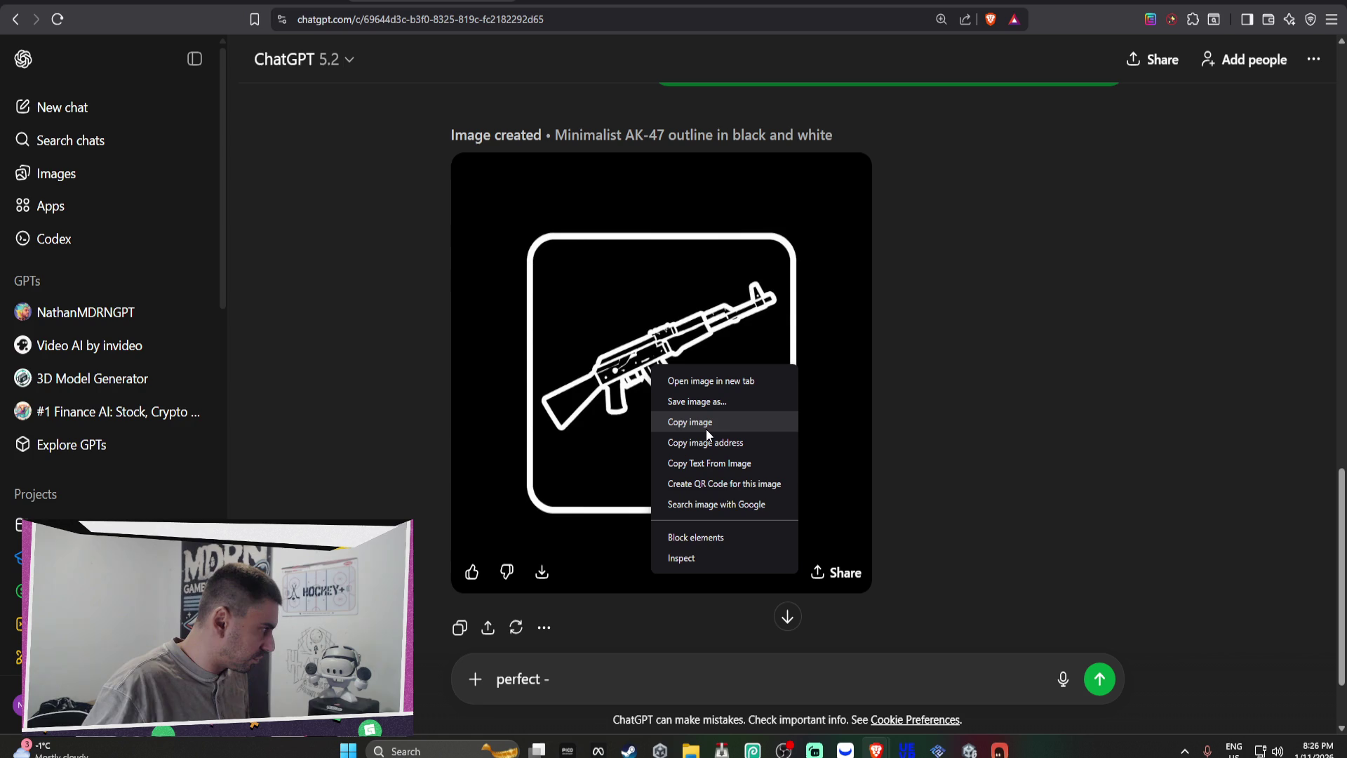
left_click(994, 421)
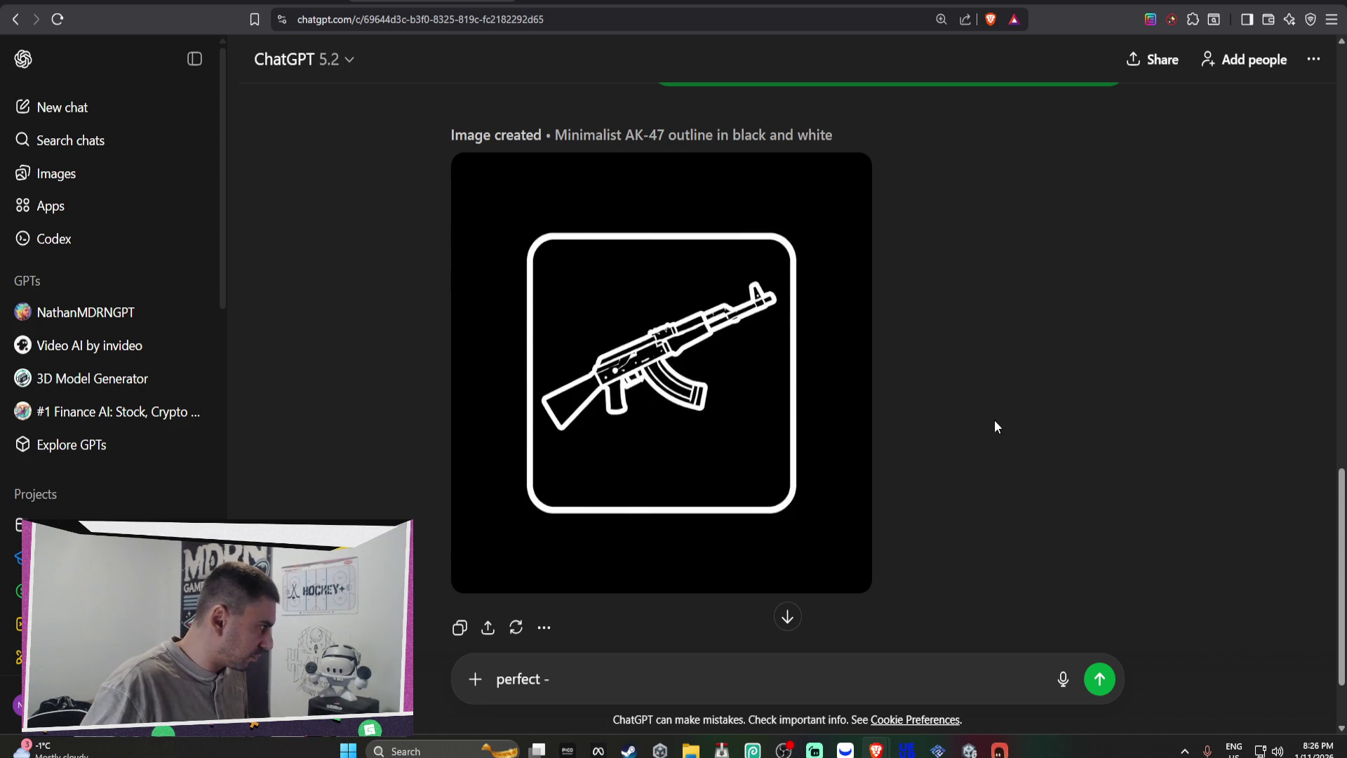
mouse_move(721, 390)
left_click(560, 662)
type("can ")
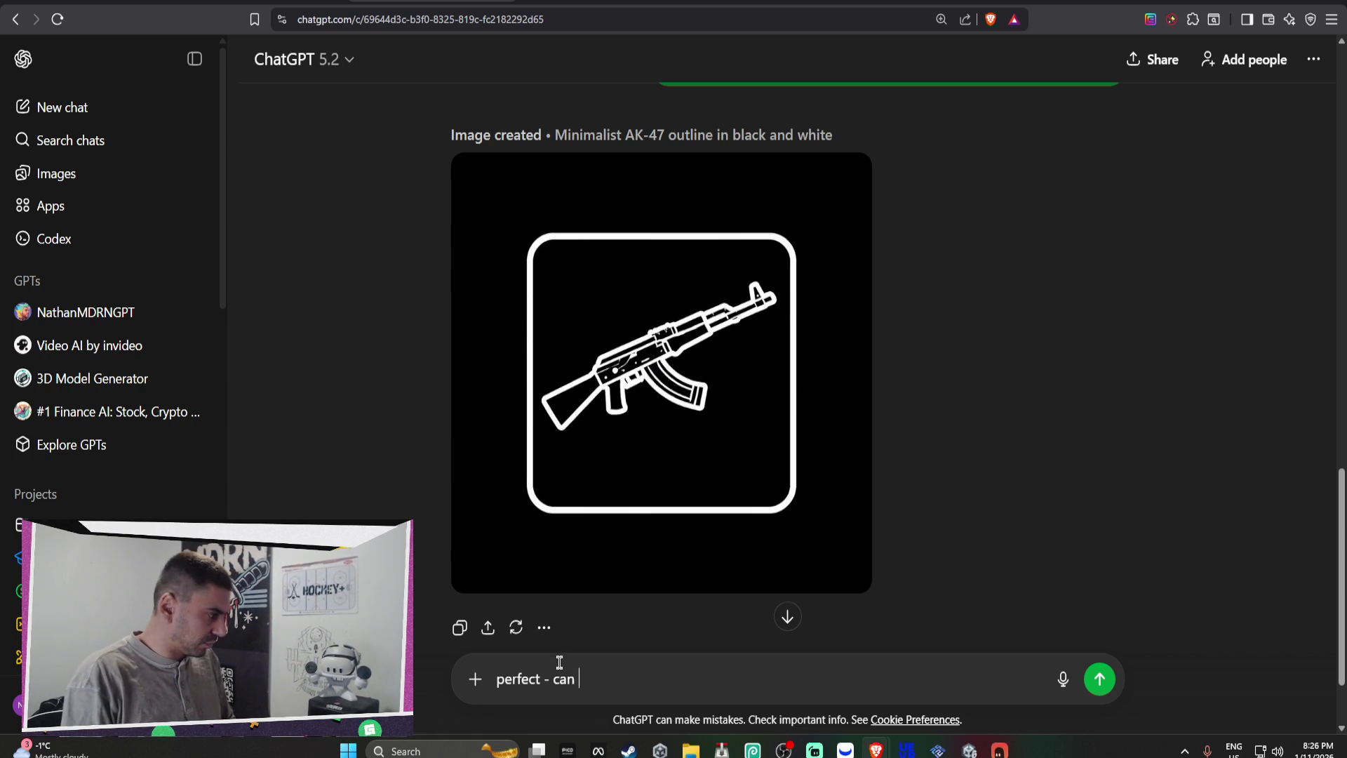
type("we cut out th")
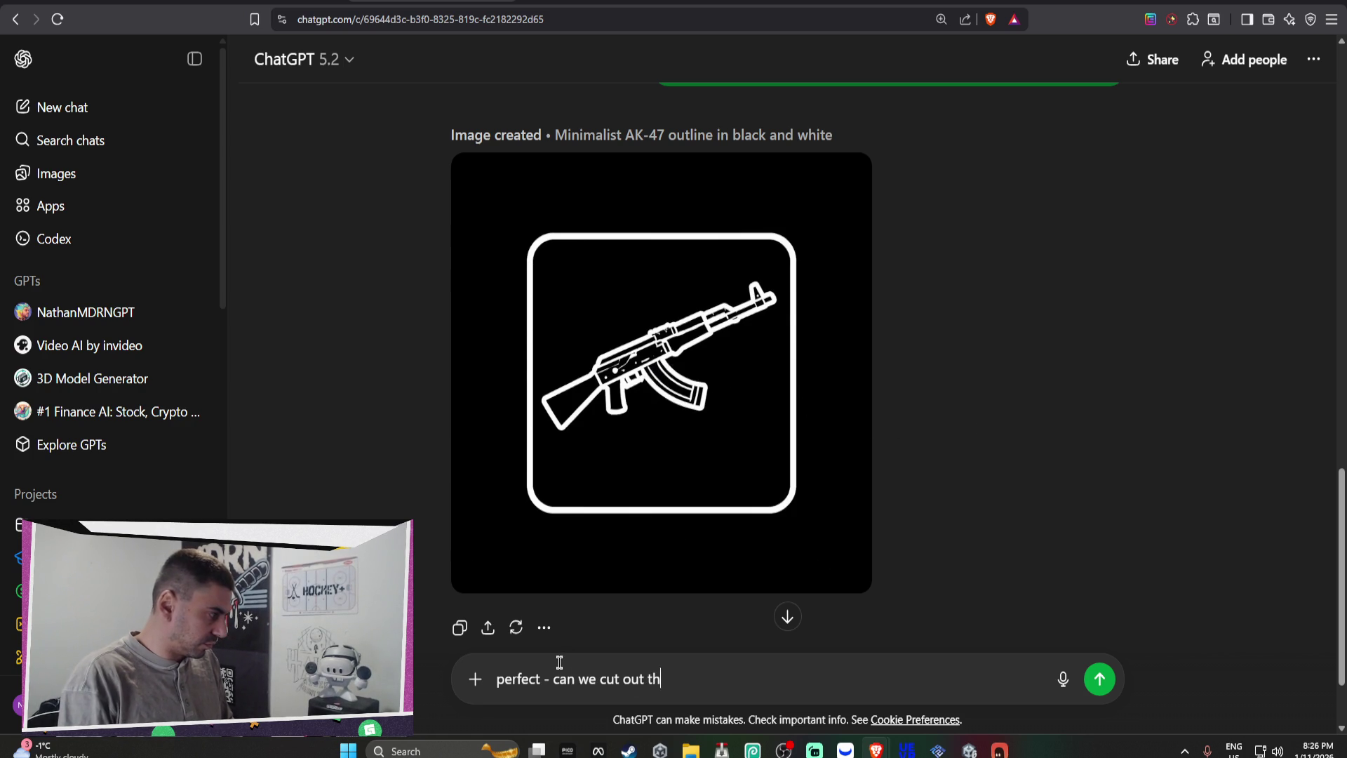
type("e black on the outside?")
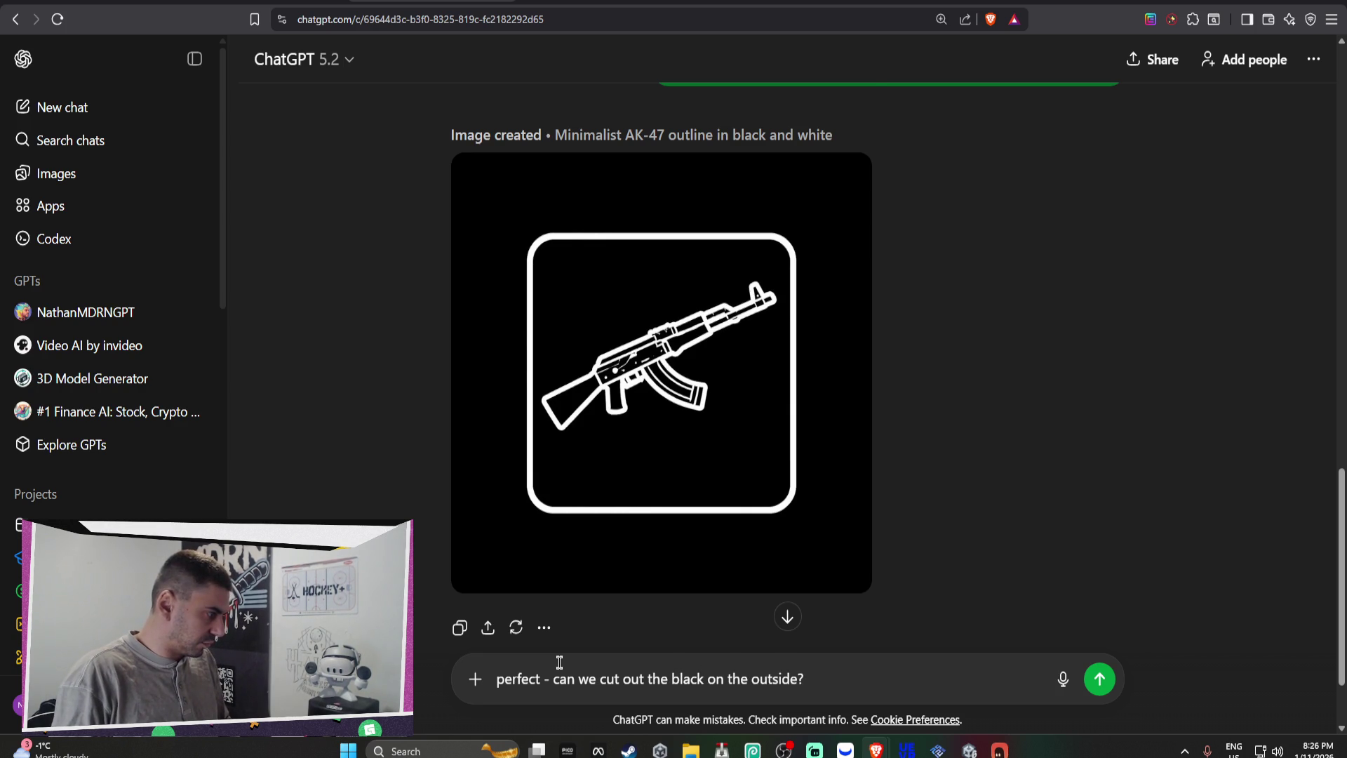
key("Return")
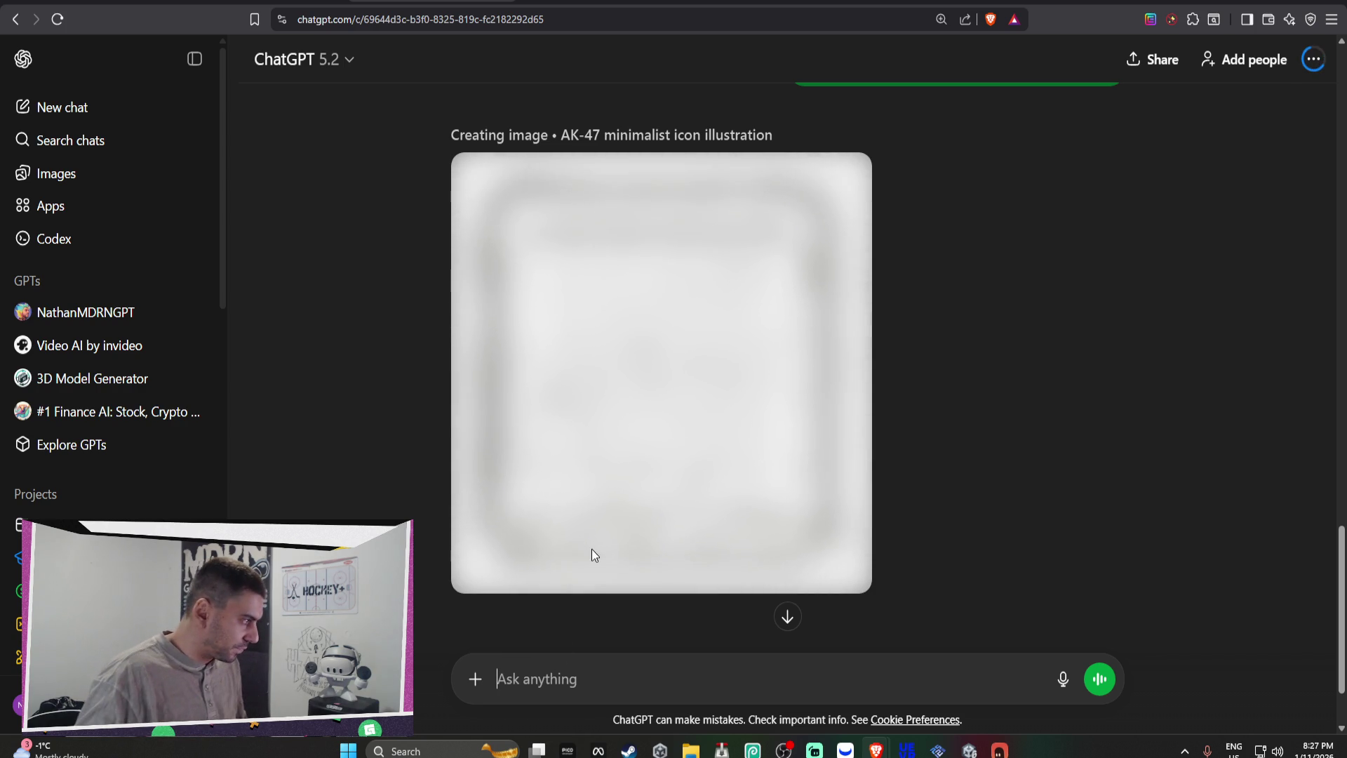
scroll(644, 351, "up", 5)
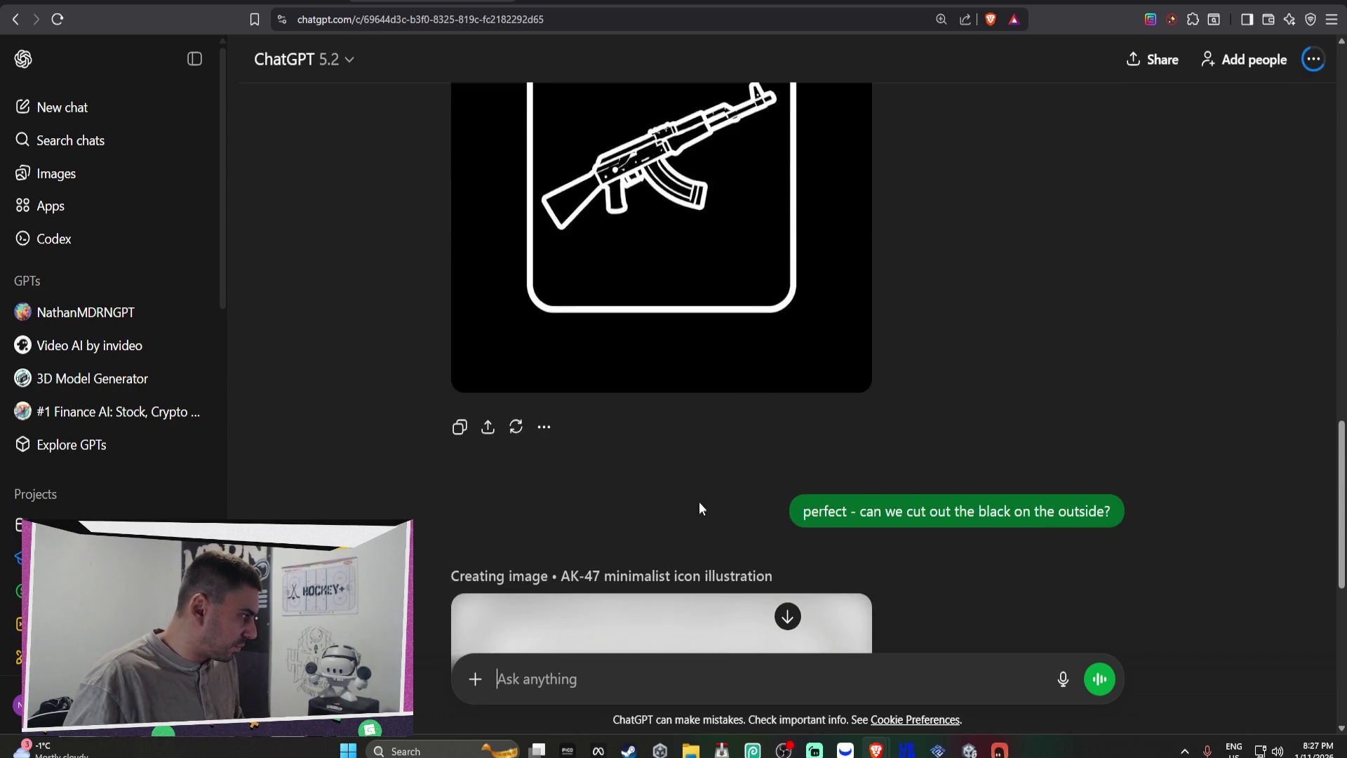
scroll(842, 536, "down", 5)
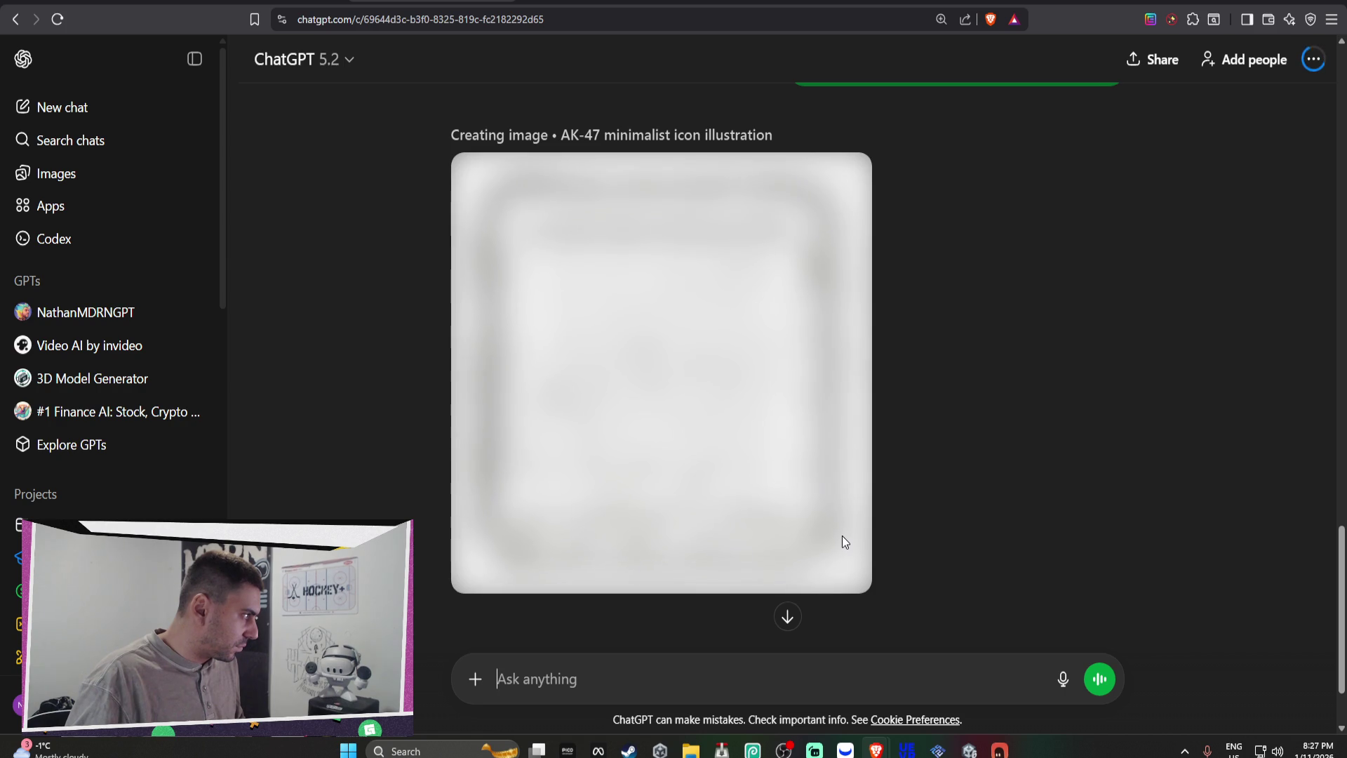
scroll(842, 536, "up", 5)
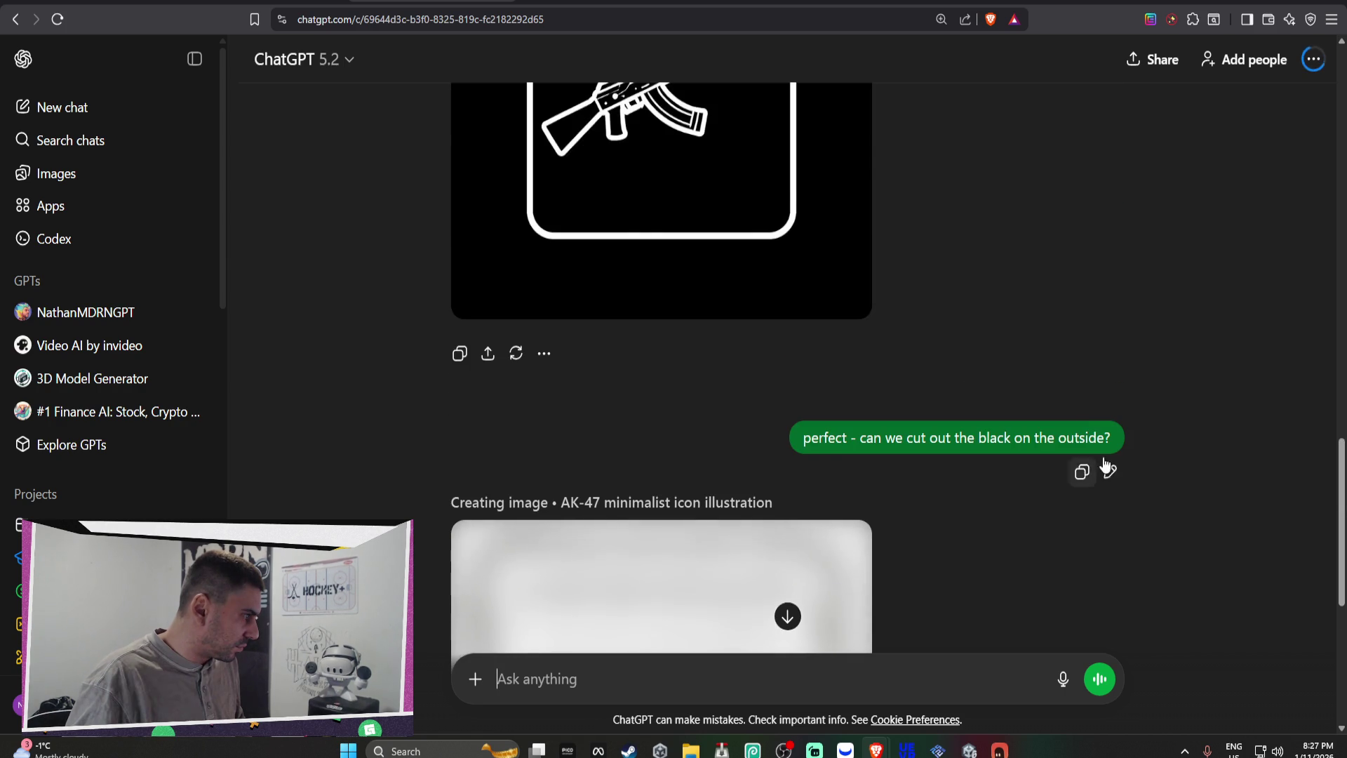
scroll(769, 424, "up", 1)
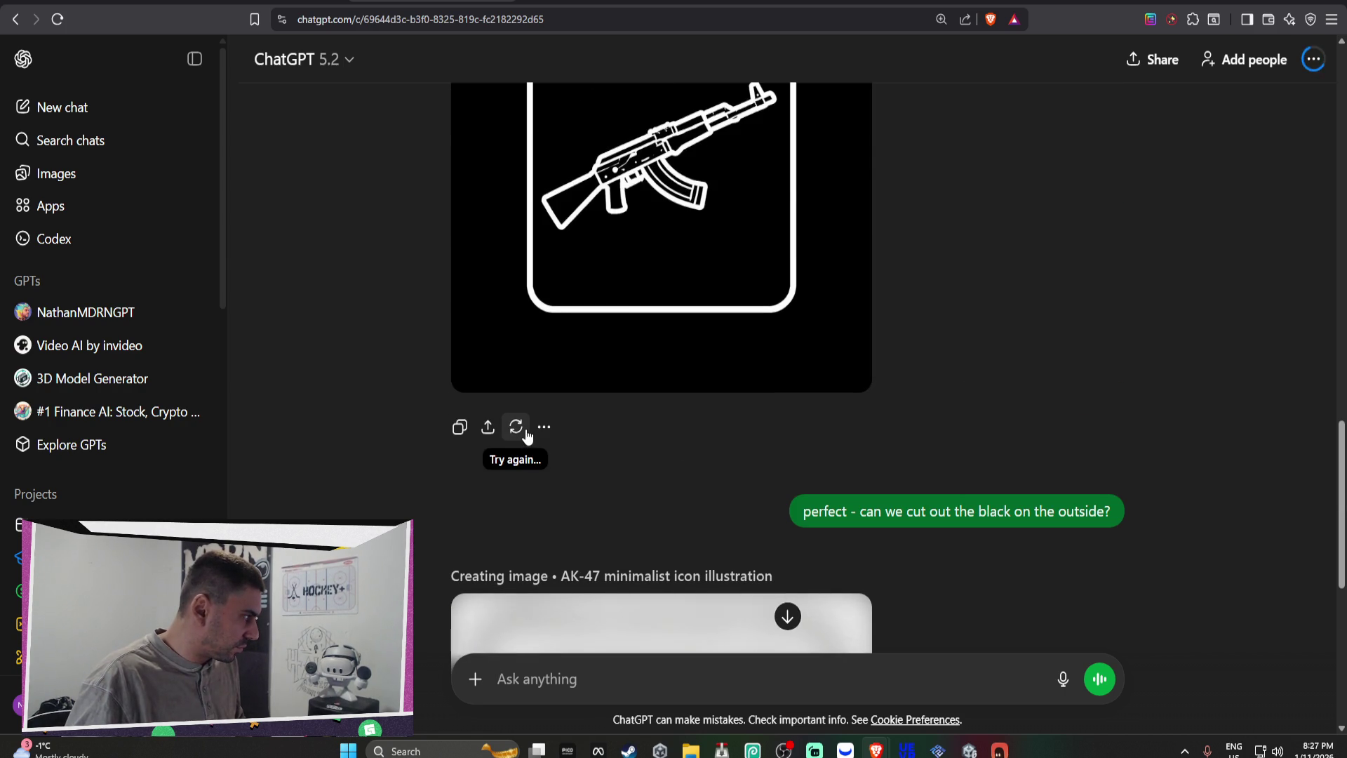
scroll(688, 393, "up", 2)
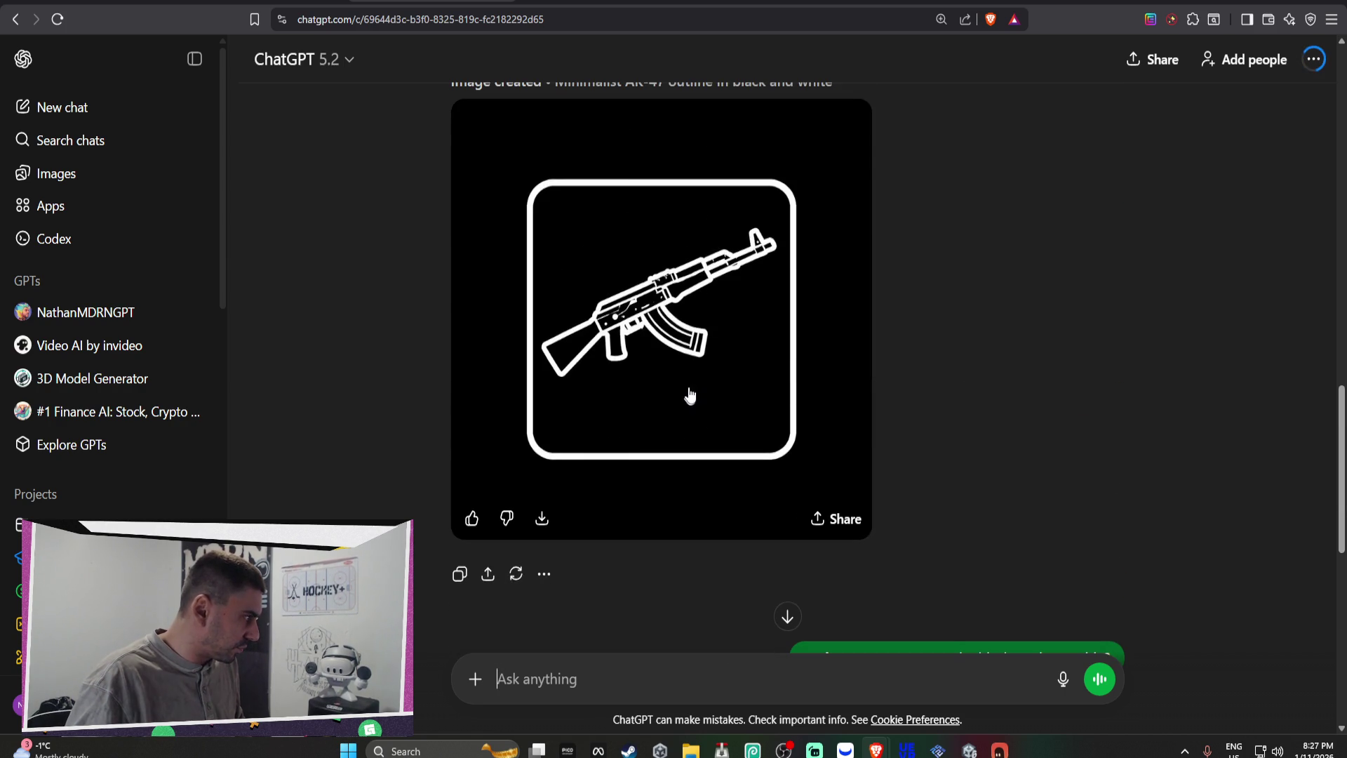
Step: Save the black-background AK-47 outline image into Downloads named 'ak47 icon'
right_click(679, 339)
left_click(744, 378)
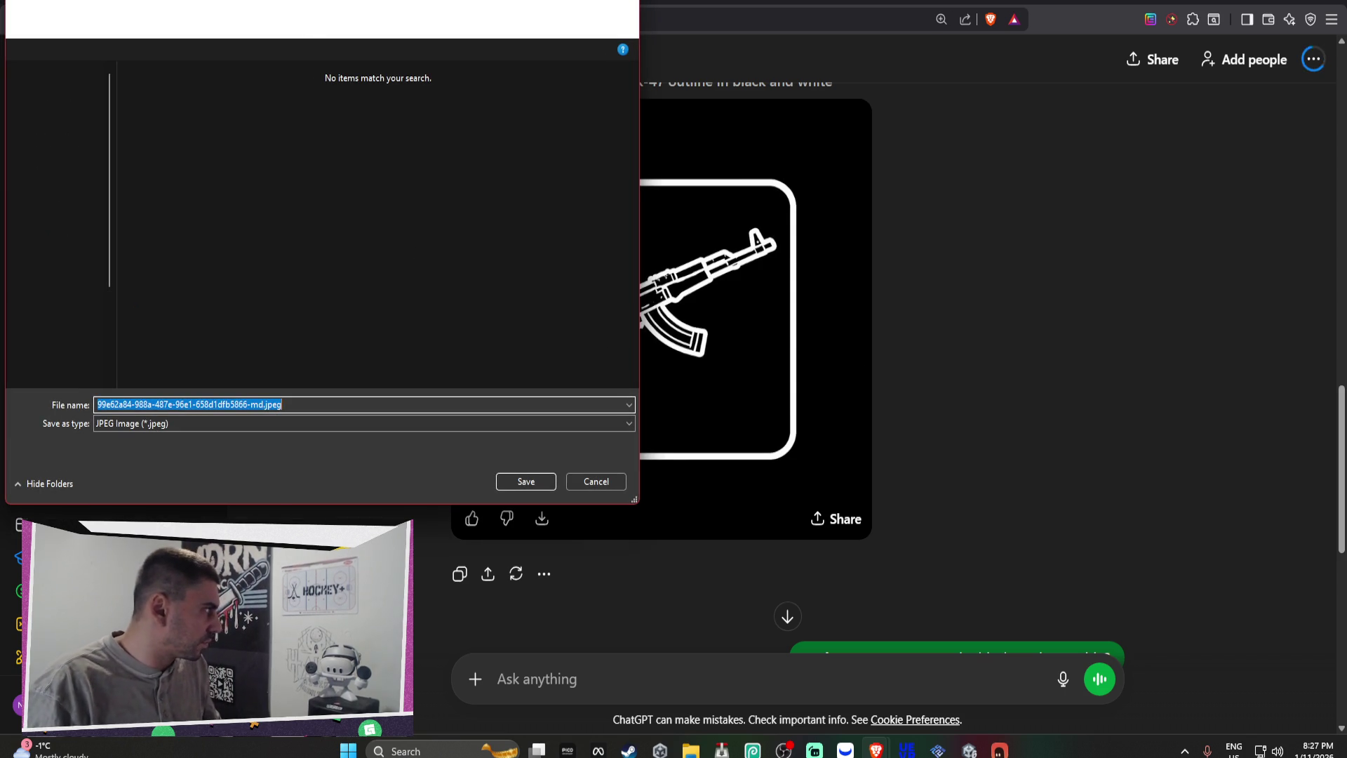
left_click_drag(570, 1, 762, 13)
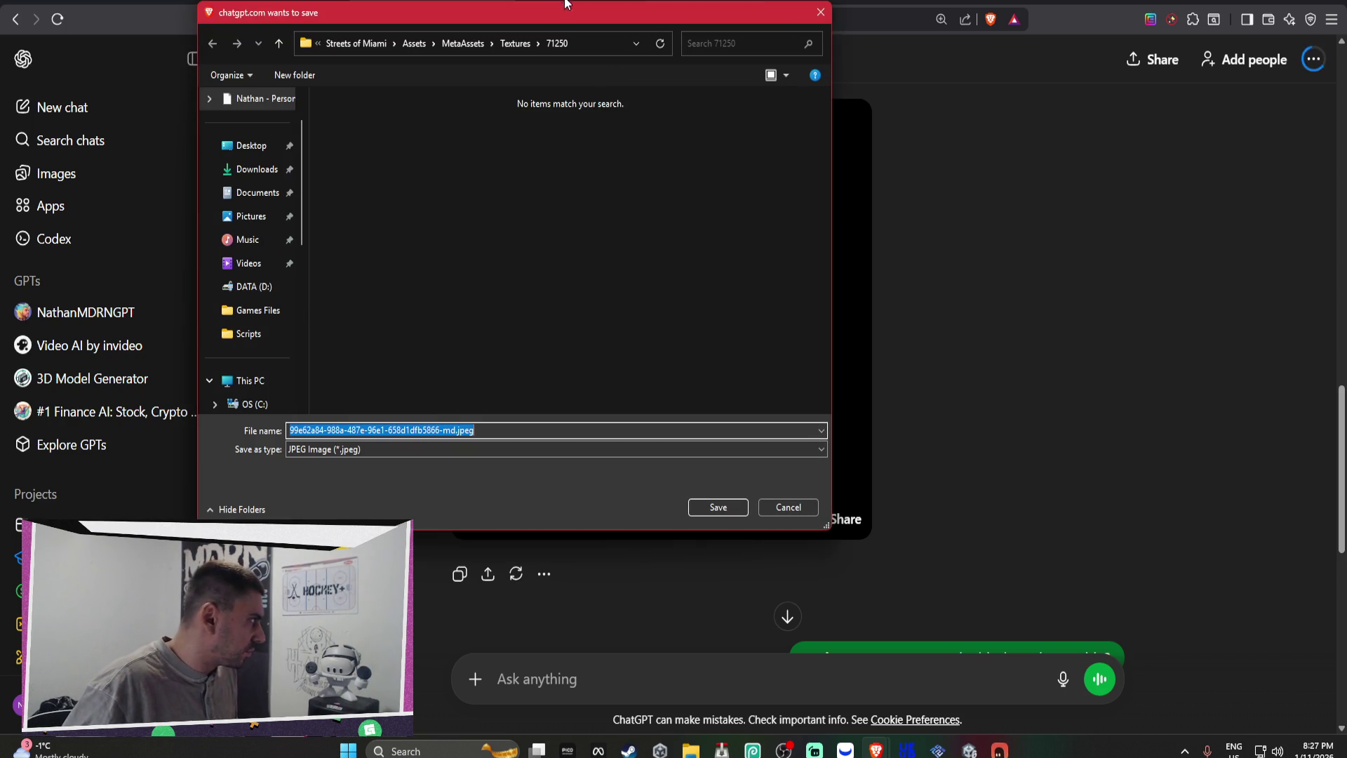
left_click(238, 170)
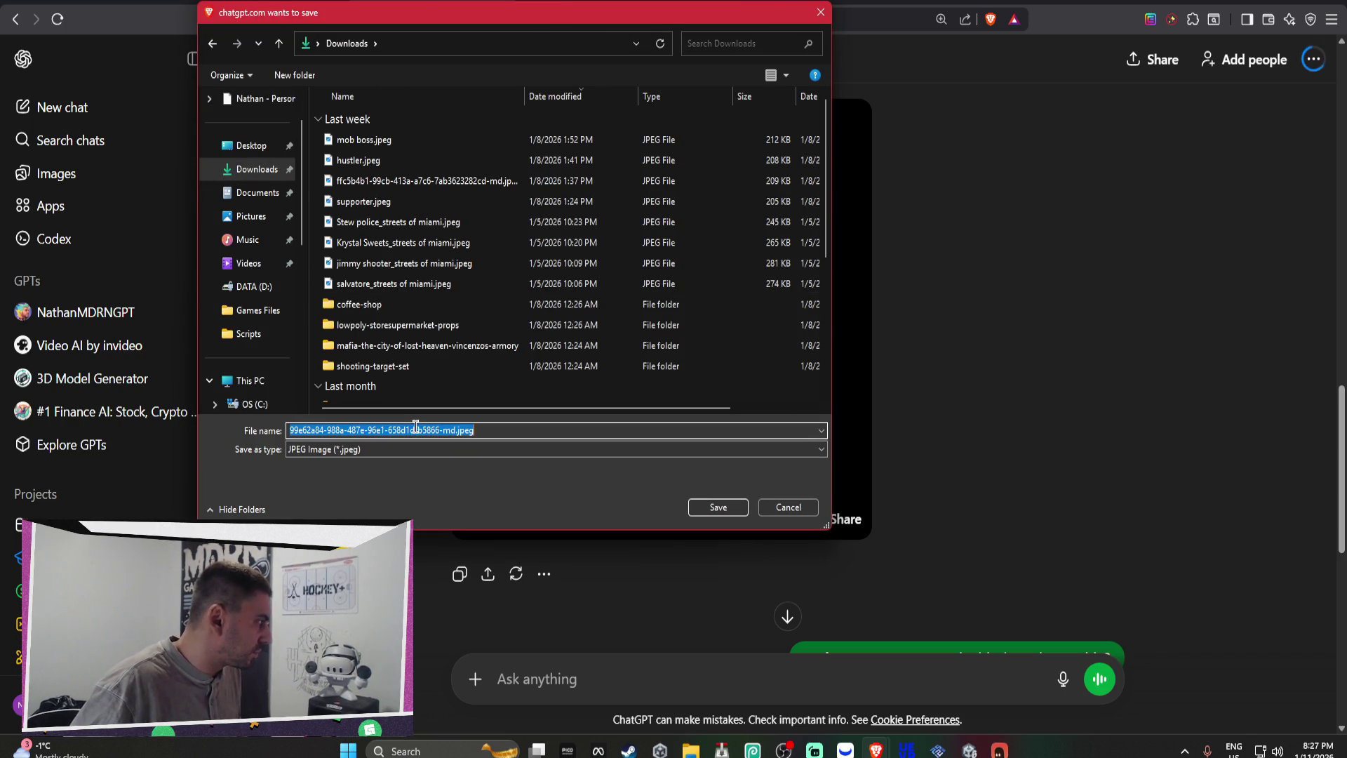
type("ak47 icon")
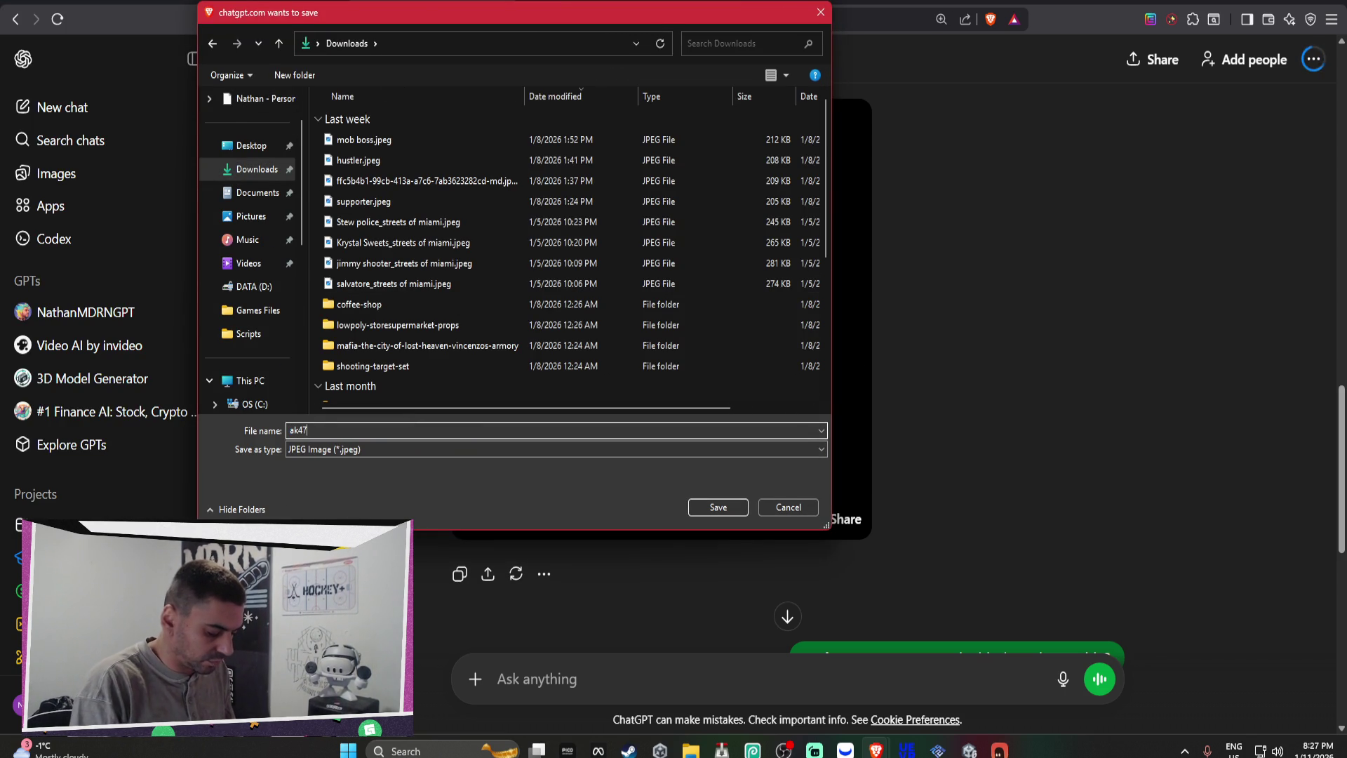
key("Return")
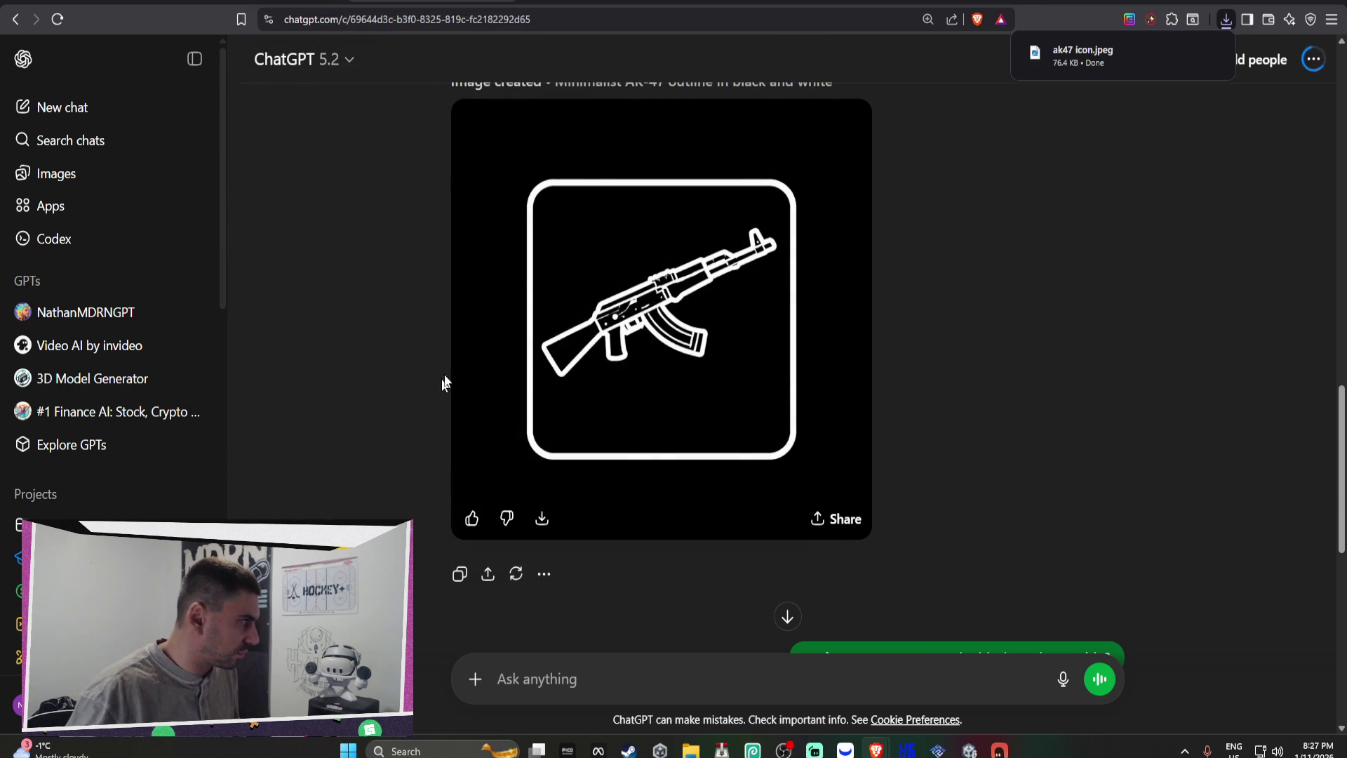
scroll(590, 382, "down", 5)
scroll(627, 388, "down", 2)
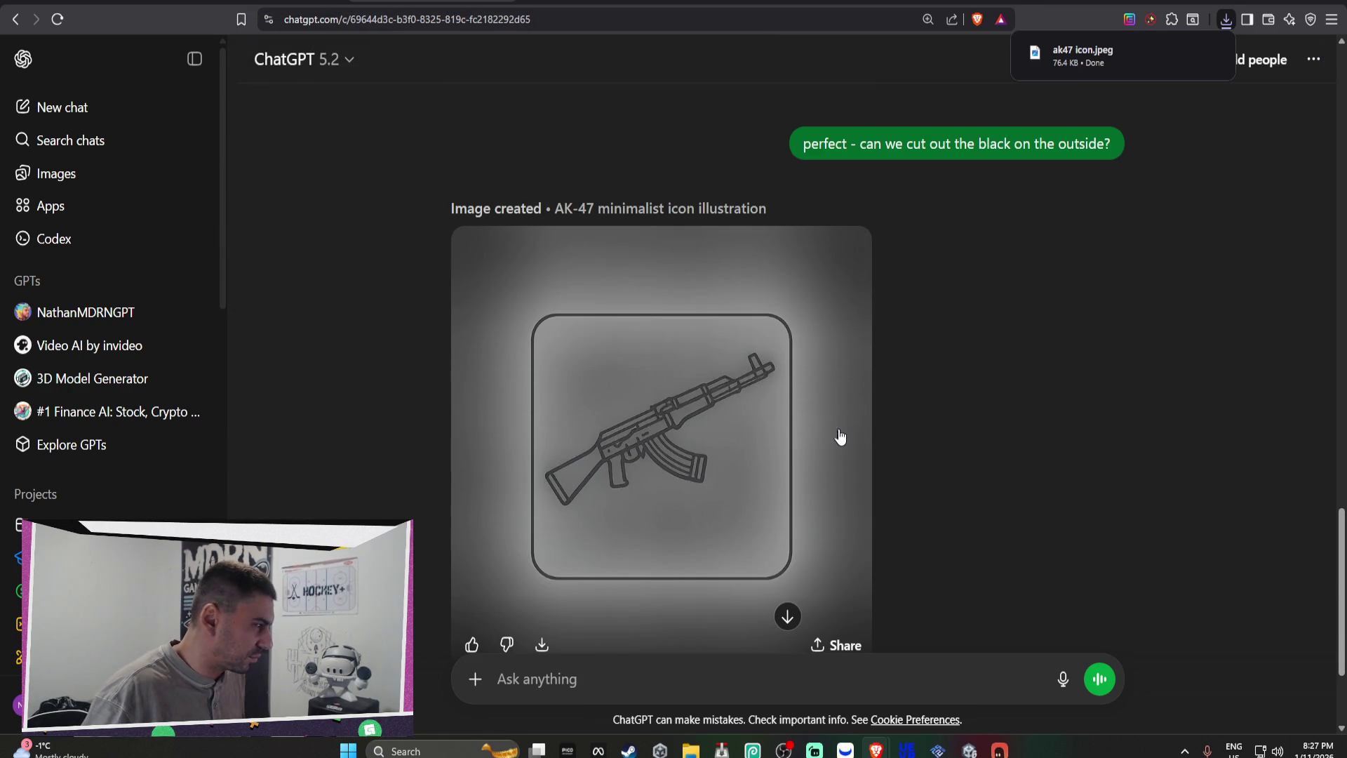
Step: Rewrite the earlier message to 'perfect - lets do a glock now' and send it
scroll(842, 438, "up", 4)
left_click(1108, 469)
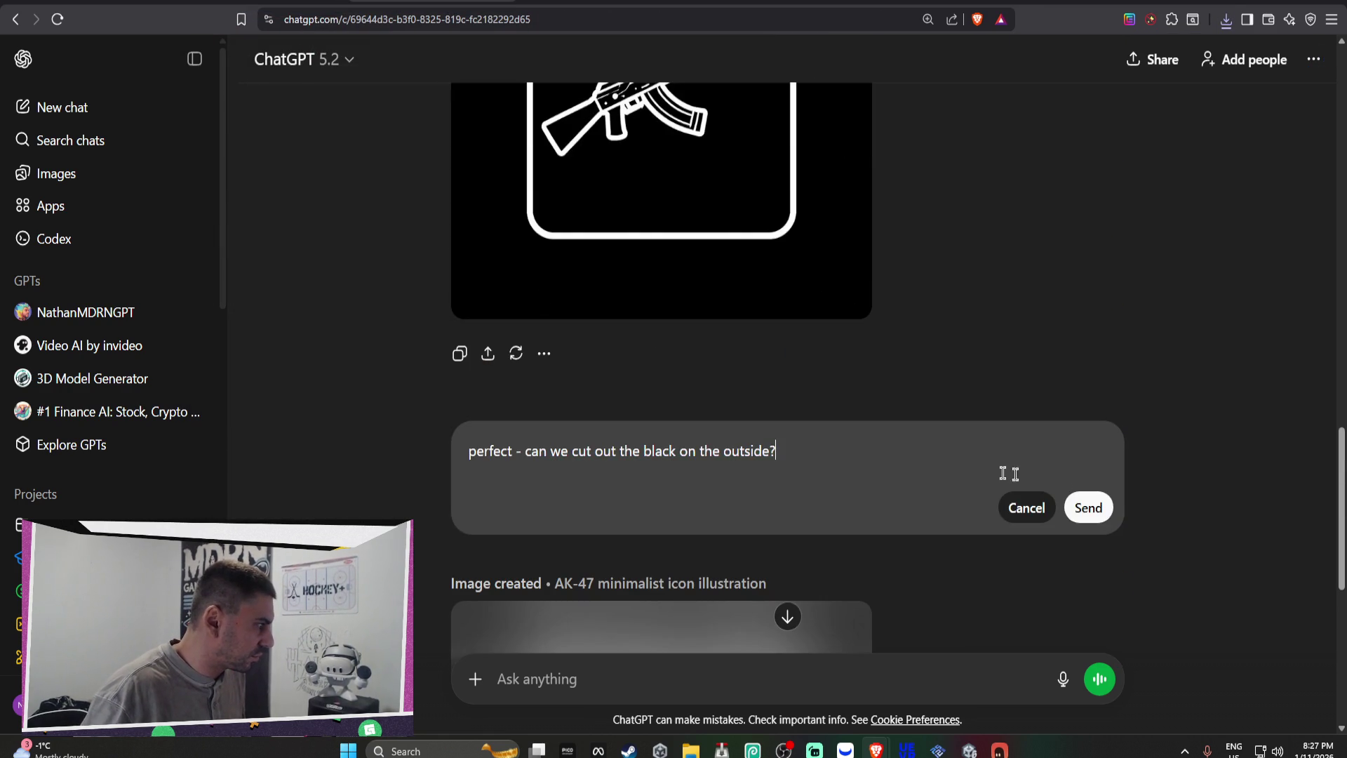
key("ctrl+a")
left_click_drag(807, 451, 524, 444)
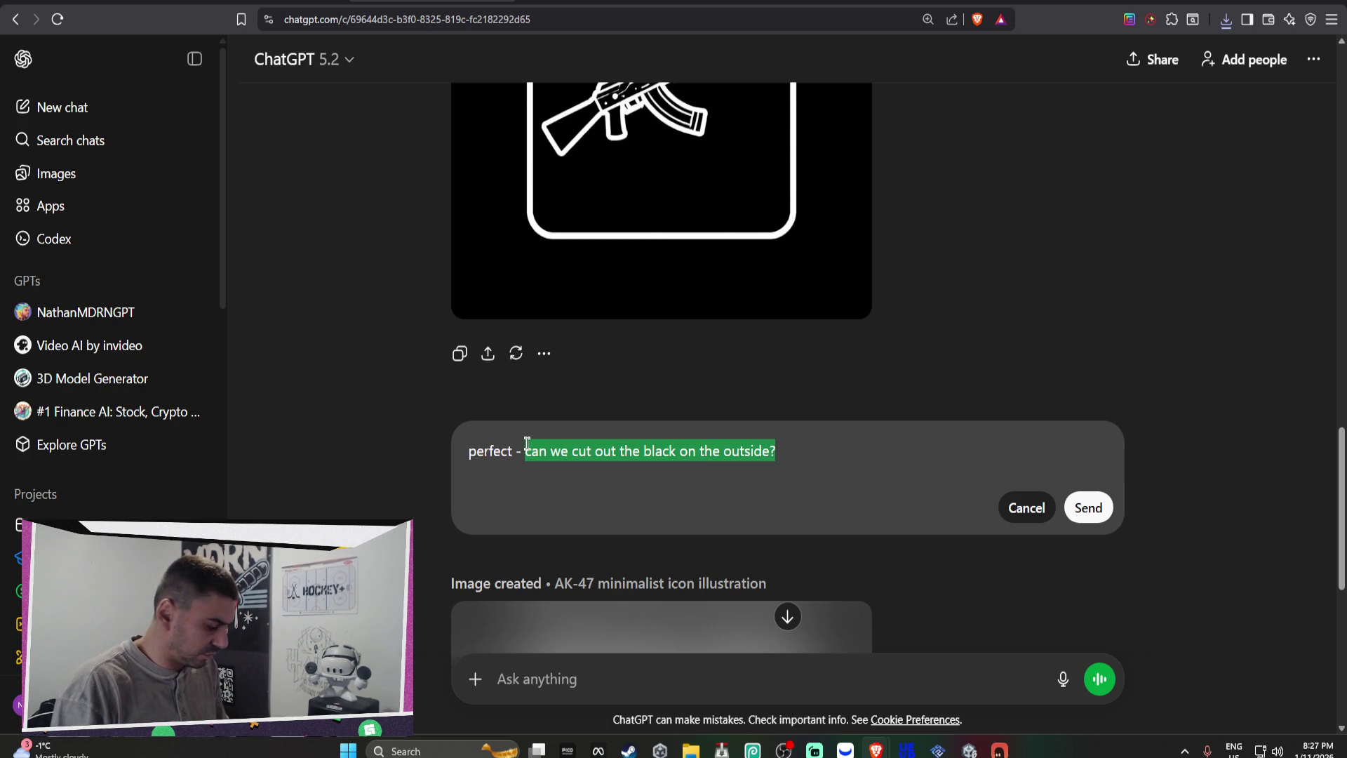
type("lets go")
key("BackSpace")
type("do a glock now")
key("shift+Return")
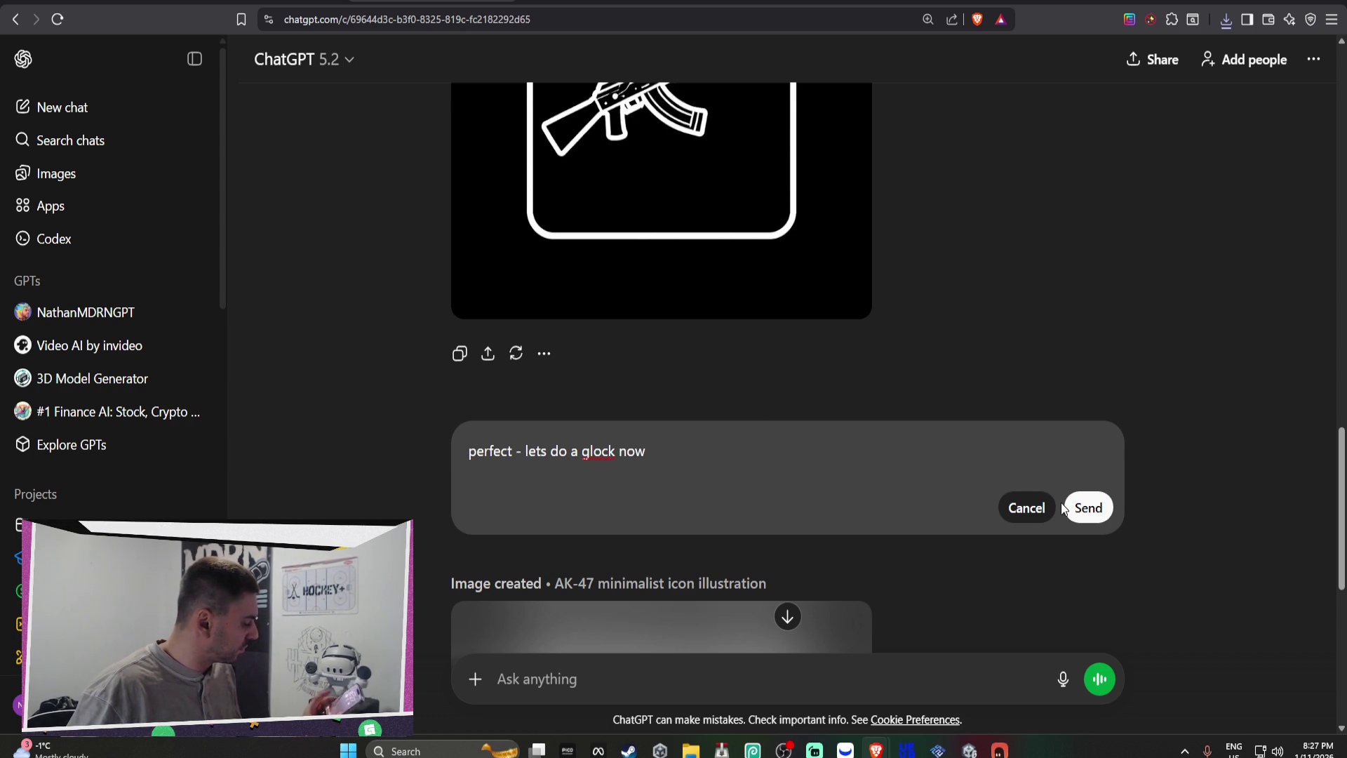
left_click(1084, 507)
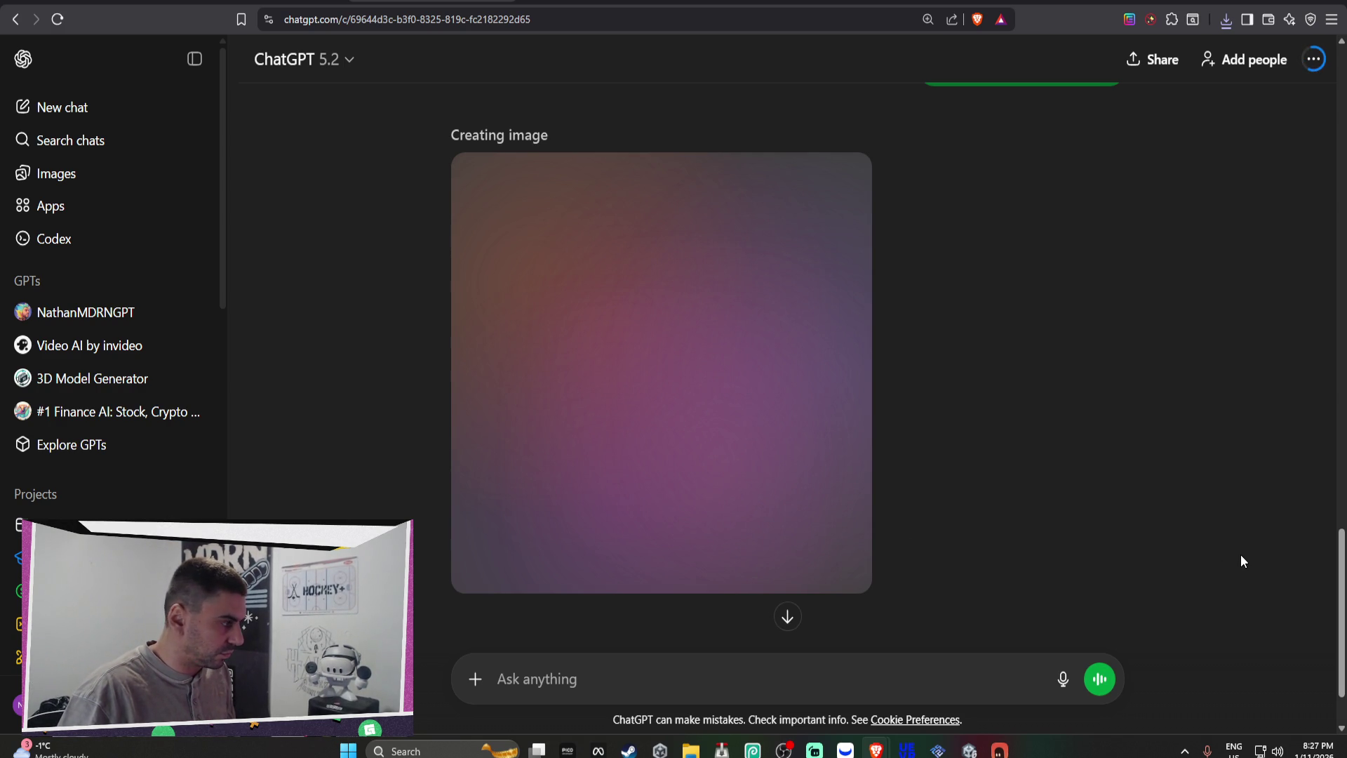
scroll(1135, 452, "up", 5)
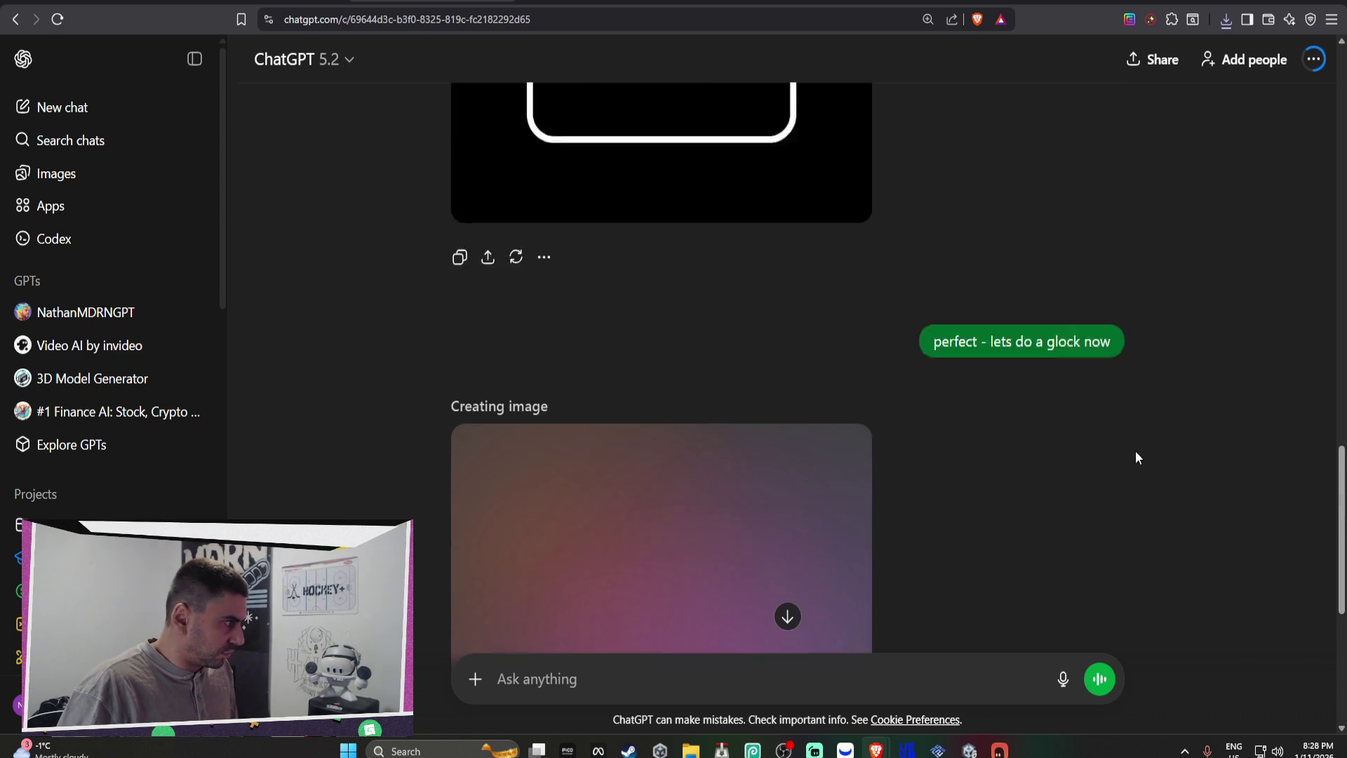
Step: Back in Unity, create a new folder named AK47 inside GUNSHOP
left_click(969, 751)
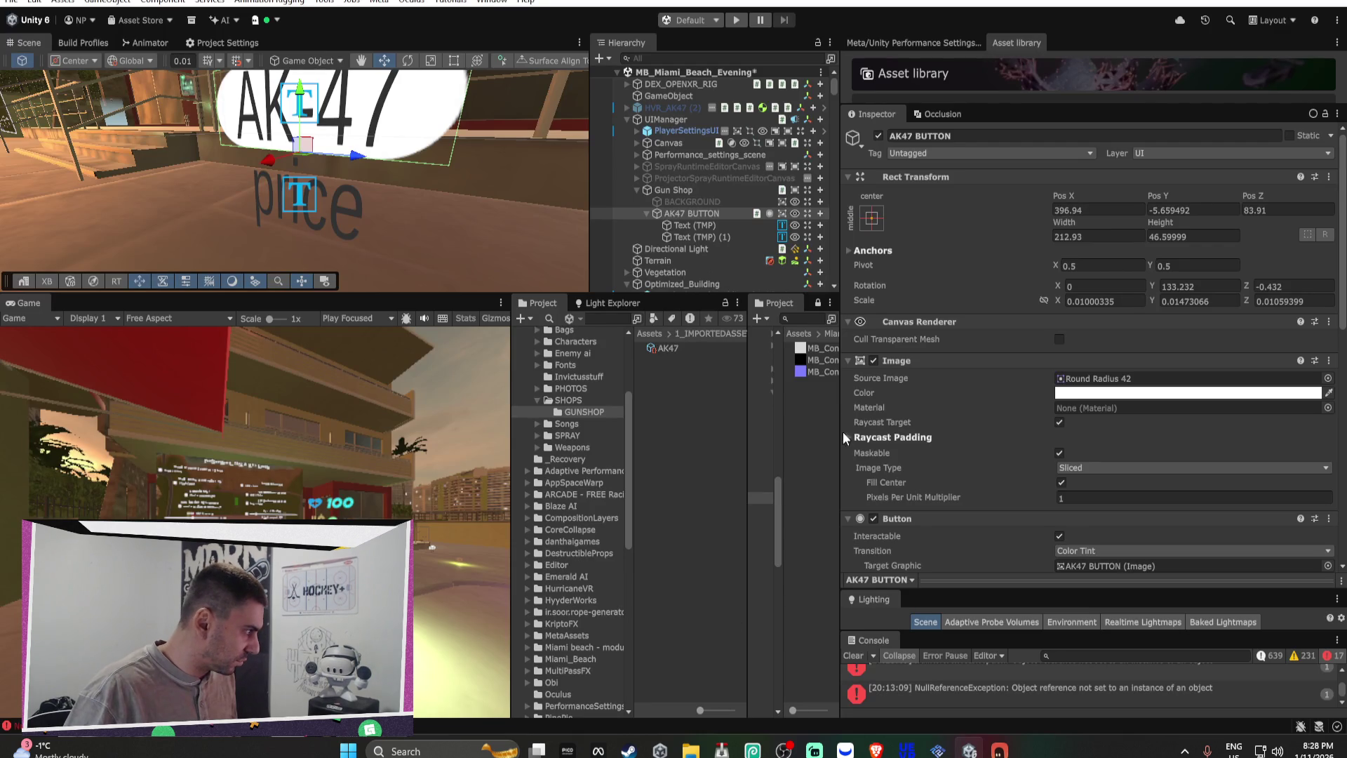
left_click(667, 389)
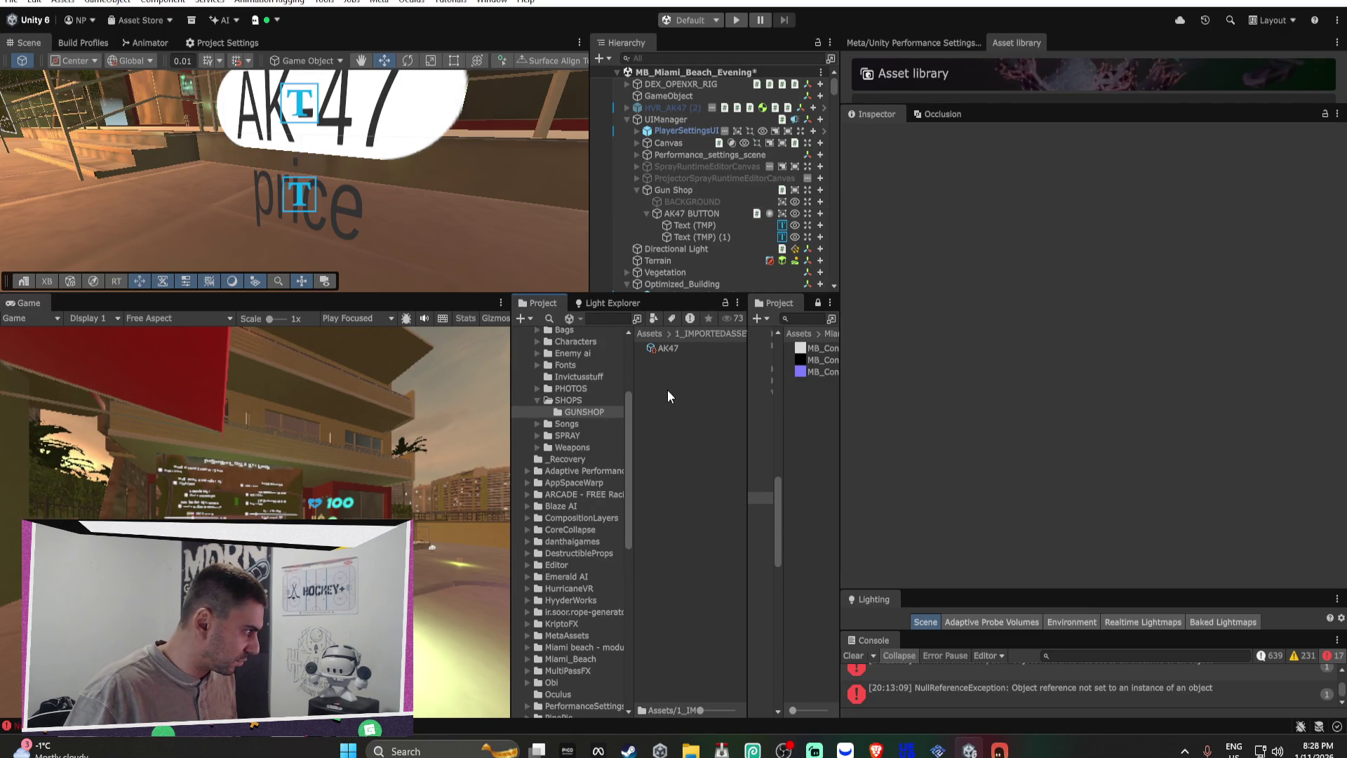
right_click(667, 389)
mouse_move(727, 233)
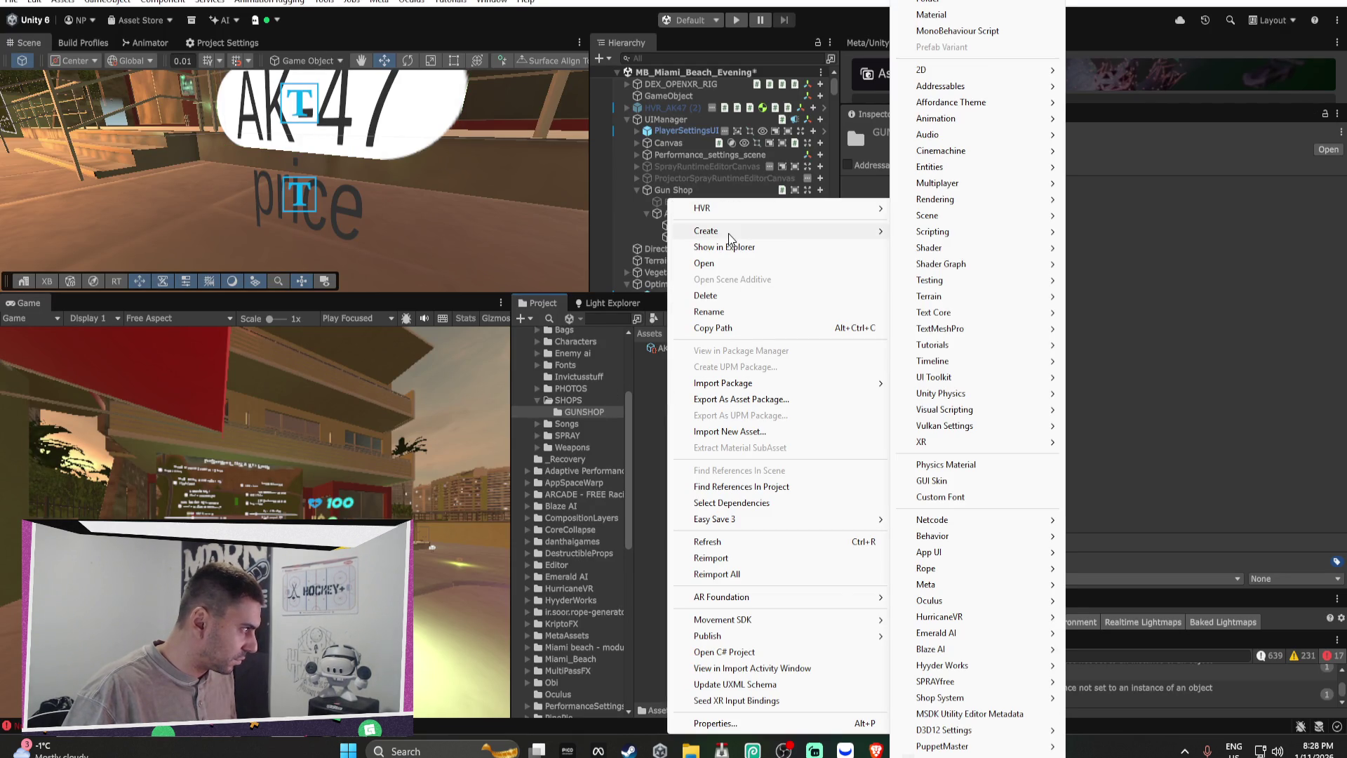
left_click(944, 9)
type("ak")
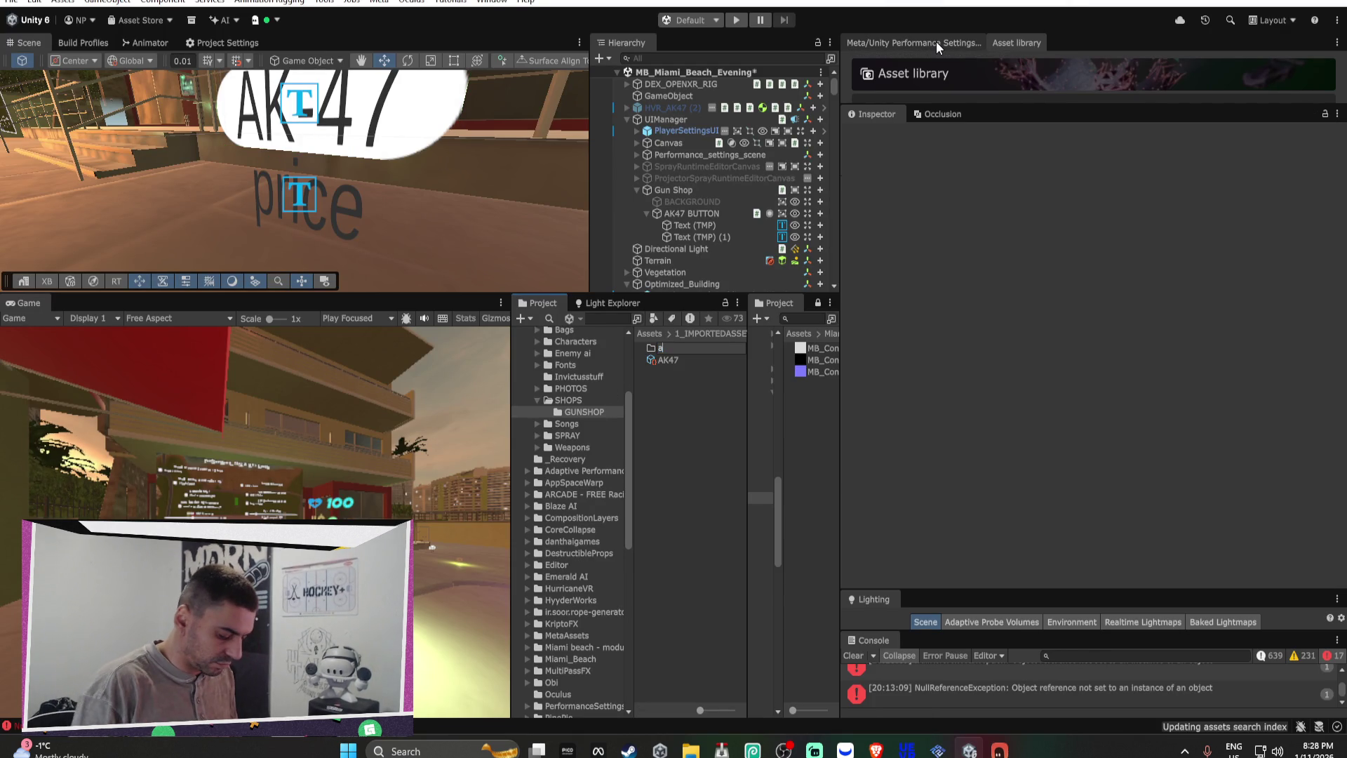
key("BackSpace")
key("BackSpace")
type("AK47")
key("Return")
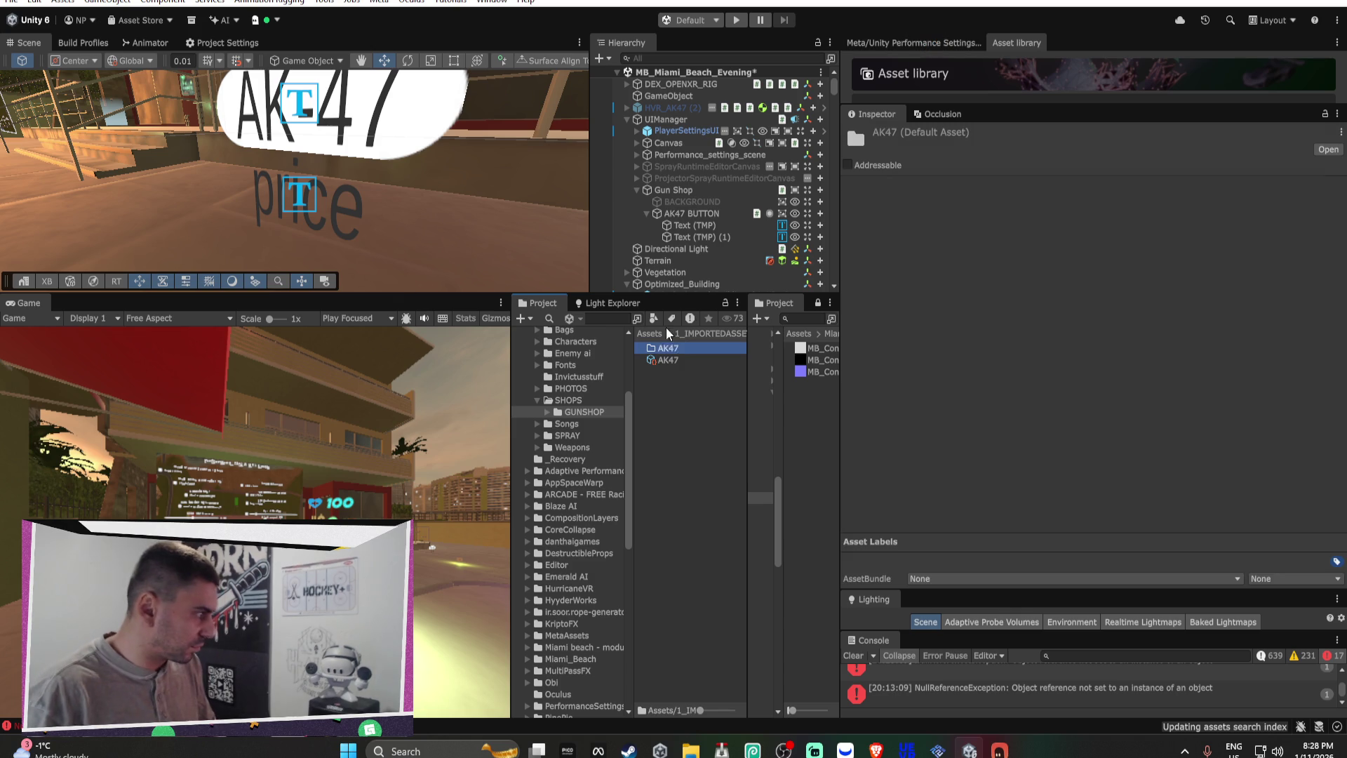
Step: Move the AK47 prefab into the new AK47 folder
left_click_drag(676, 362, 673, 346)
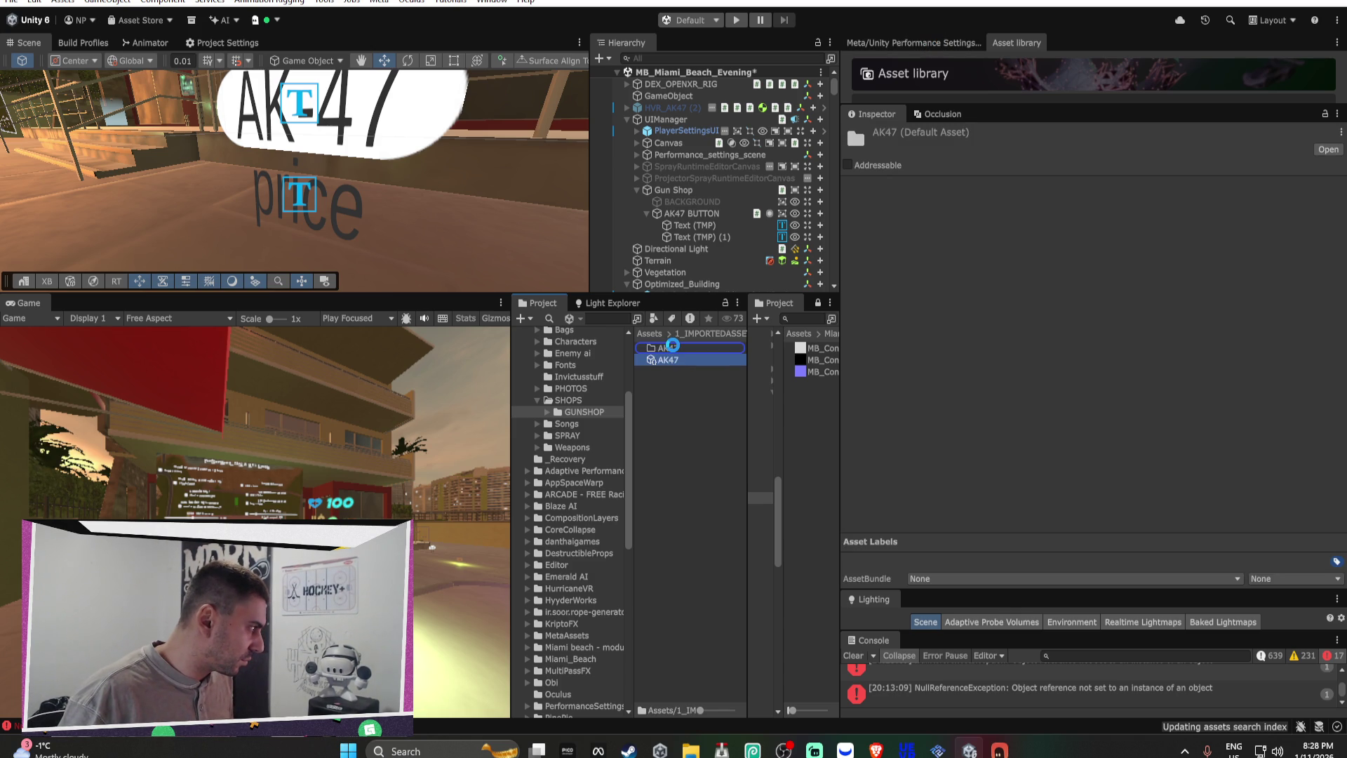
left_click_drag(672, 345, 676, 351)
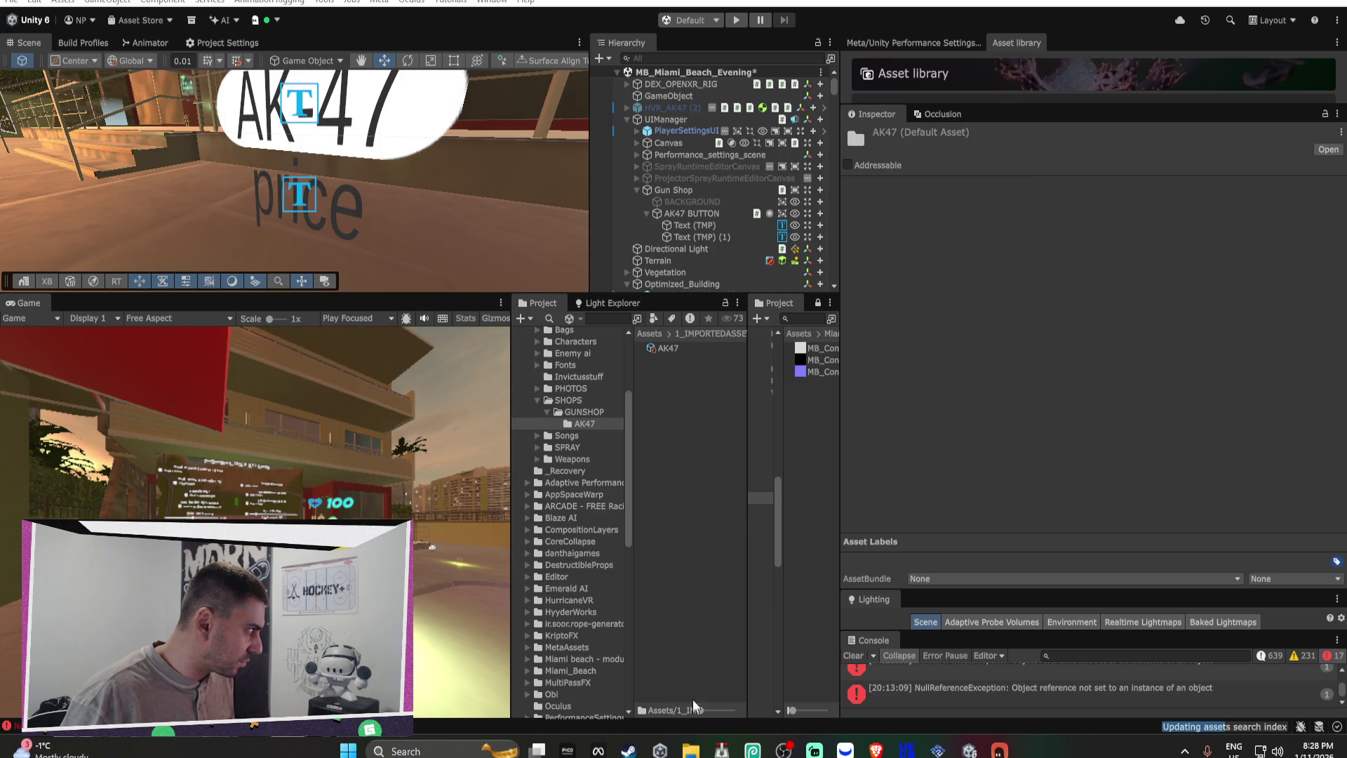
left_click(691, 749)
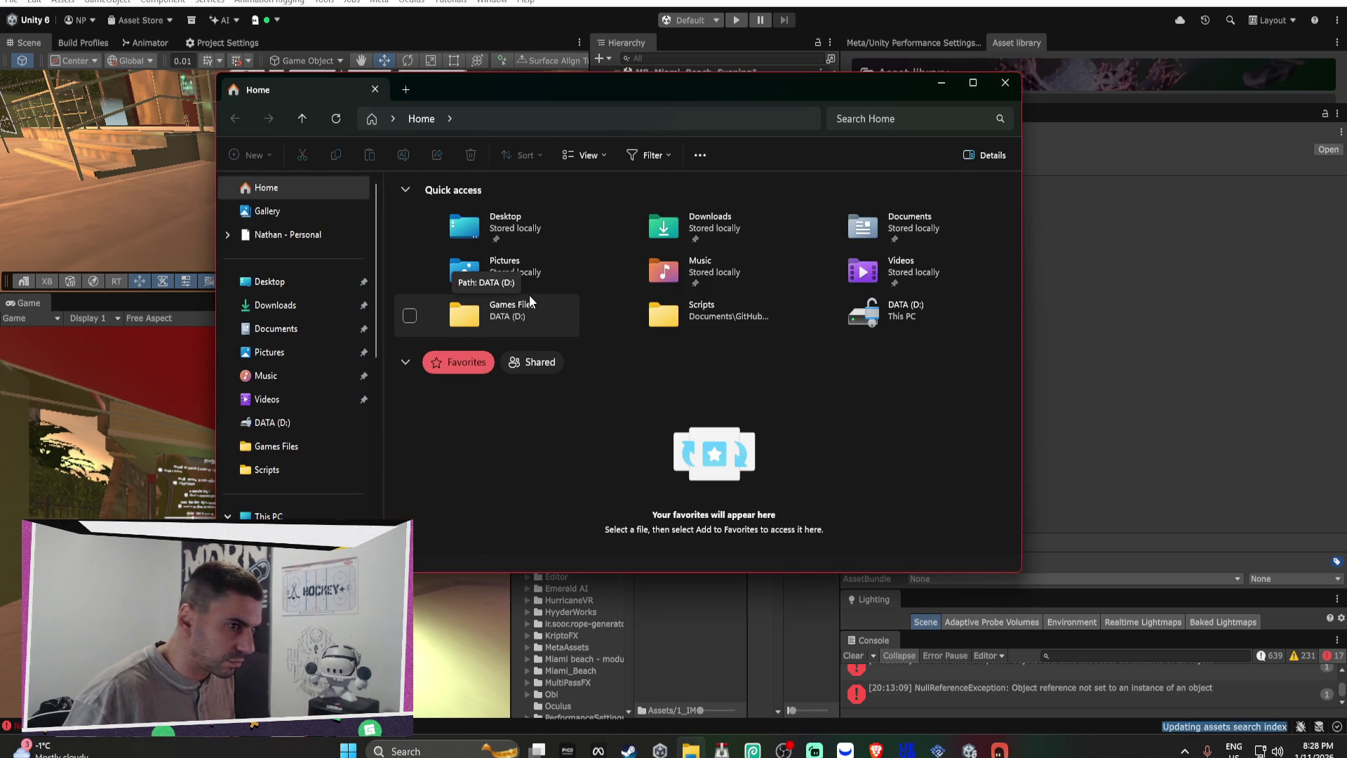
Step: Open ak47 icon.jpeg from the Downloads folder in Paint
left_click(302, 305)
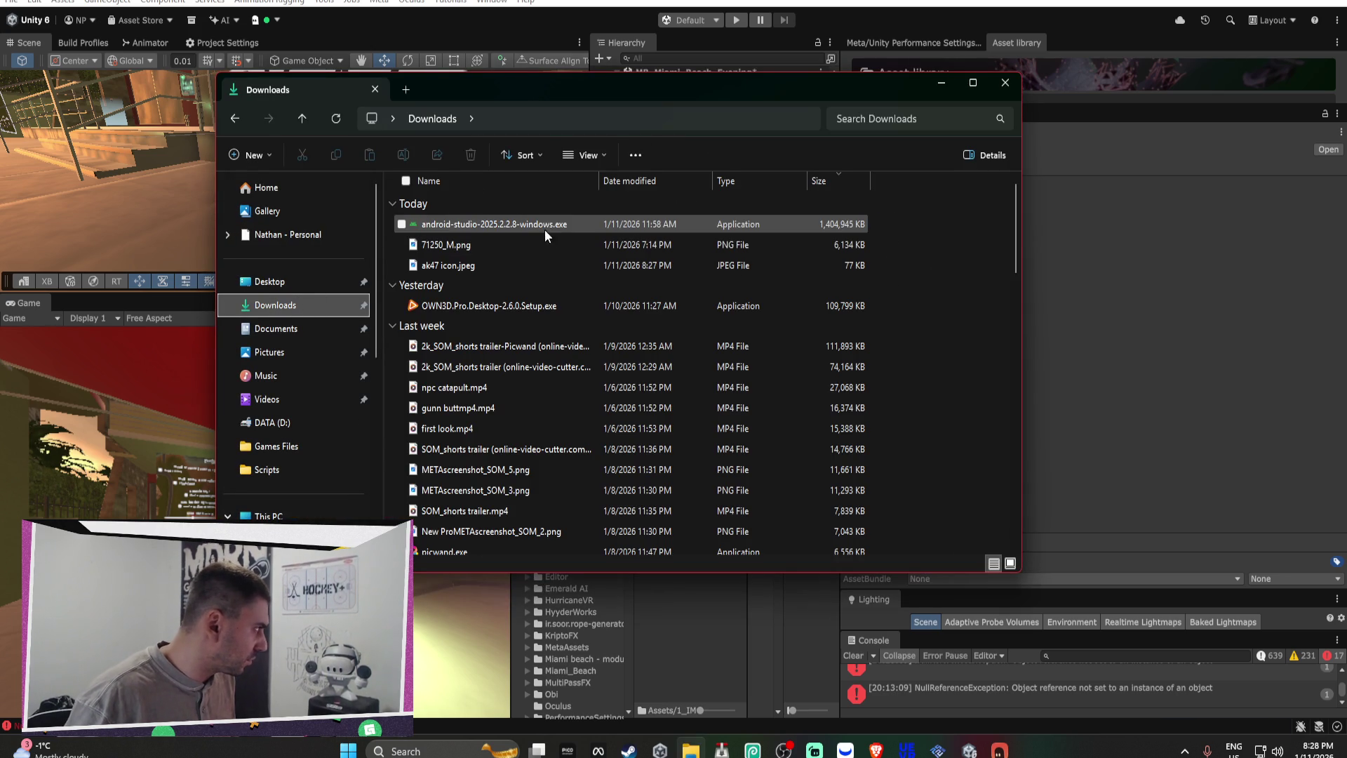
left_click(491, 264)
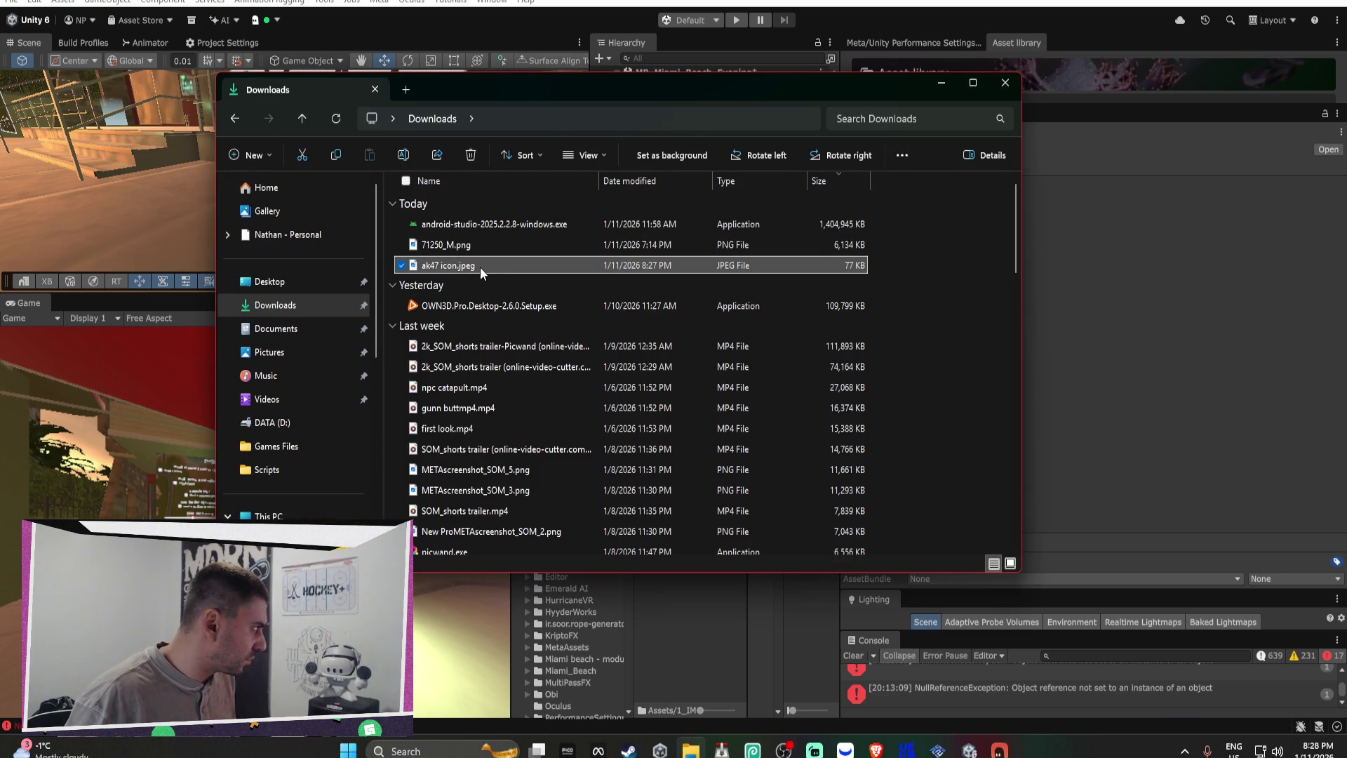
right_click(480, 266)
mouse_move(563, 272)
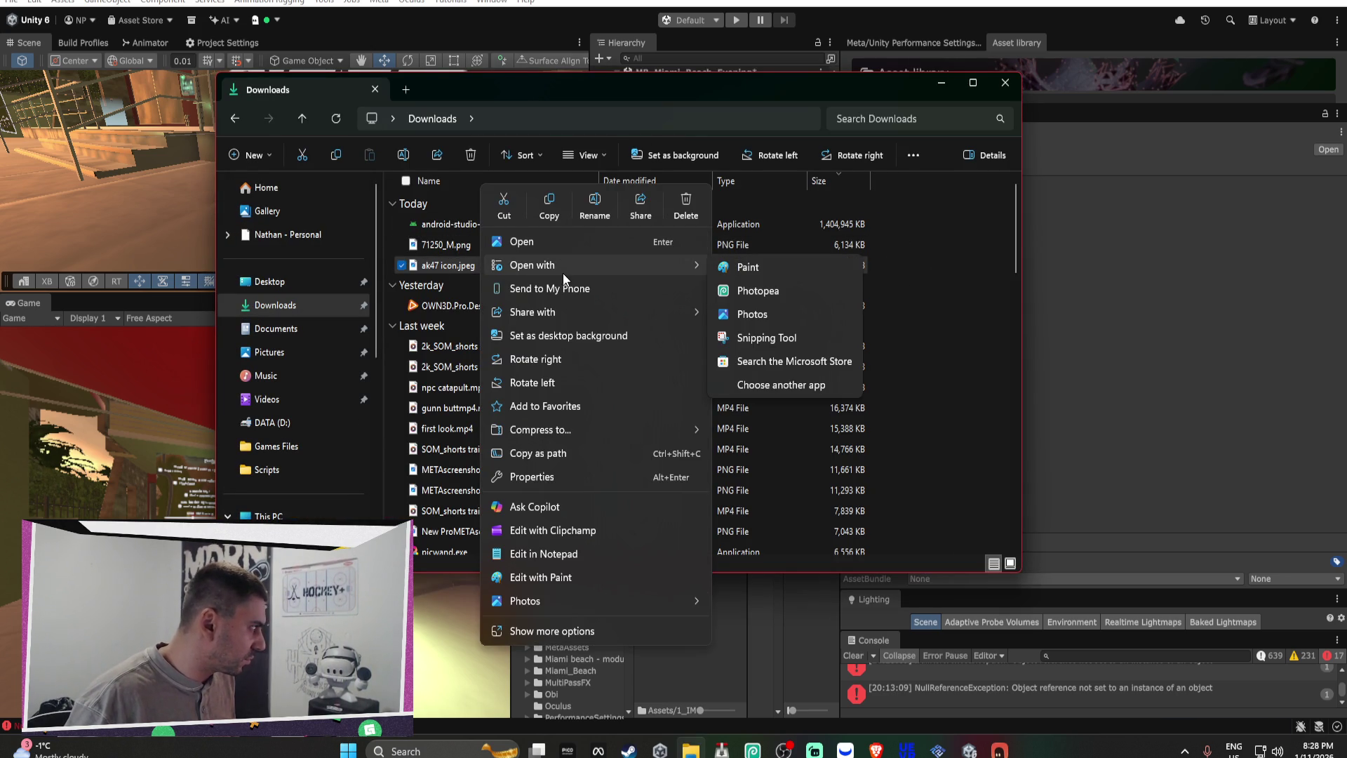
left_click(785, 268)
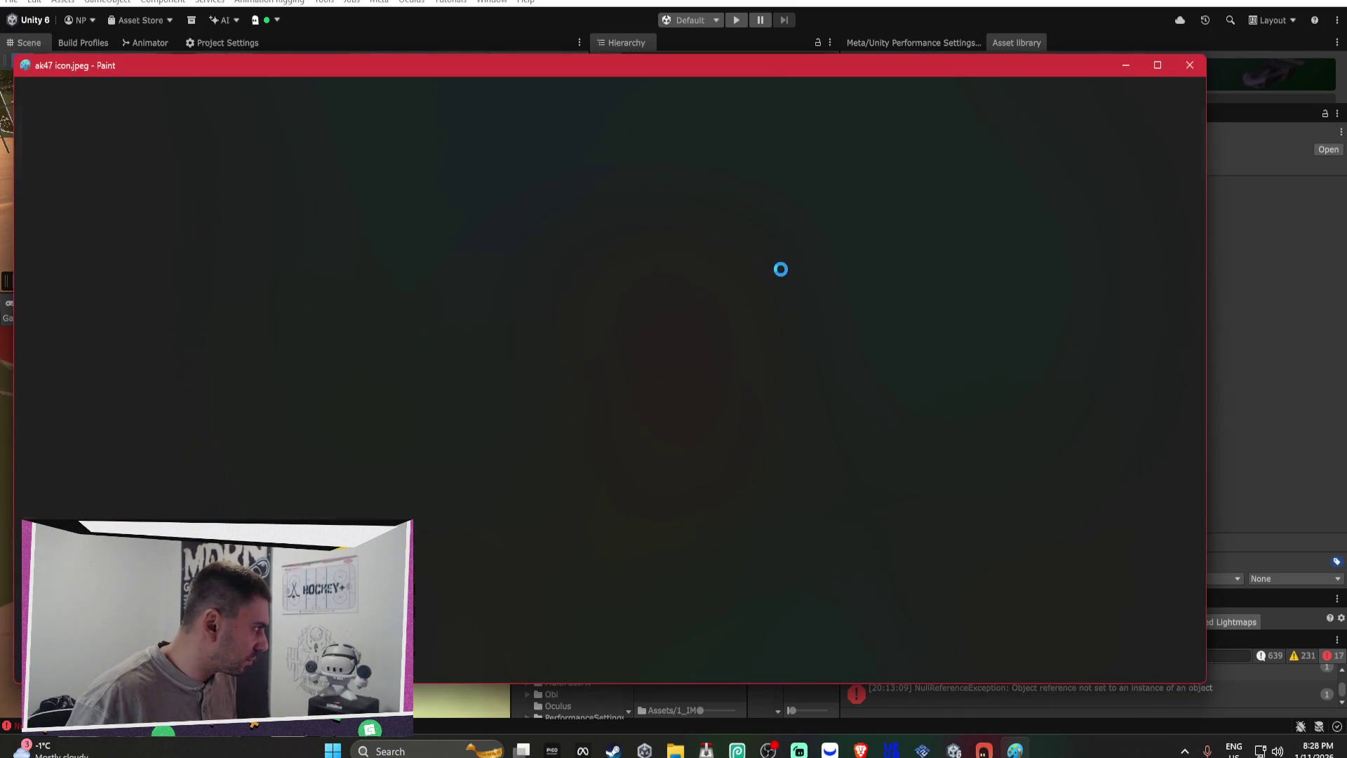
Step: Inspect the AK-47 icon with a throwaway rectangle selection, then close Paint without saving
scroll(405, 298, "down", 2)
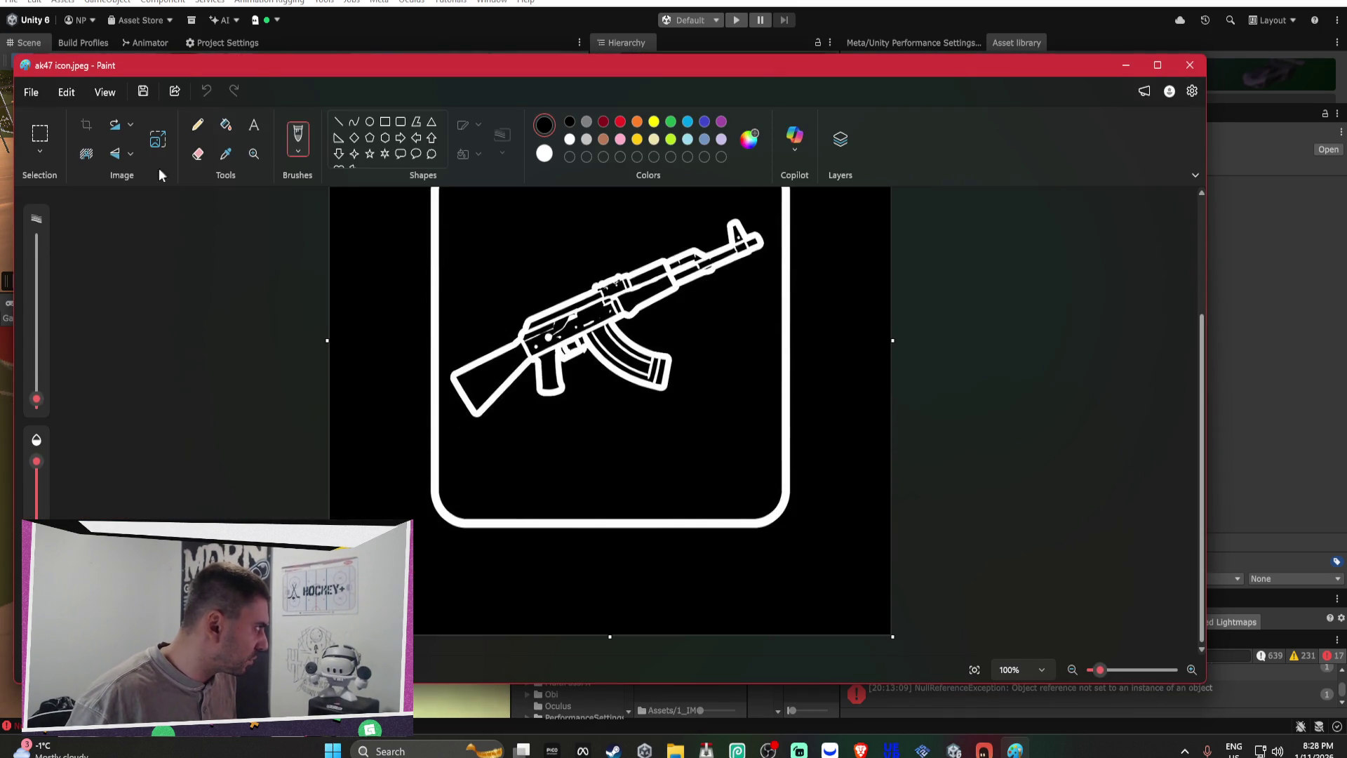
left_click(38, 134)
scroll(475, 264, "up", 2)
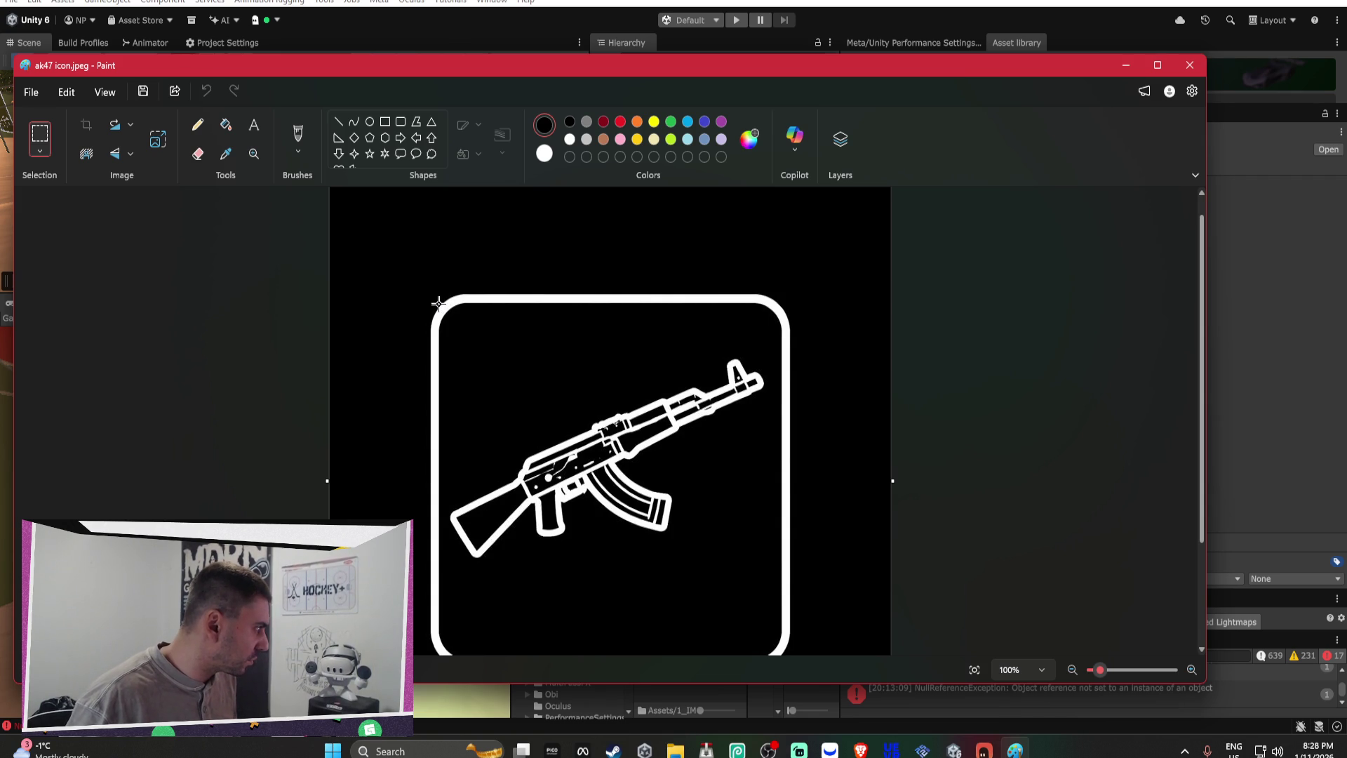
scroll(457, 369, "down", 2)
mouse_move(423, 281)
left_mouse_down()
mouse_move(457, 369)
mouse_move(746, 452)
mouse_move(790, 529)
left_mouse_up()
left_click(796, 552)
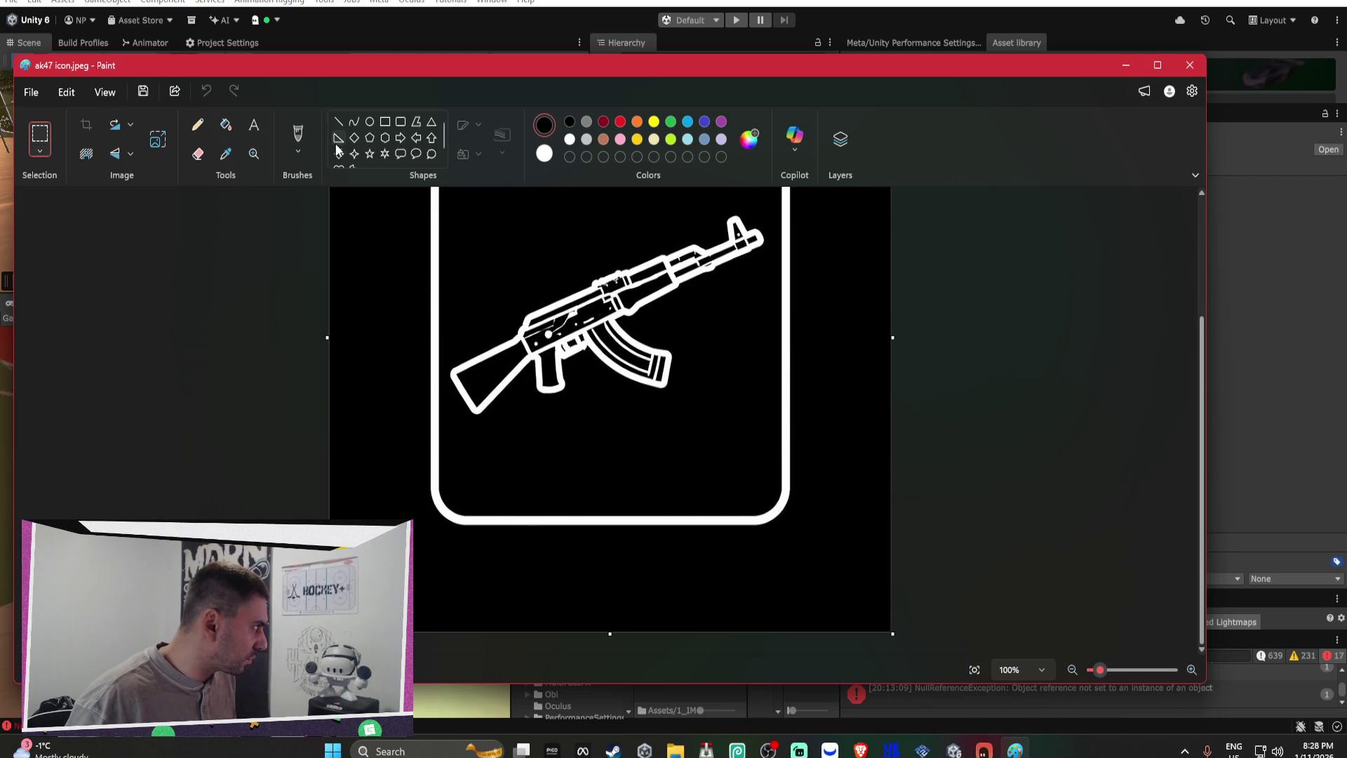
left_click(1199, 66)
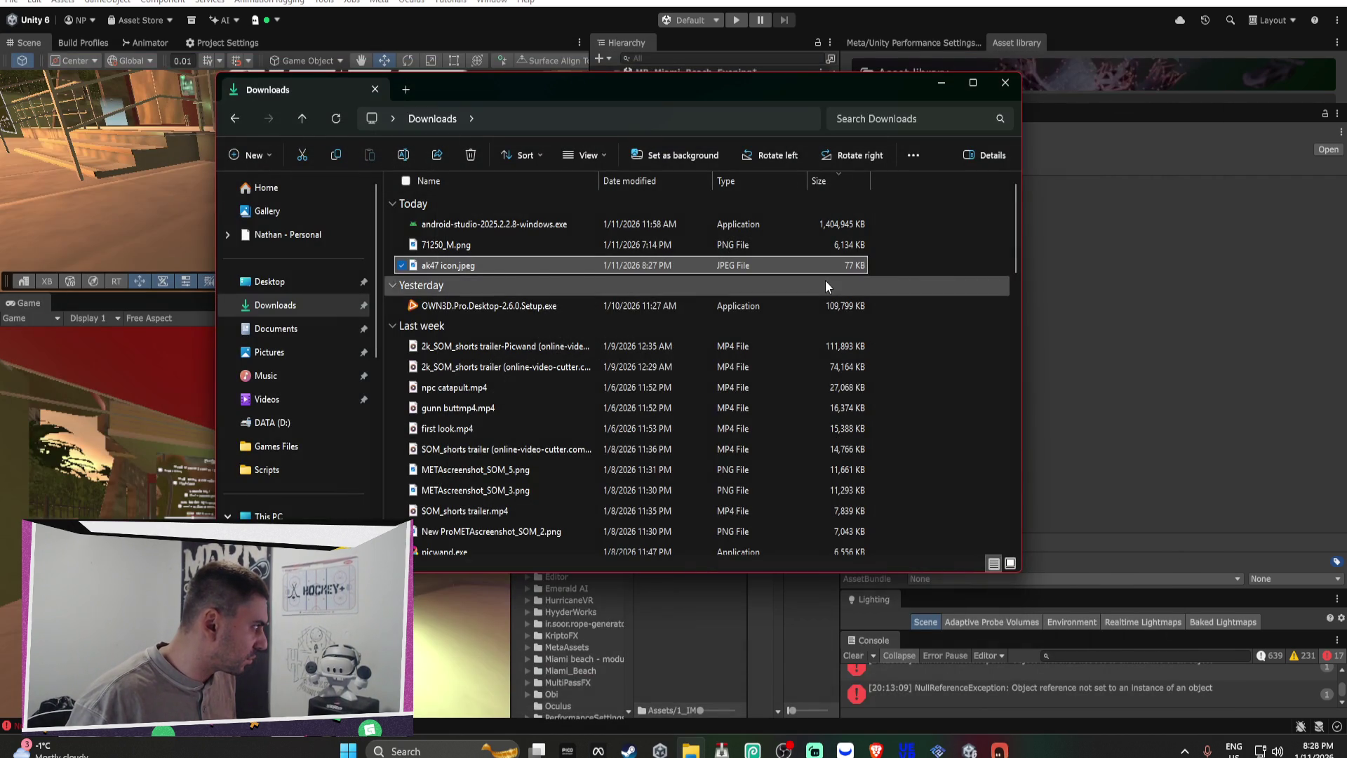
Step: Open the icon in Photopea and delete the outer black area to transparency with the Magic Wand
right_click(469, 271)
mouse_move(548, 264)
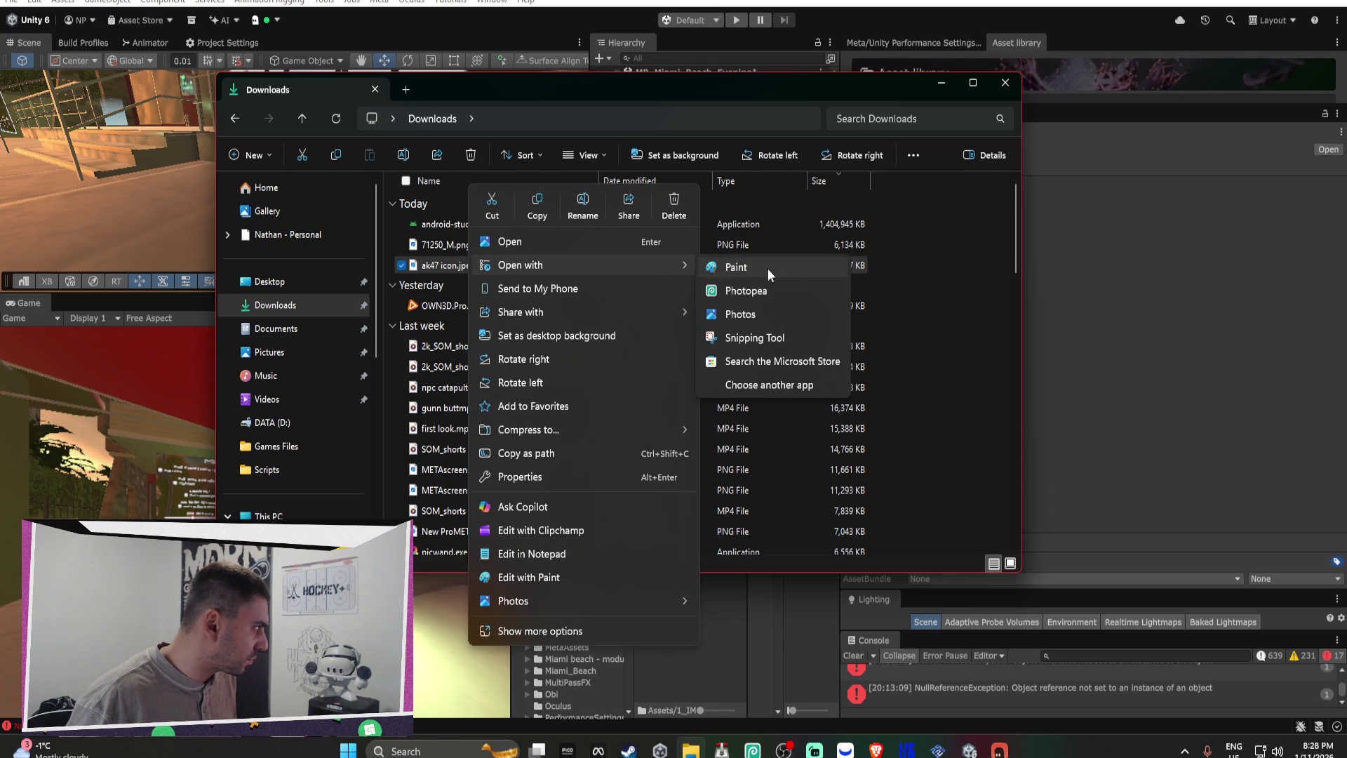
left_click(786, 291)
left_click(719, 435)
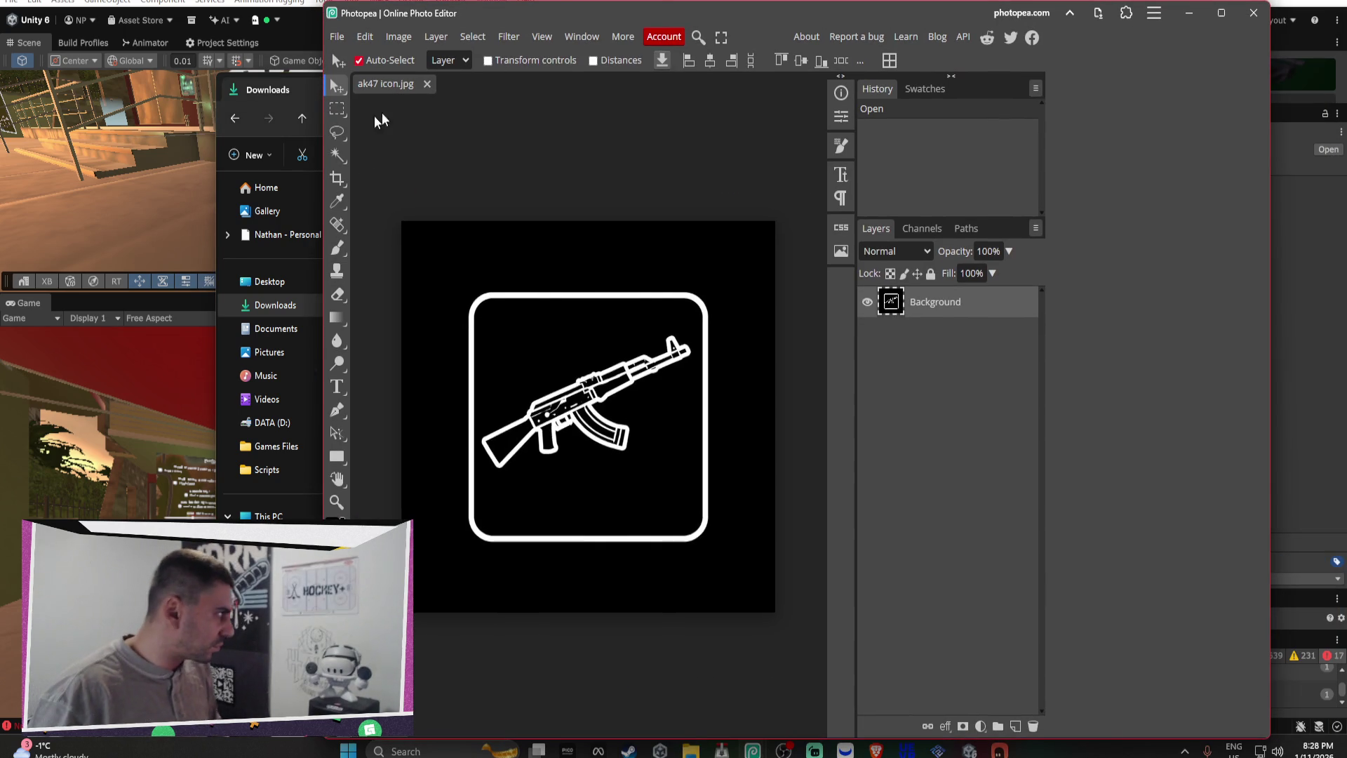
left_click(337, 153)
left_click(457, 277)
key("Delete")
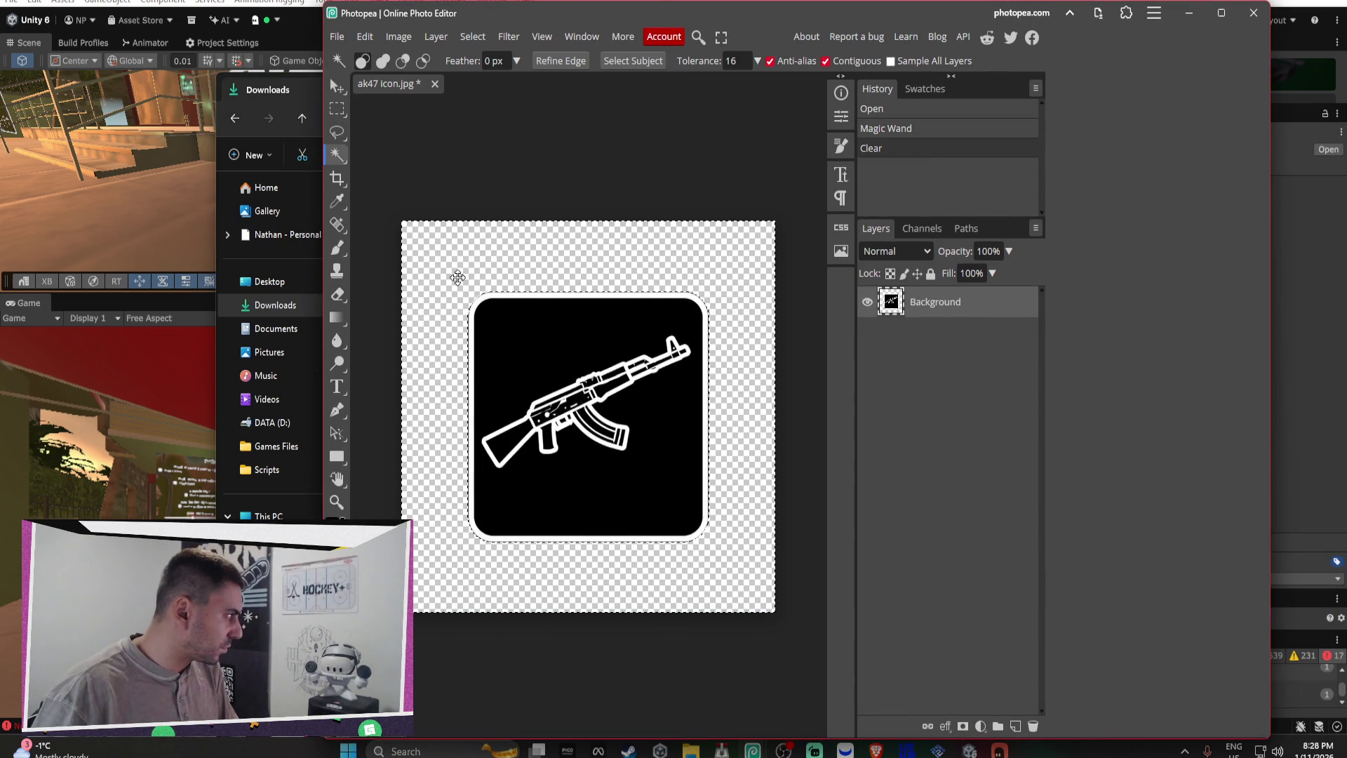
left_click(337, 108)
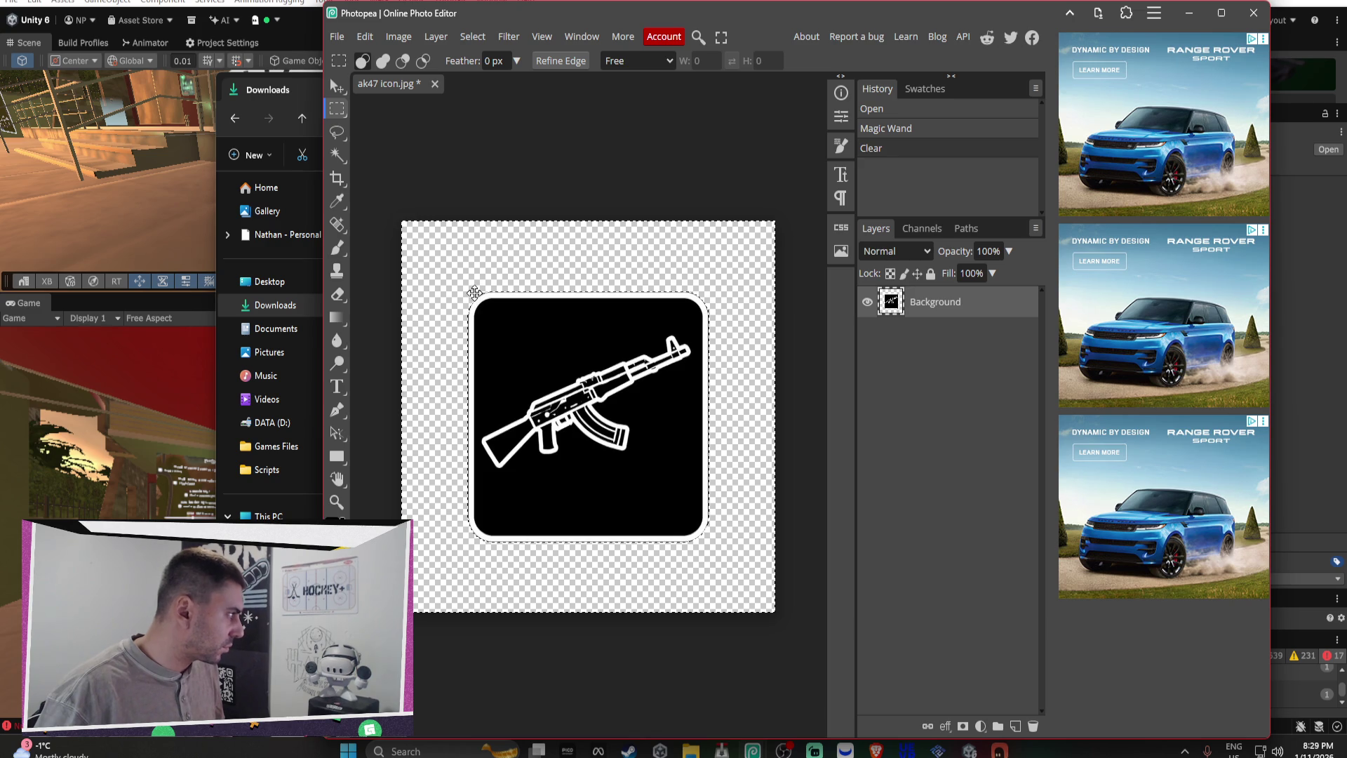
left_click(467, 280)
Step: Export the edited icon as ak47 icon.png to Downloads and show it in its folder
left_click(337, 36)
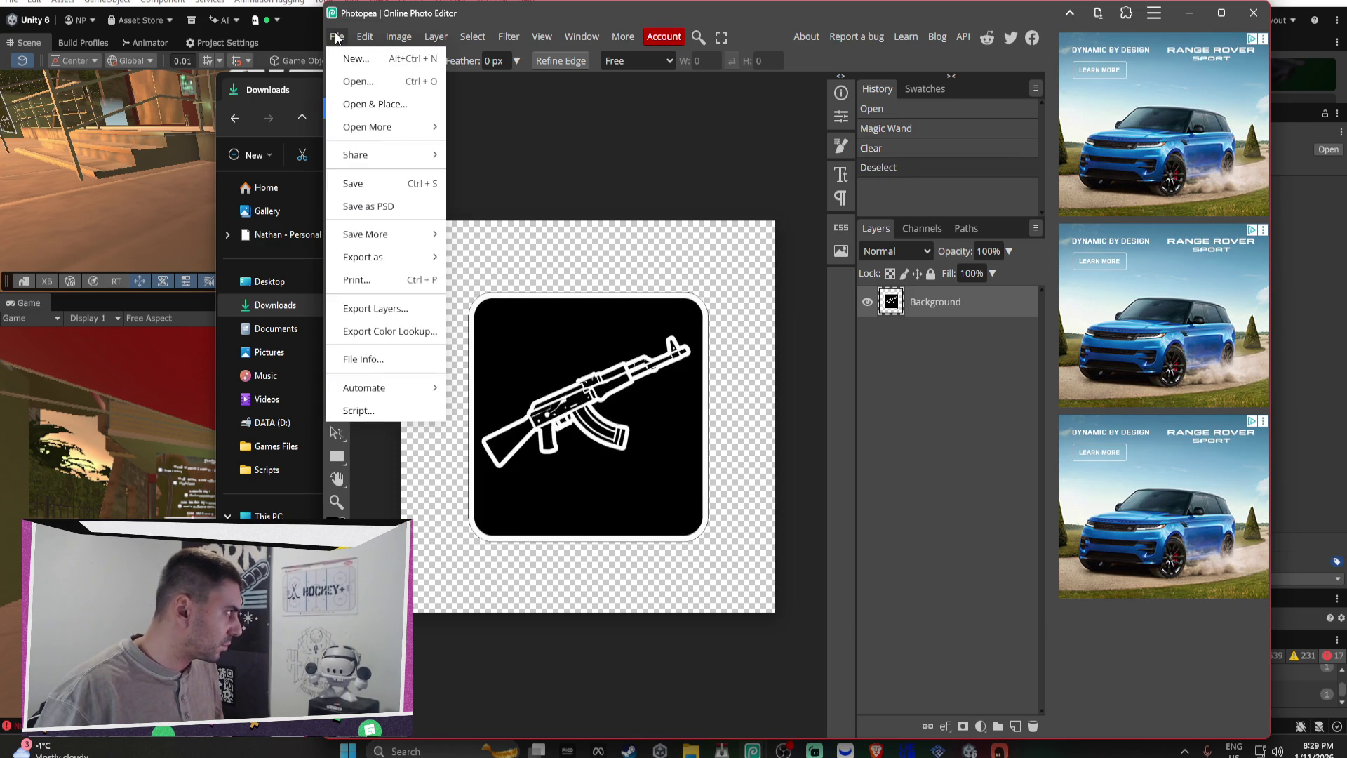
mouse_move(385, 258)
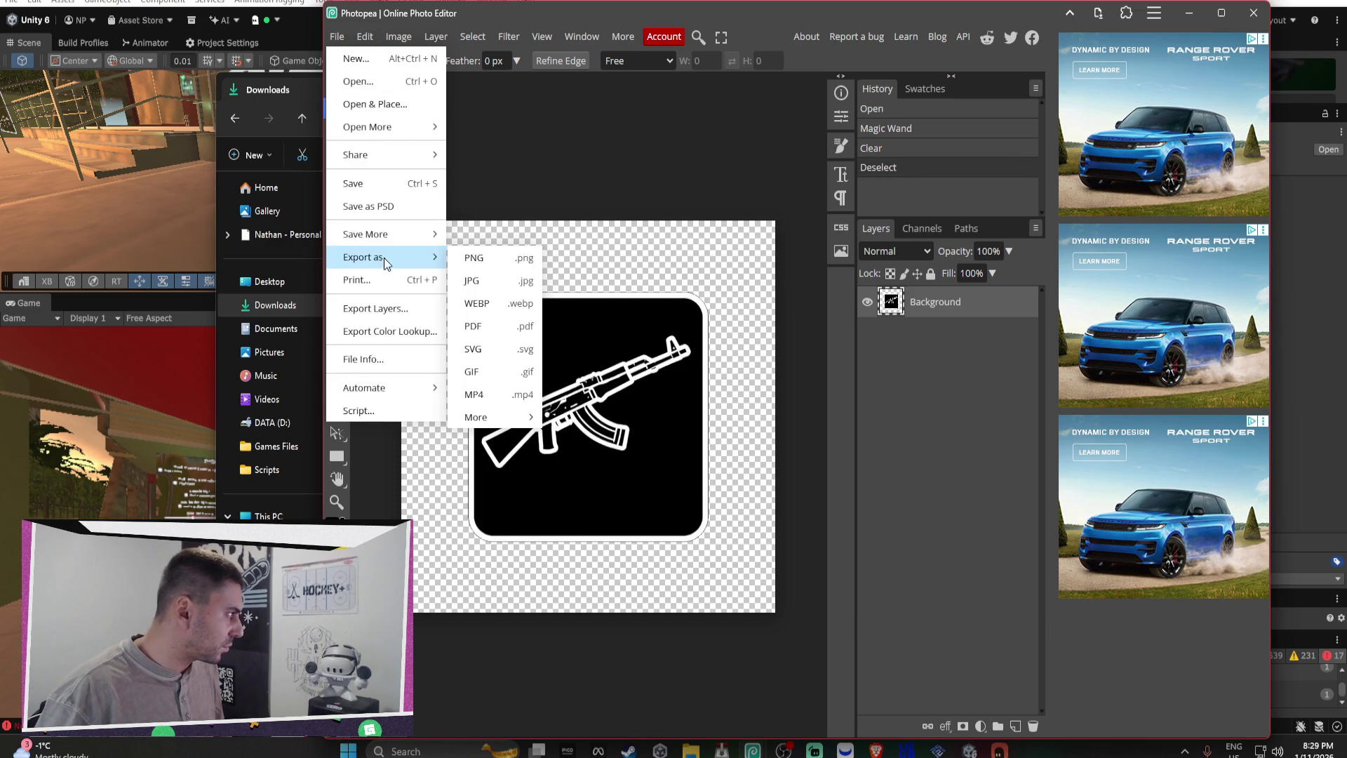
left_click(471, 267)
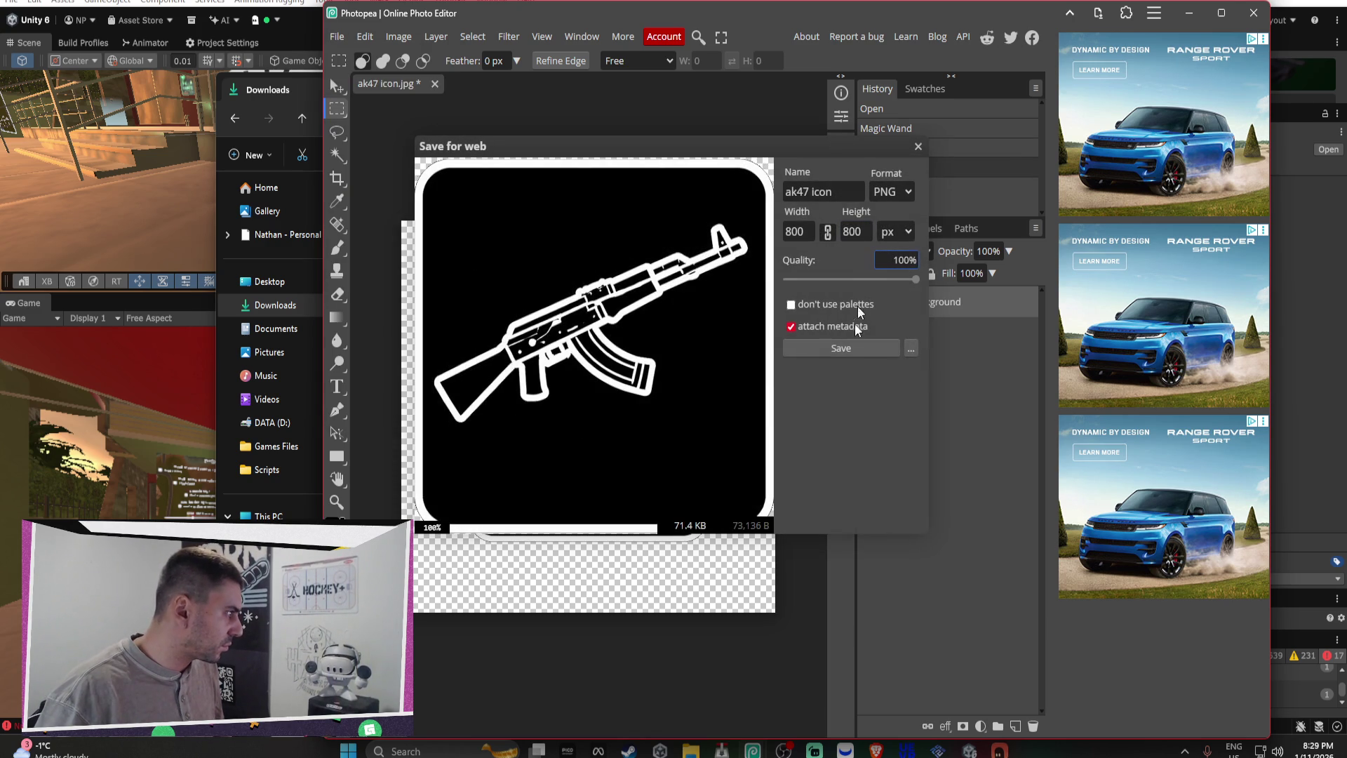
left_click(831, 351)
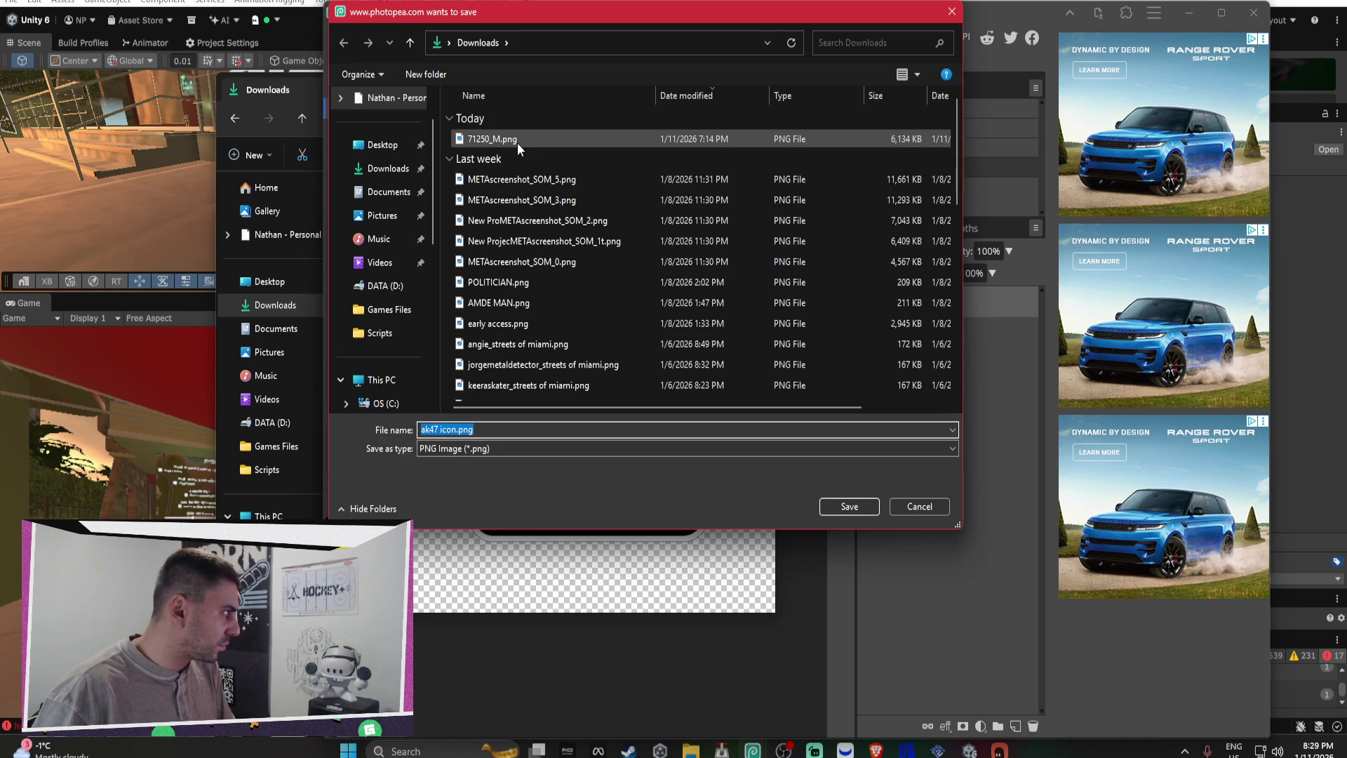
key("Return")
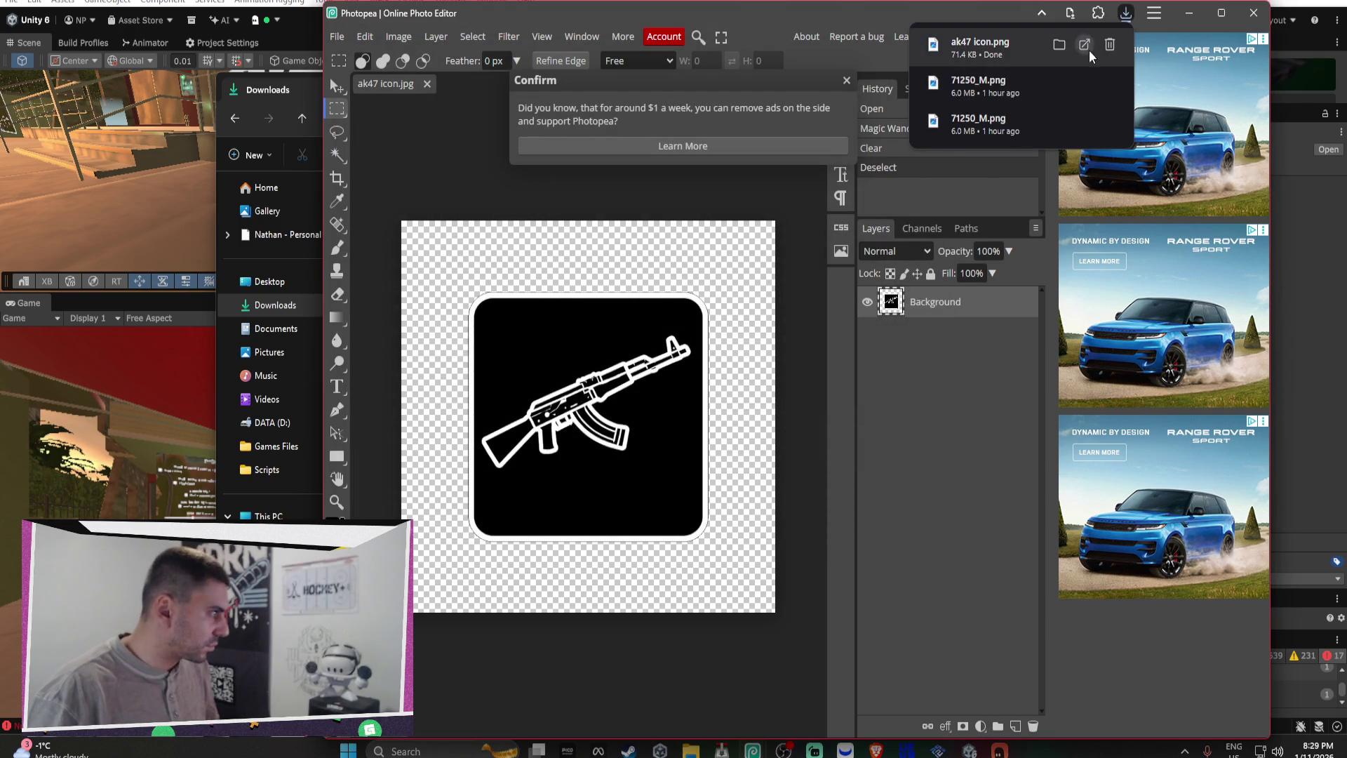
left_click(1060, 44)
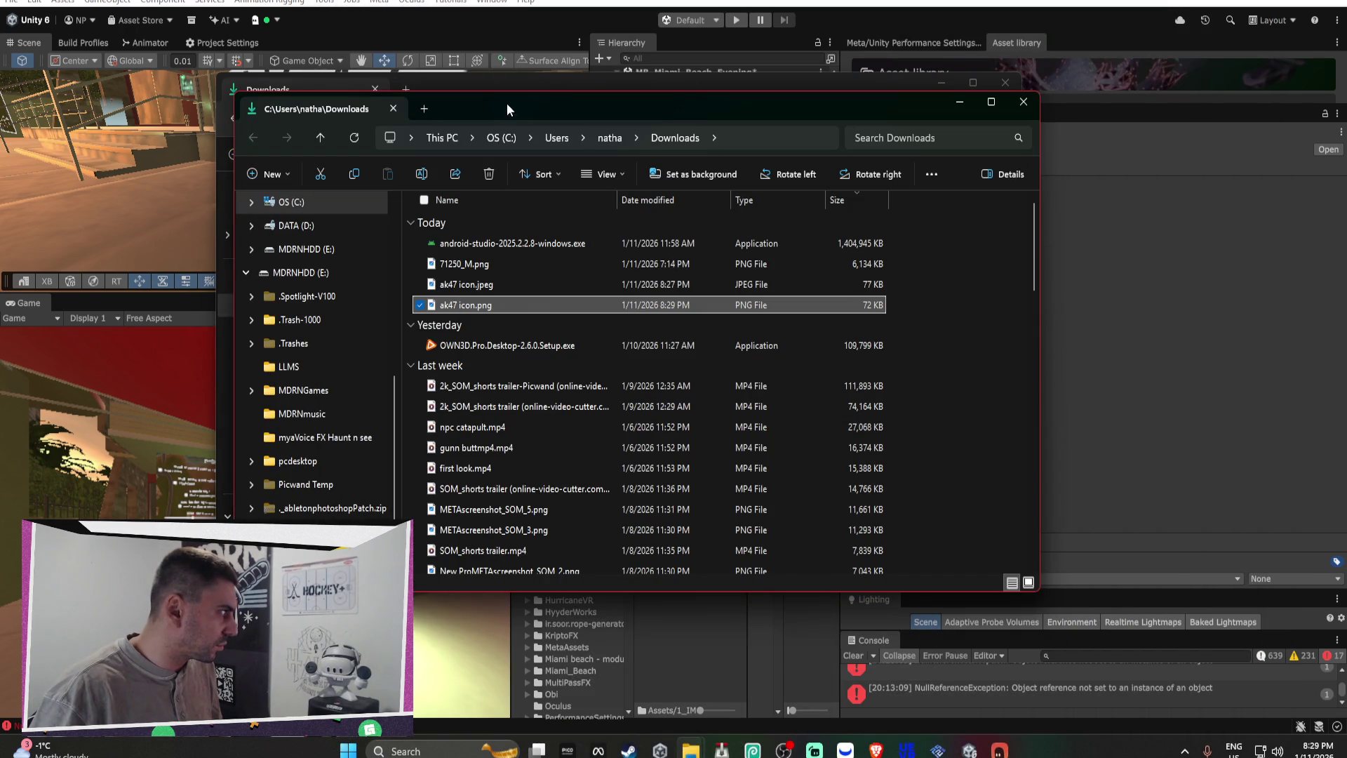
Step: Drag ak47 icon.png from Explorer into Unity's AK47 folder to import it
left_click(1006, 82)
left_click_drag(591, 108, 1105, 50)
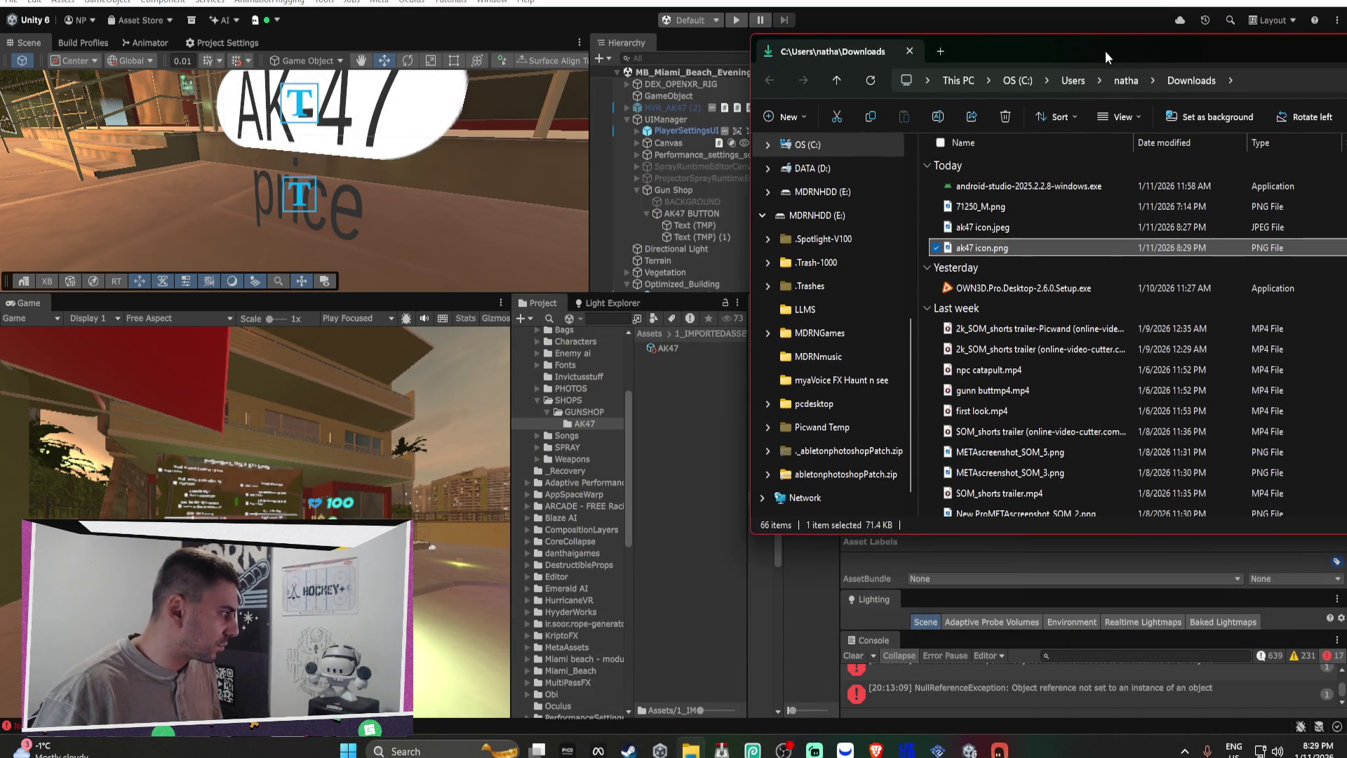
mouse_move(983, 256)
left_mouse_down()
mouse_move(652, 417)
mouse_move(663, 391)
left_mouse_up()
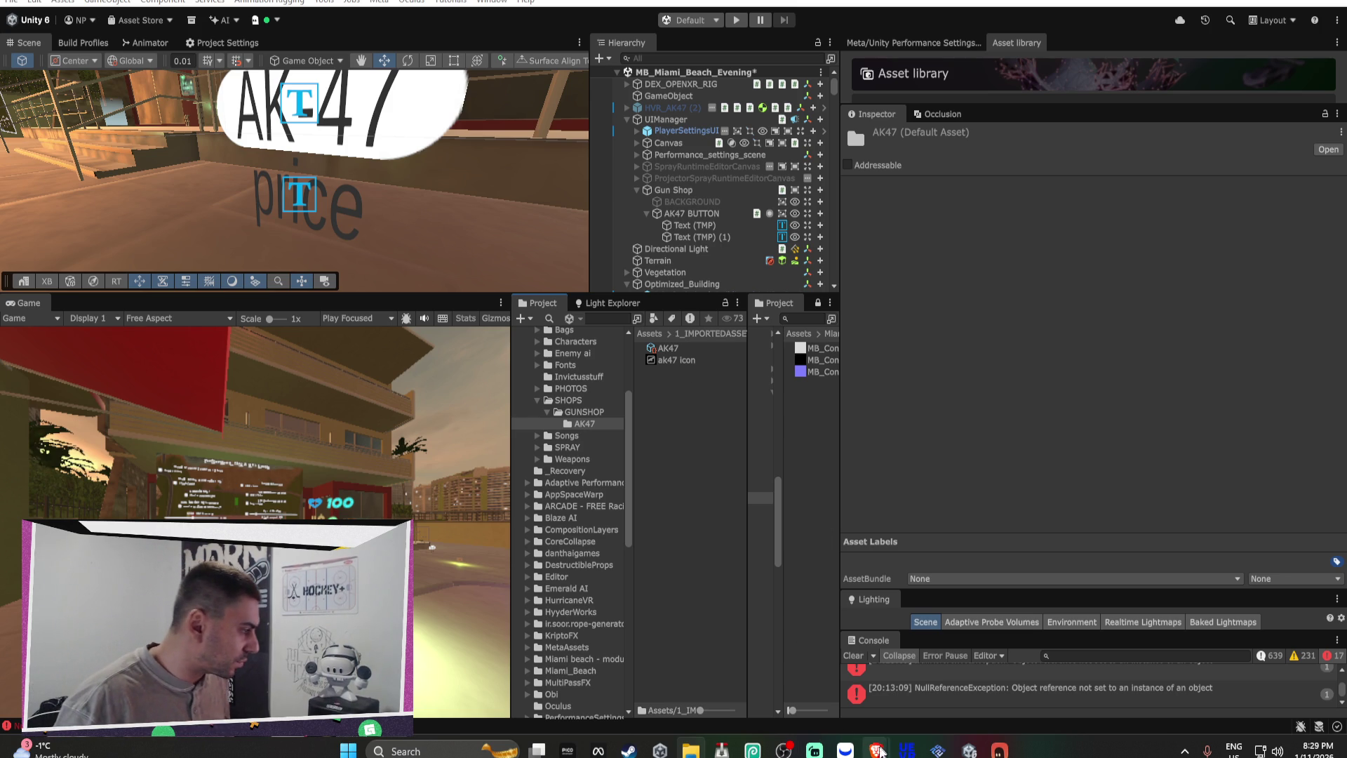
Step: Bring the ChatGPT browser window back in front of Unity
mouse_move(876, 749)
left_click(951, 666)
scroll(843, 369, "down", 5)
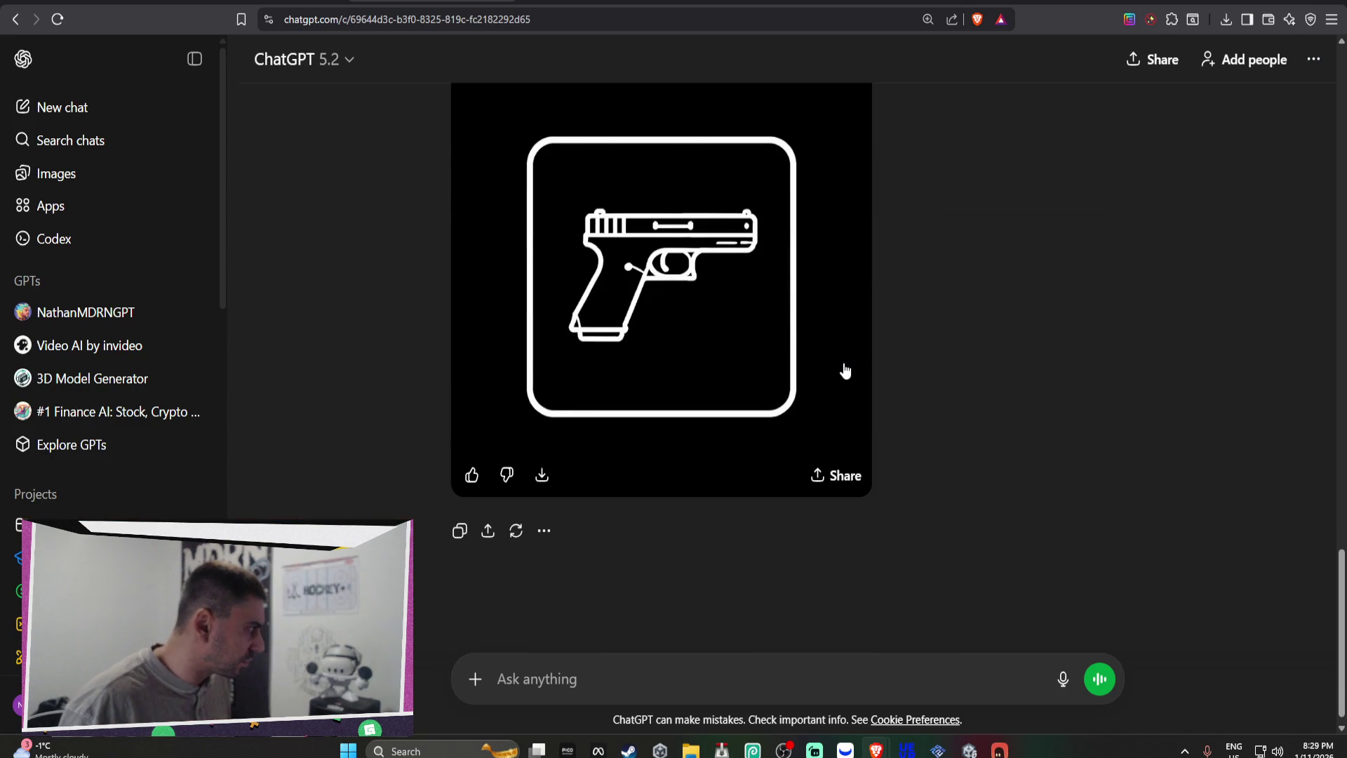
Step: Review the Glock icon, then ask ChatGPT to put it on an angle like the AK-47
scroll(844, 370, "up", 8)
scroll(846, 371, "down", 6)
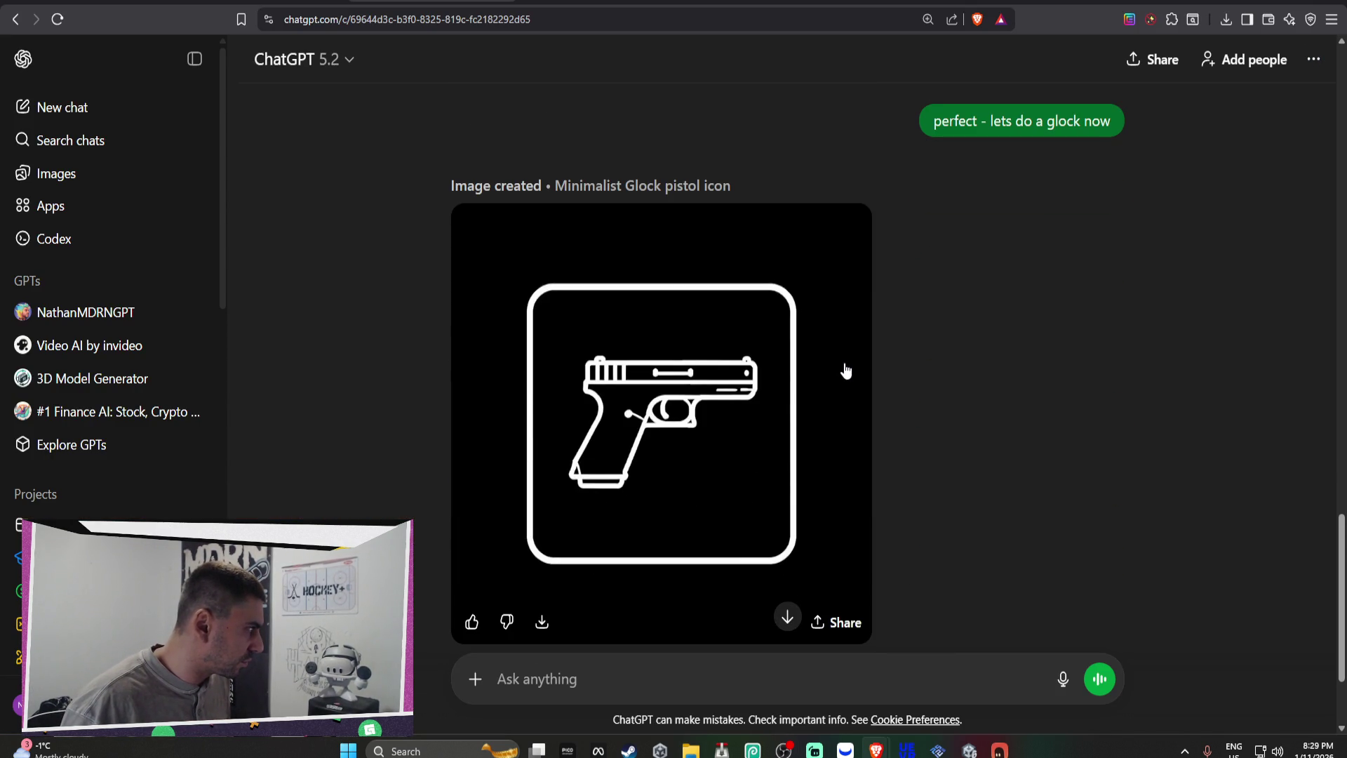
scroll(845, 370, "up", 6)
scroll(845, 370, "down", 6)
scroll(846, 370, "down", 2)
scroll(846, 370, "up", 8)
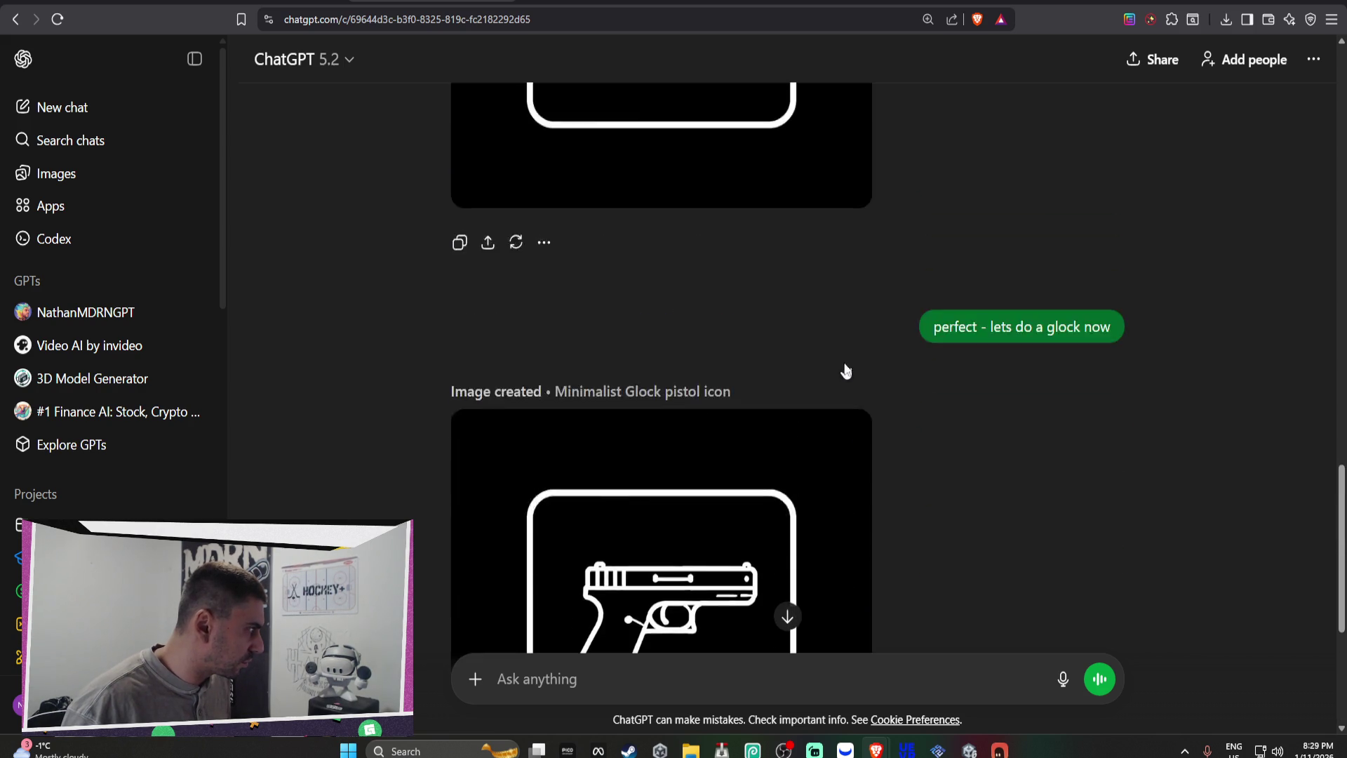
scroll(844, 369, "down", 8)
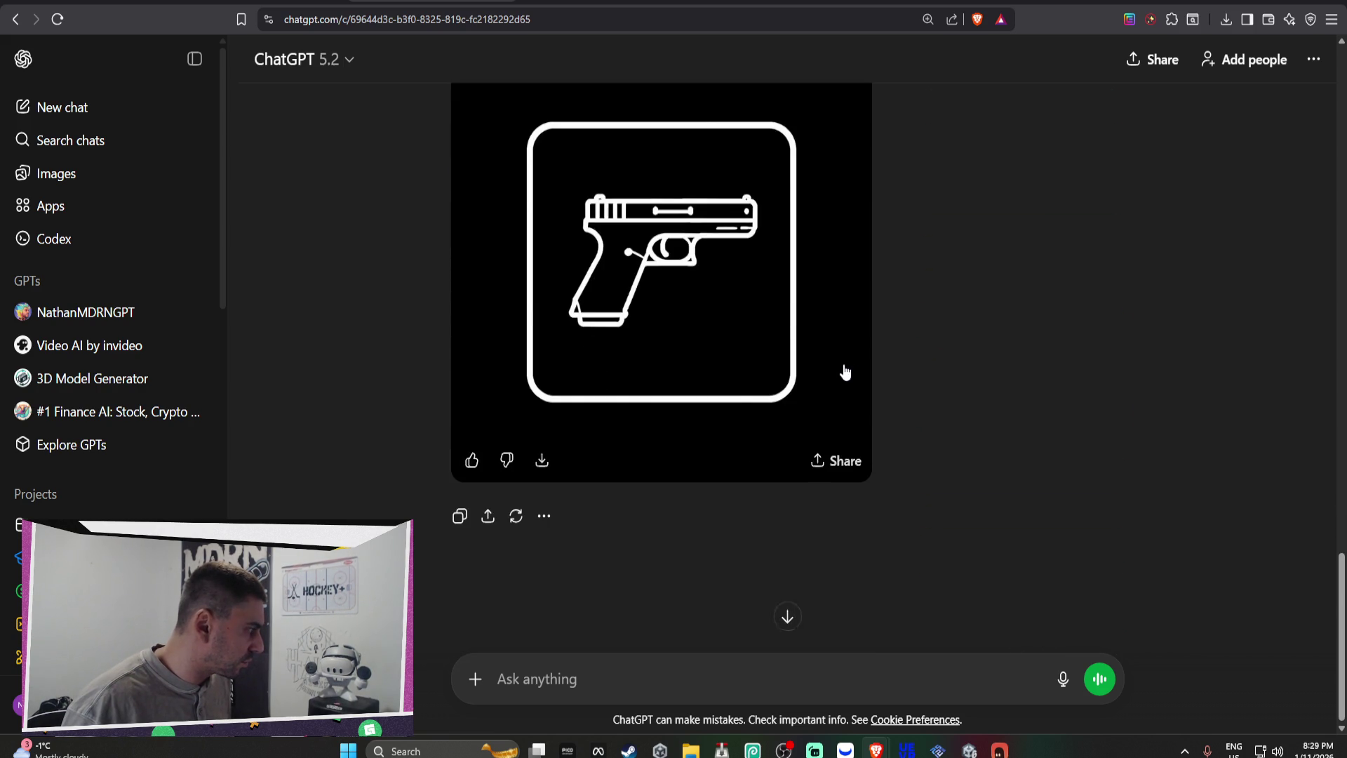
scroll(788, 617, "up", 10)
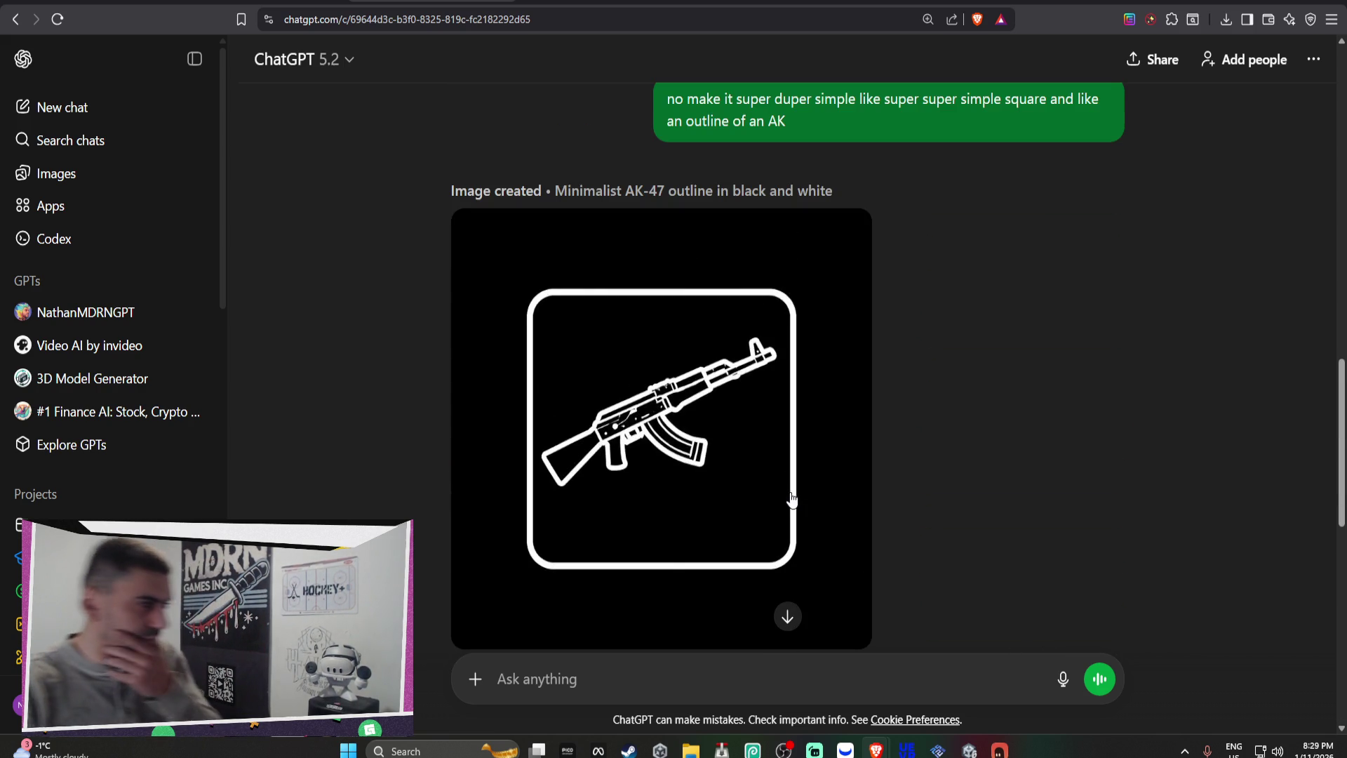
scroll(778, 486, "down", 8)
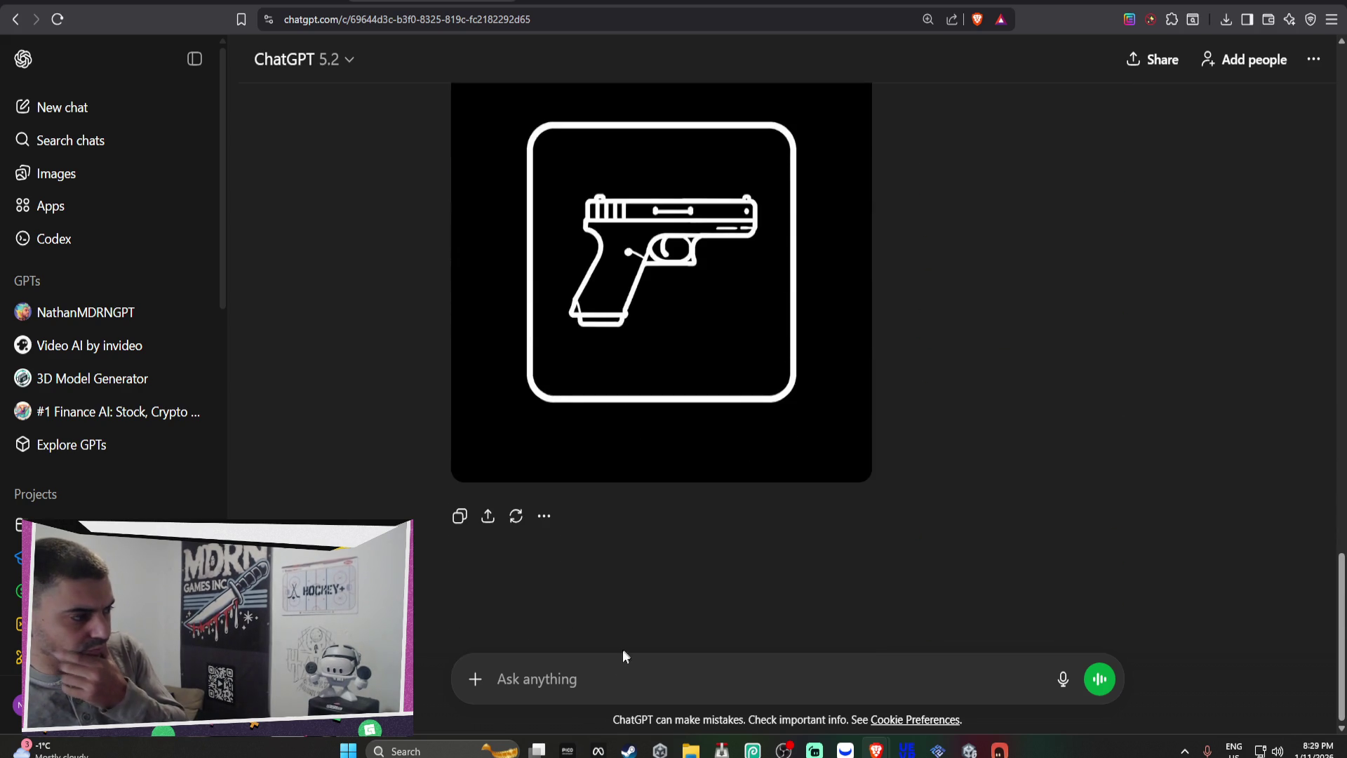
type("canwe put it on a n angle ")
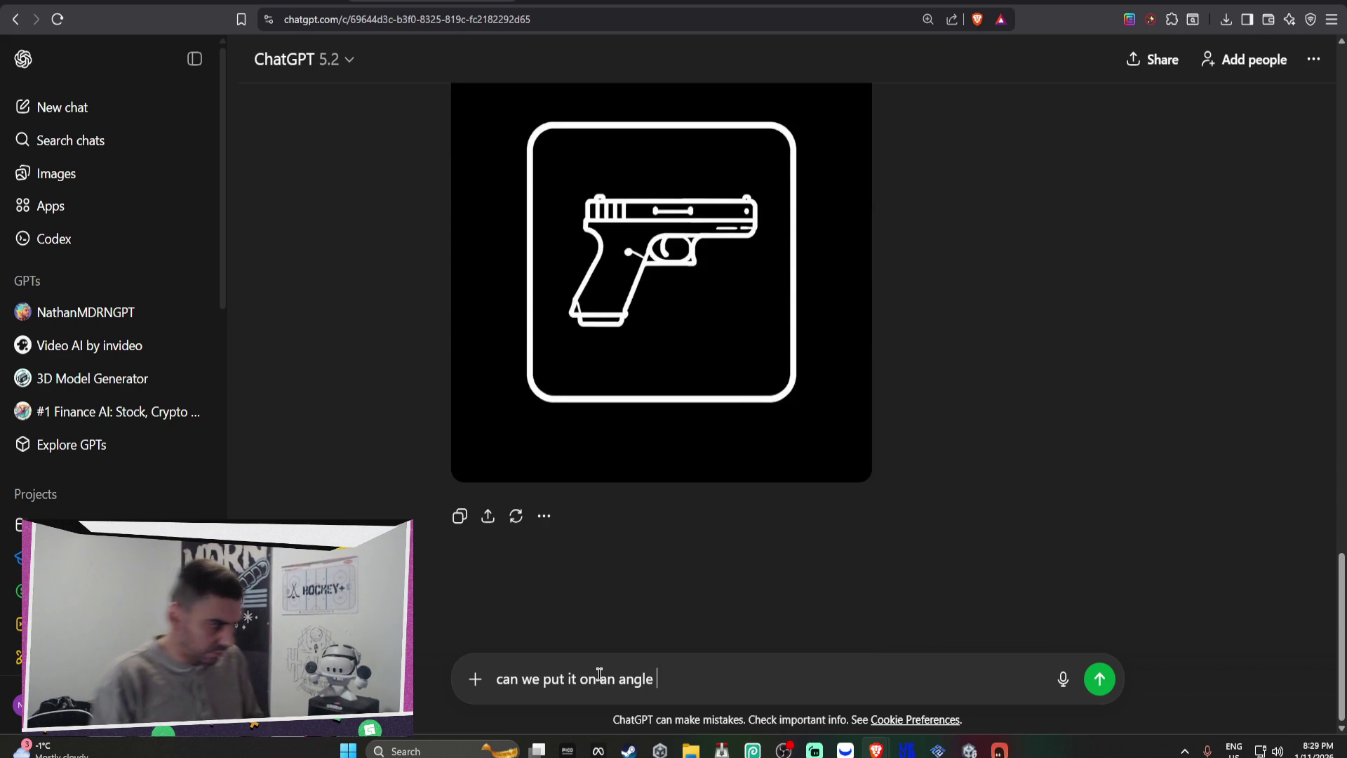
type("like the ak4")
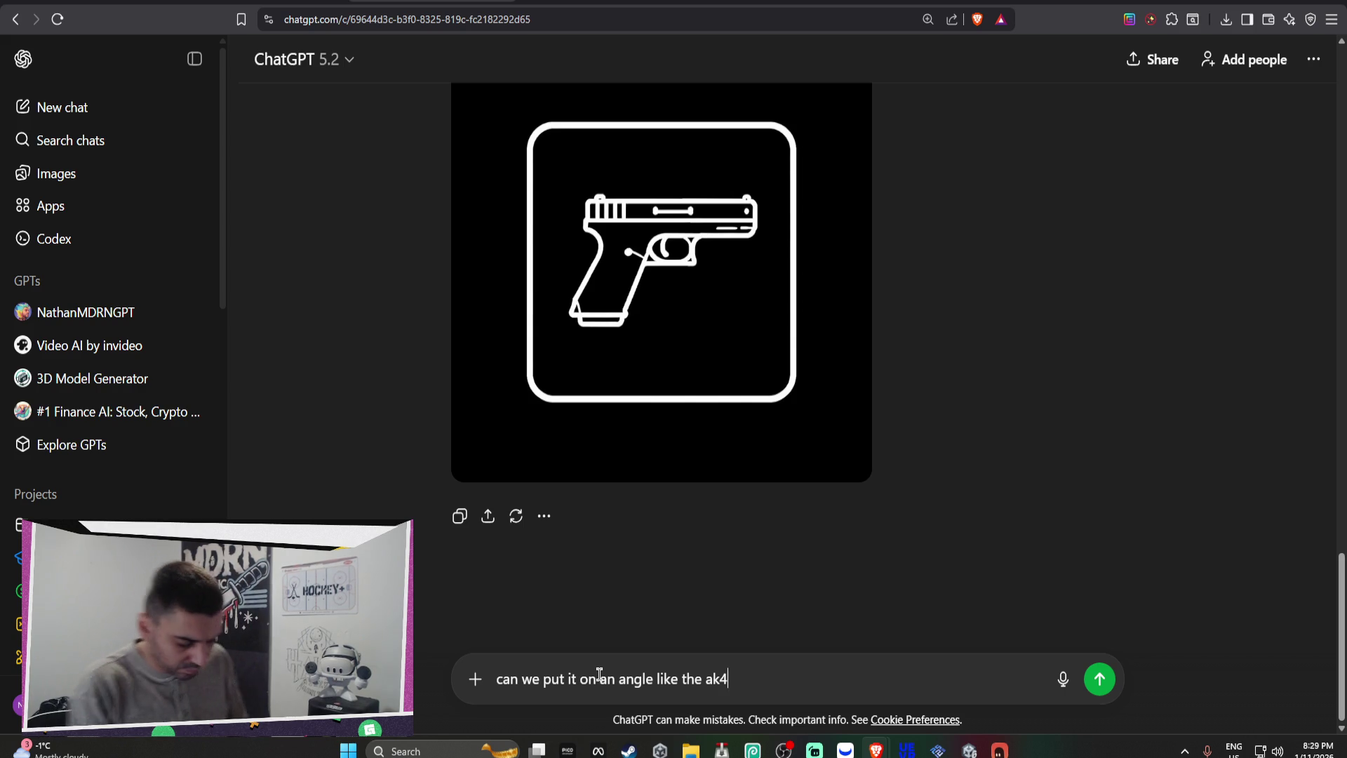
type("7")
key("Return")
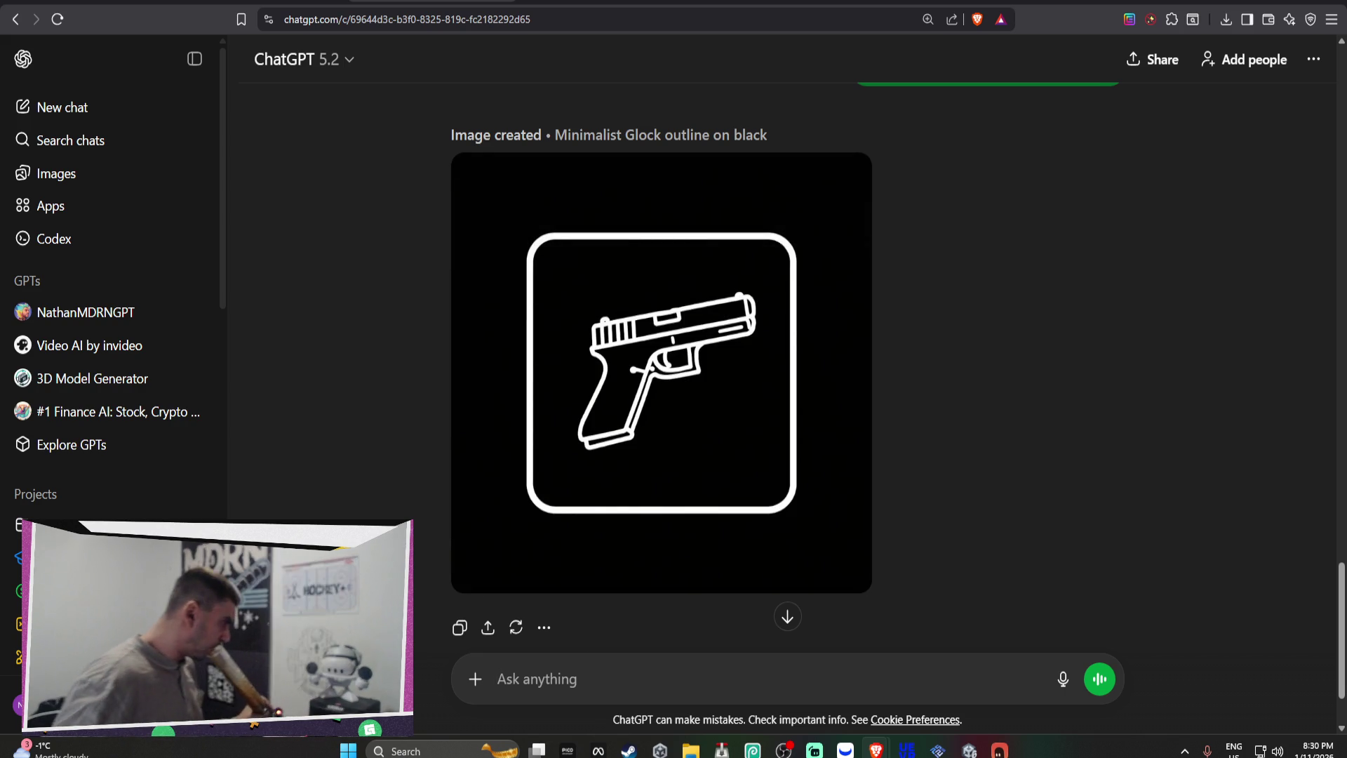
Step: Download the angled Glock image from ChatGPT as glockicon.png and reveal it in its Downloads folder
right_click(651, 338)
left_click(1009, 368)
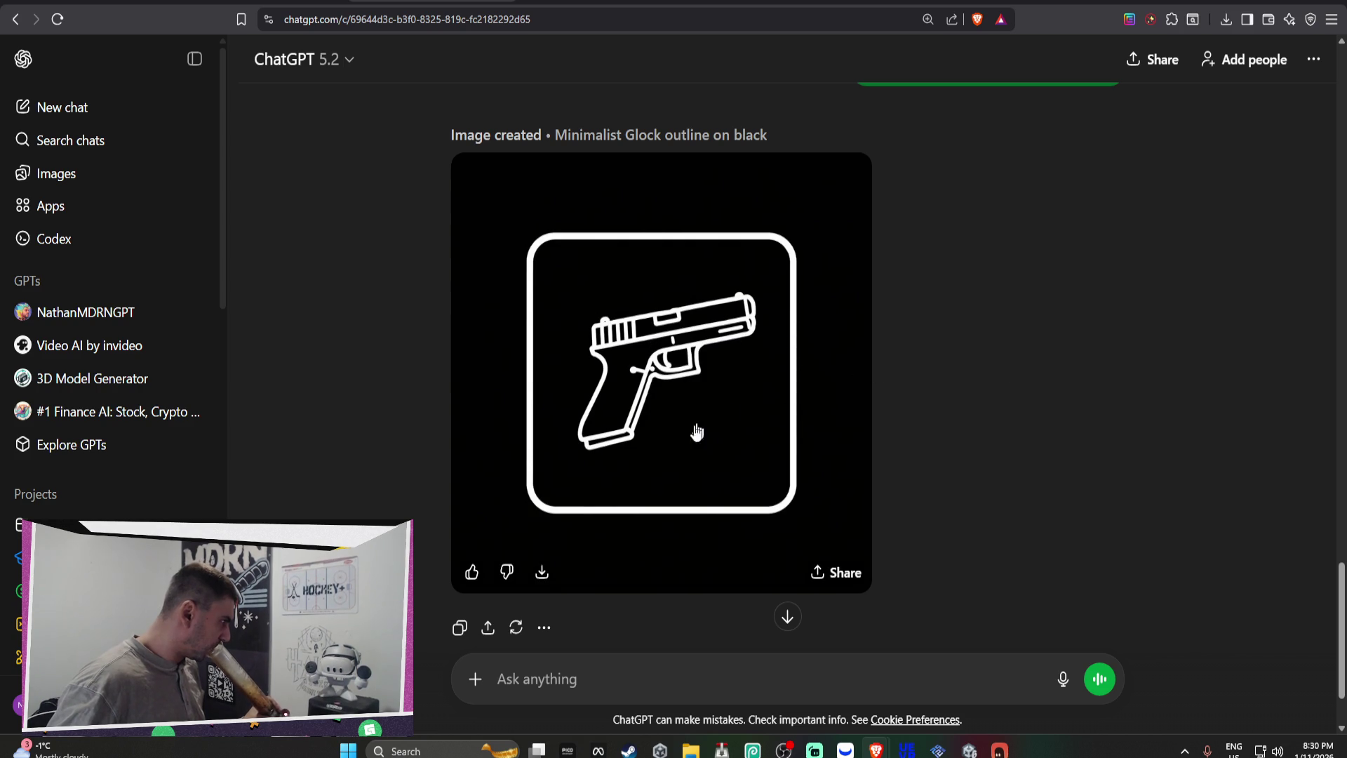
left_click(542, 572)
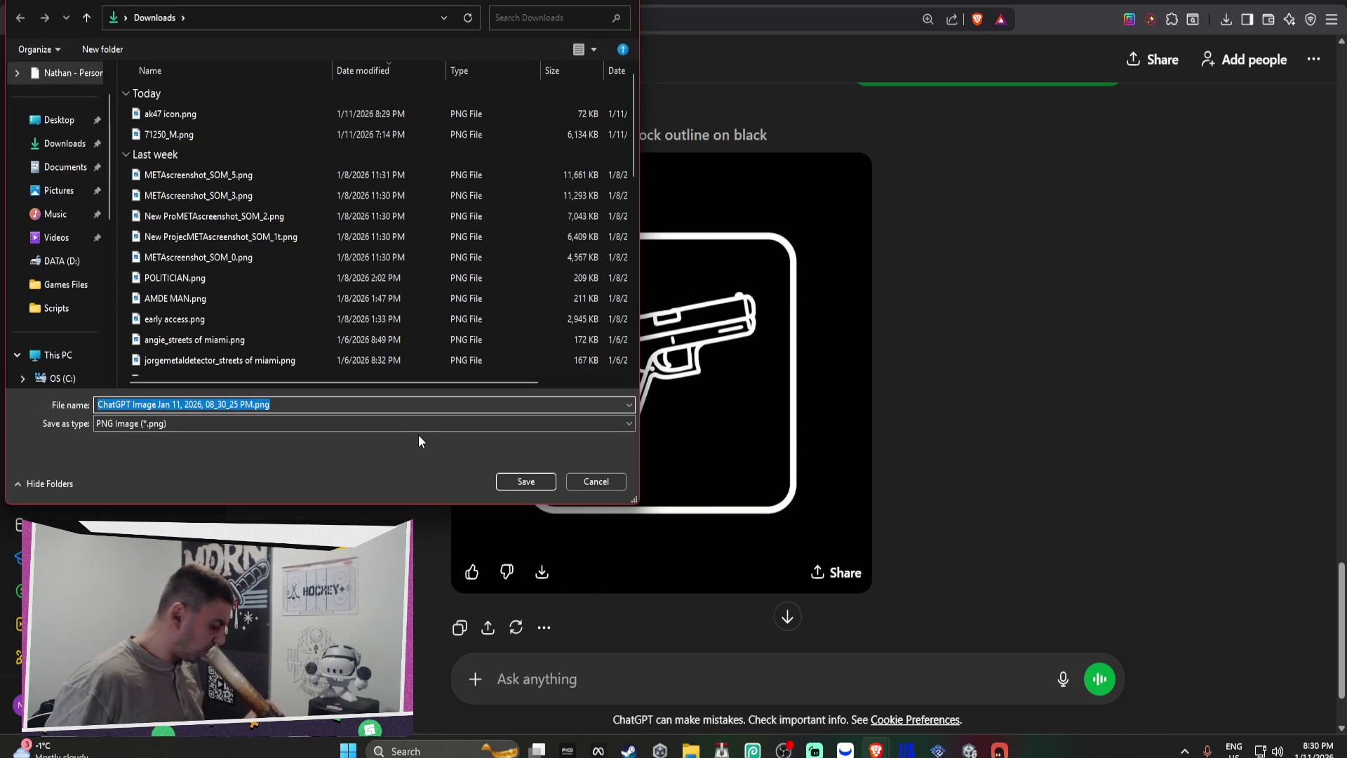
type("glocki")
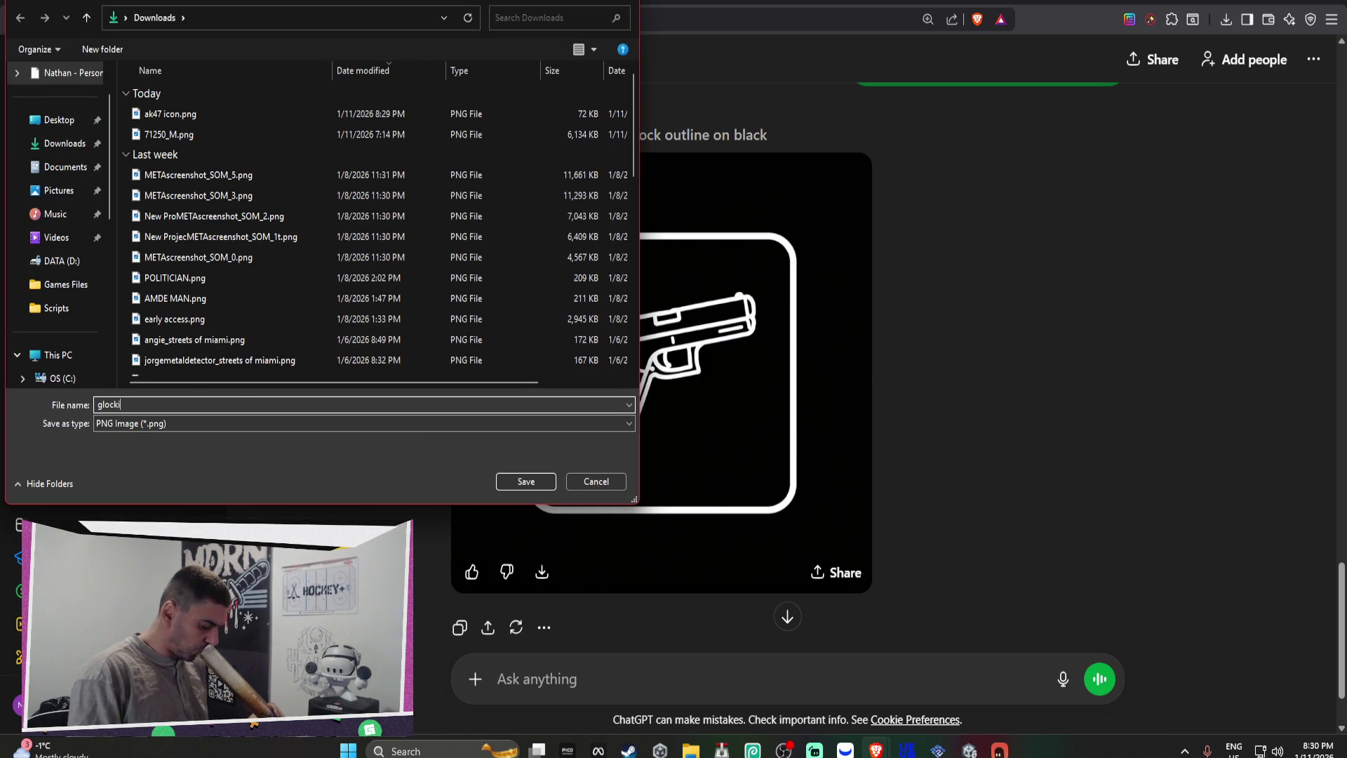
type("con")
key("Return")
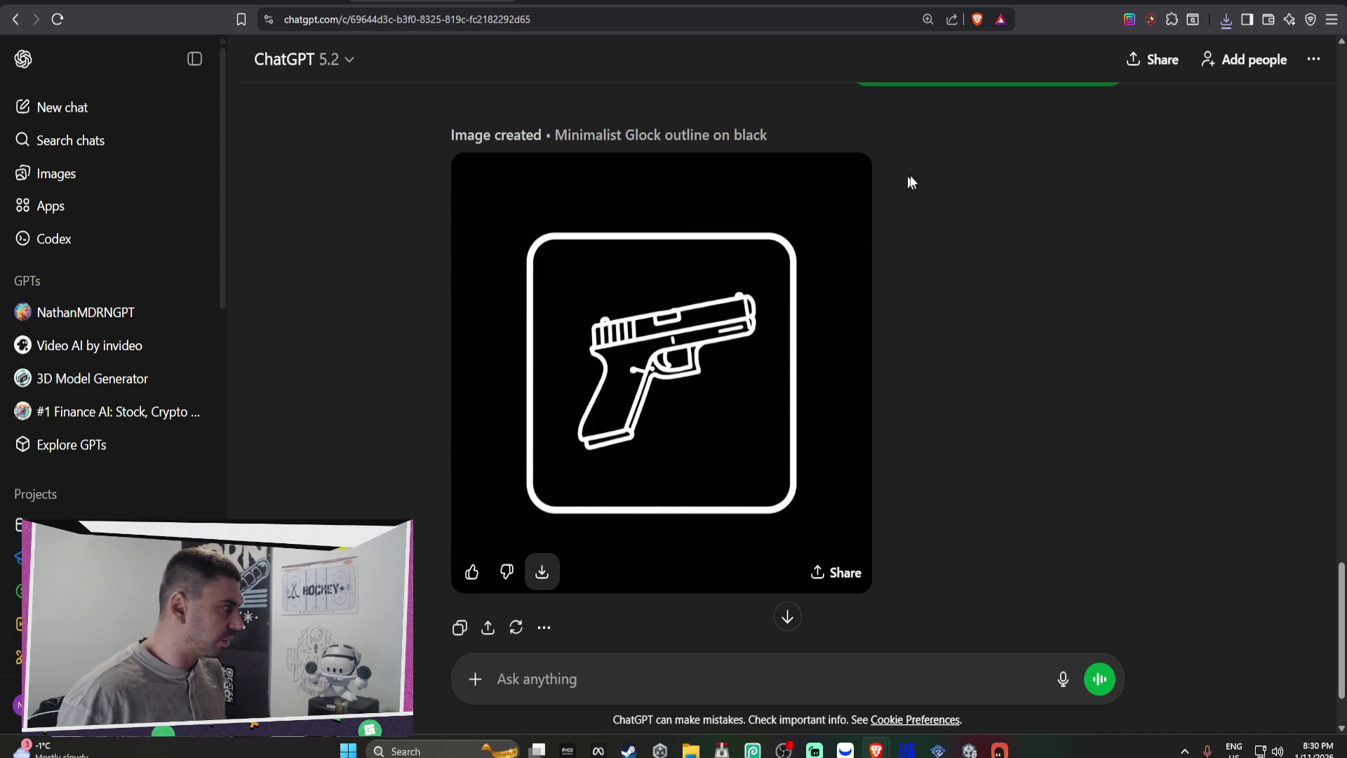
left_click(1225, 20)
left_click(1160, 87)
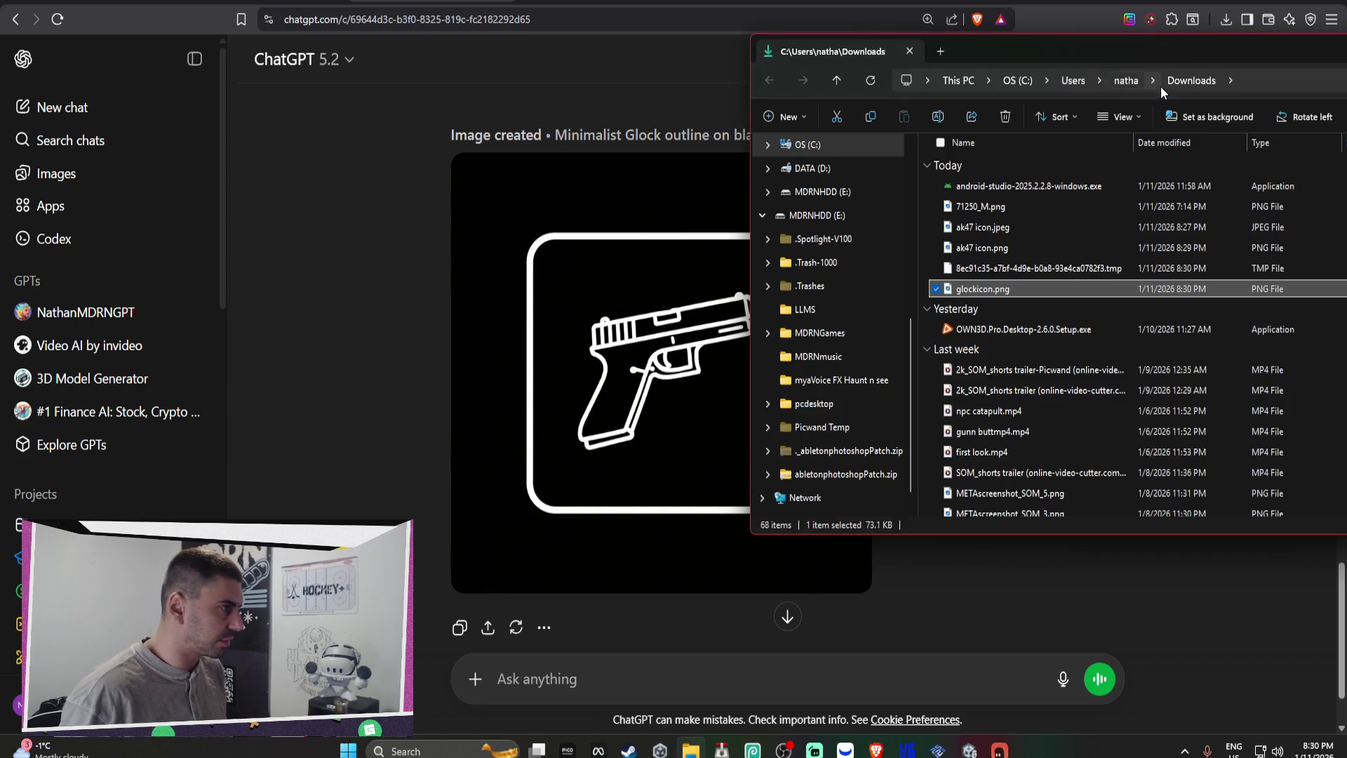
Step: Open glockicon.png in Photopea and Magic Wand-delete the outer black corners
right_click(980, 294)
mouse_move(1041, 264)
left_click(884, 291)
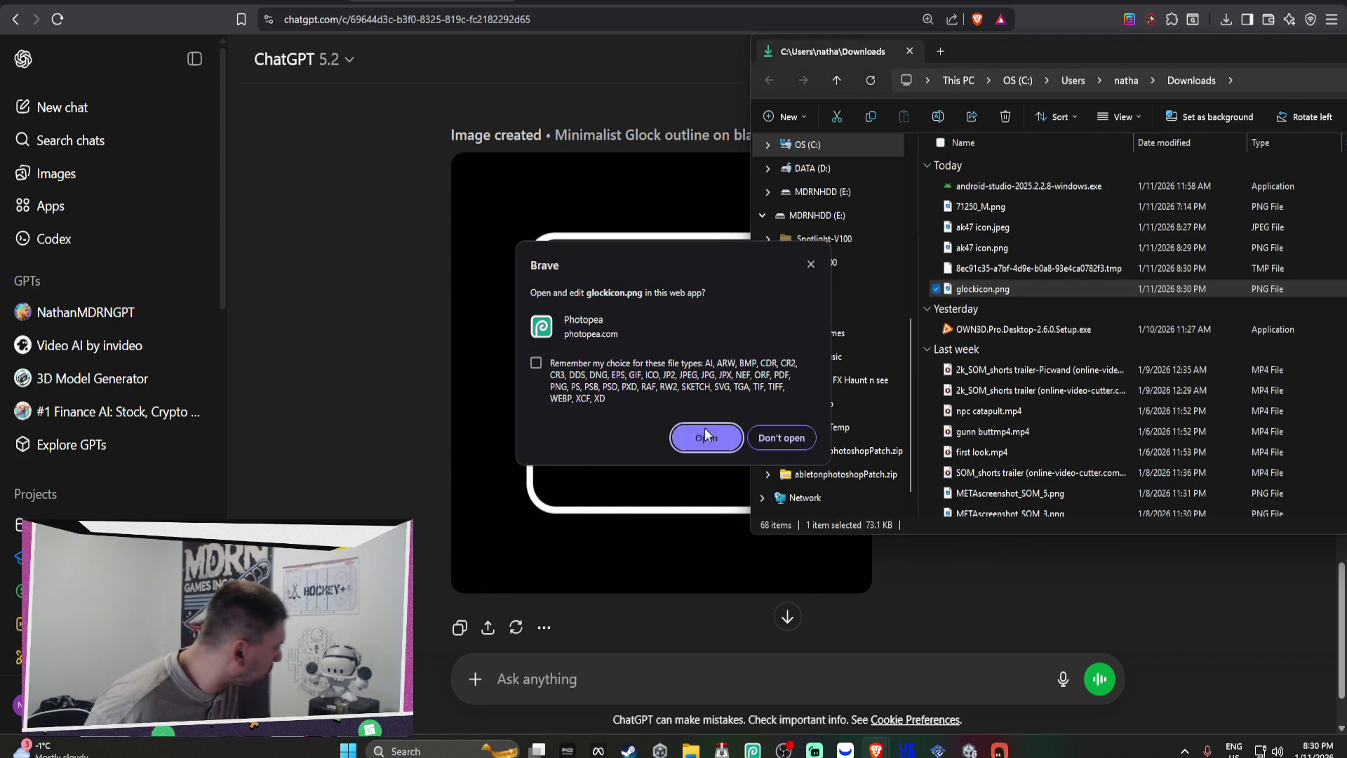
left_click(704, 432)
left_click(344, 162)
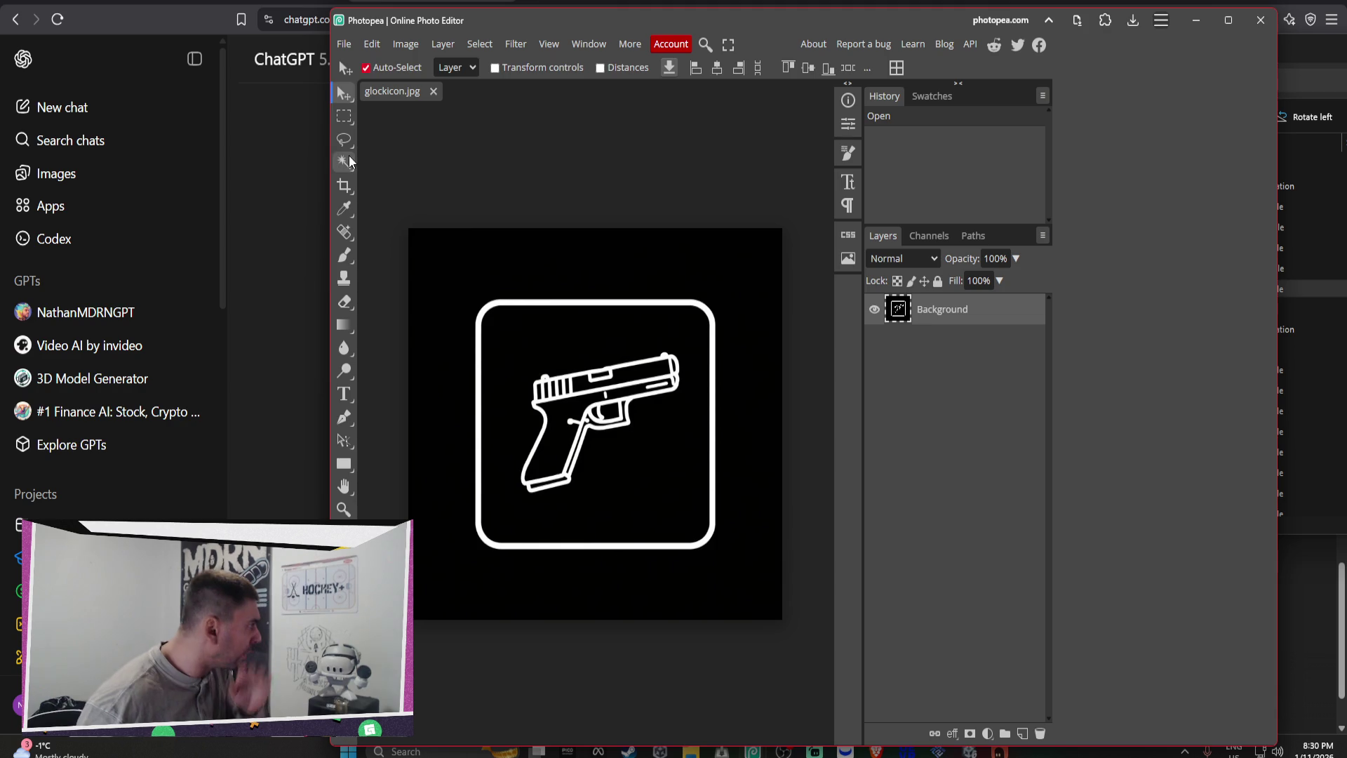
left_click(544, 297)
key("Delete")
left_click(538, 293)
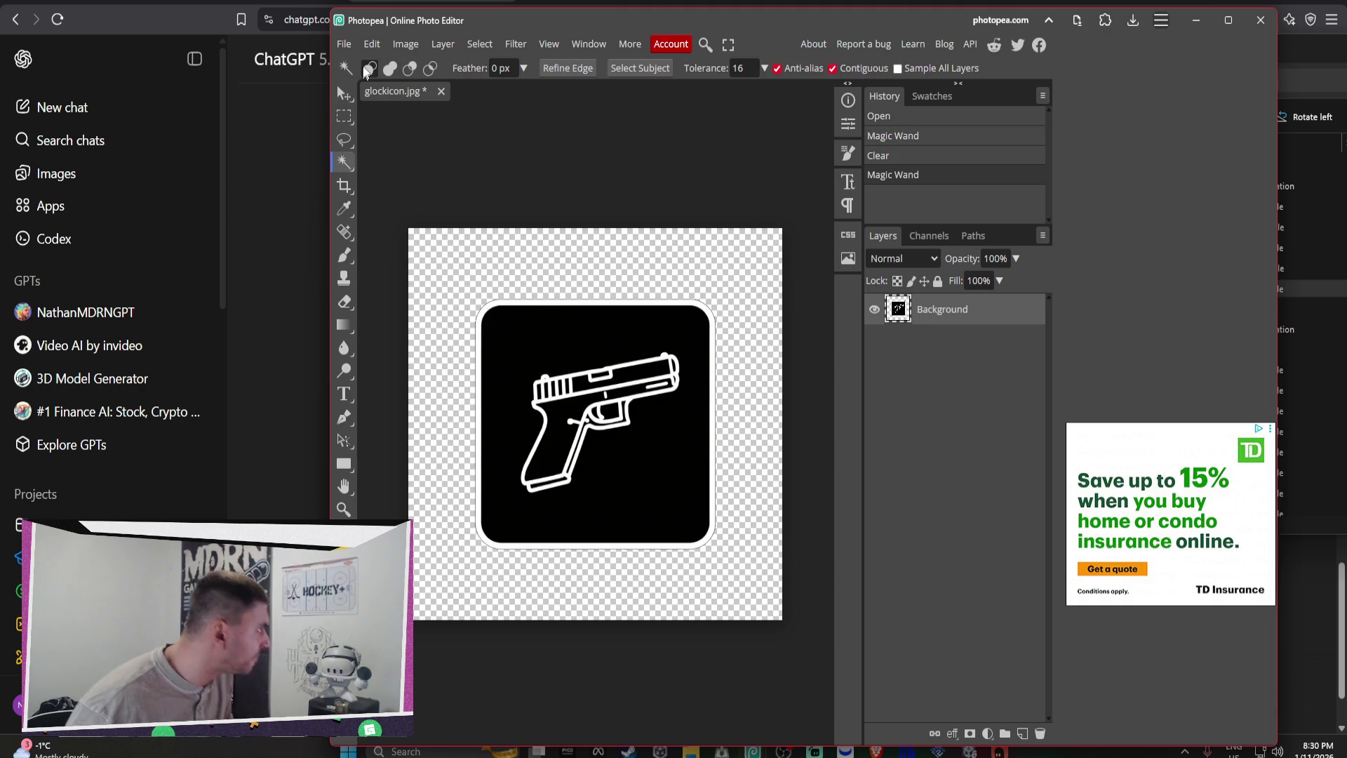
Step: Export the edited icon as PNG, saving glockicon (1).png to Downloads
left_click(344, 44)
mouse_move(407, 264)
left_click(480, 266)
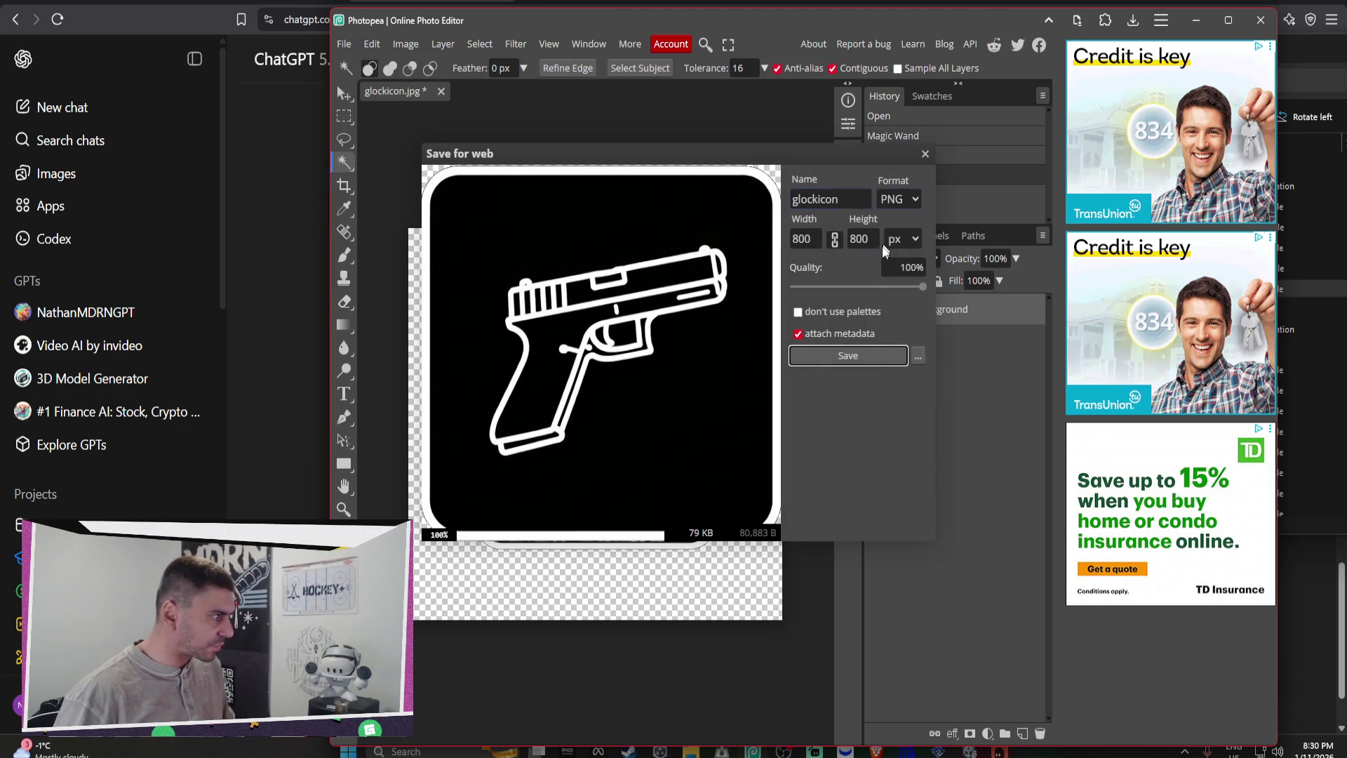
left_click(857, 359)
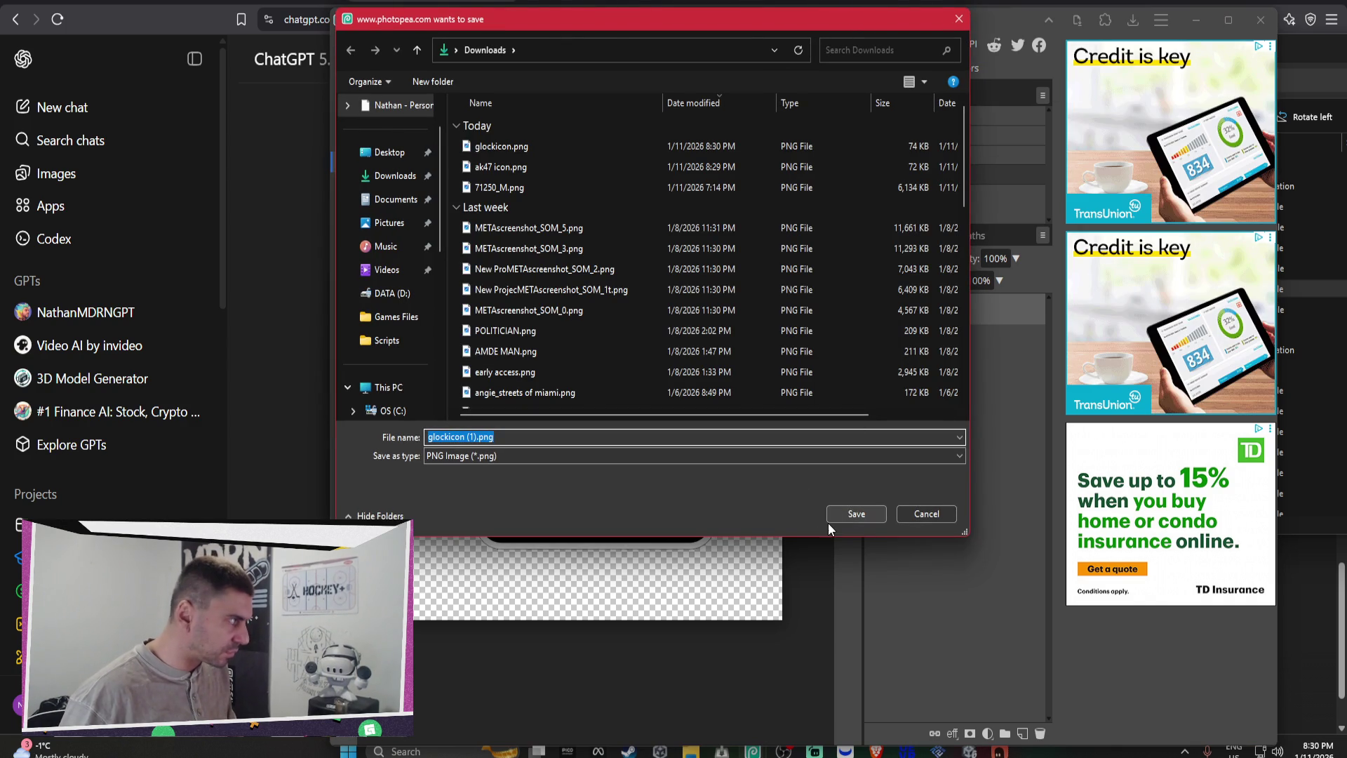
left_click(835, 519)
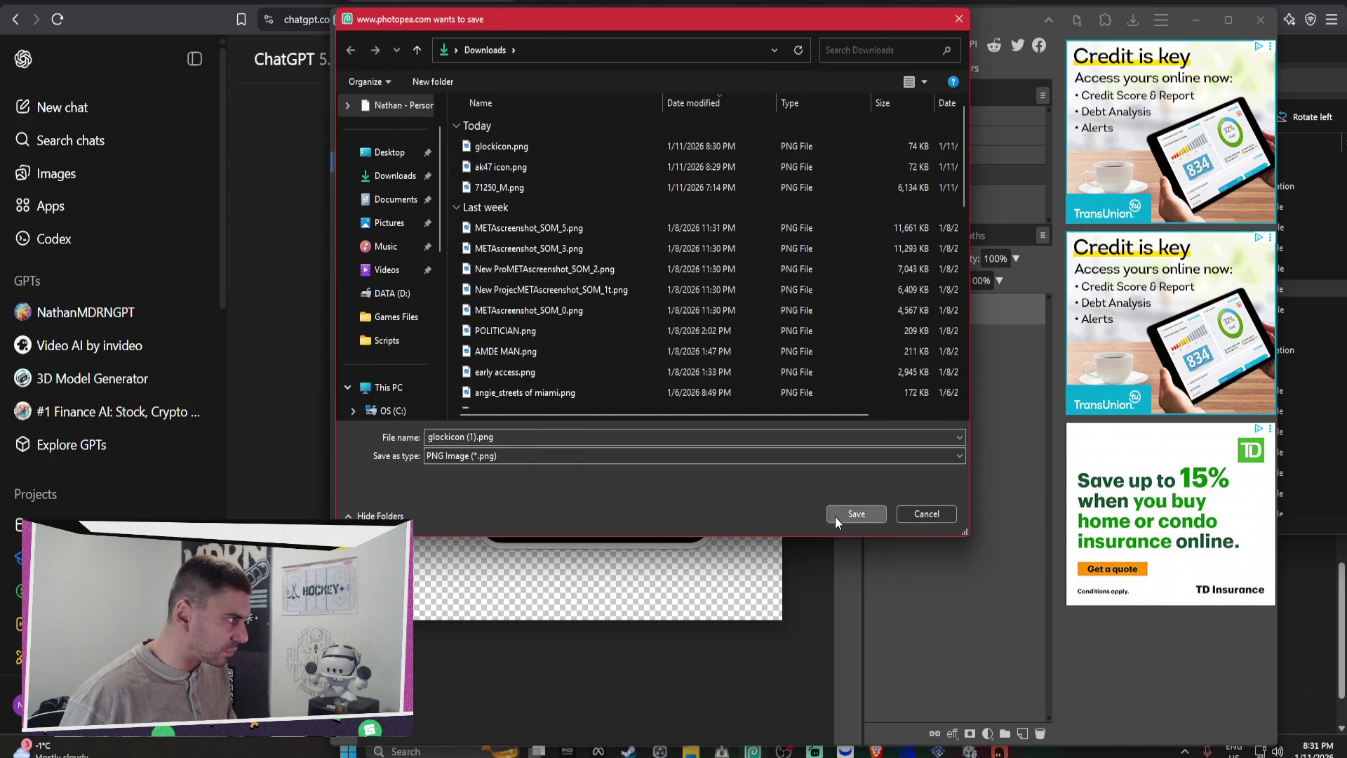
left_click(1066, 51)
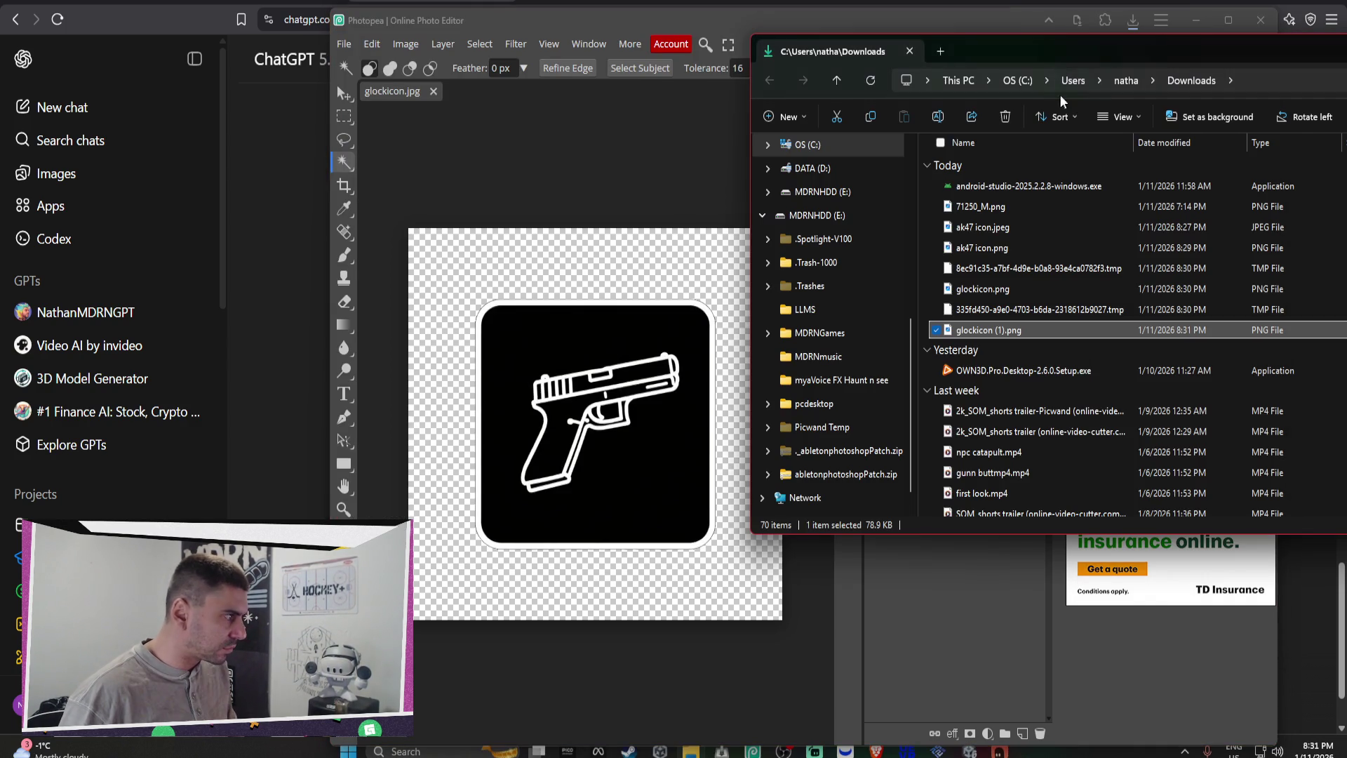
Step: Close Photopea and the Brave browser window, returning to Unity
left_click(1263, 20)
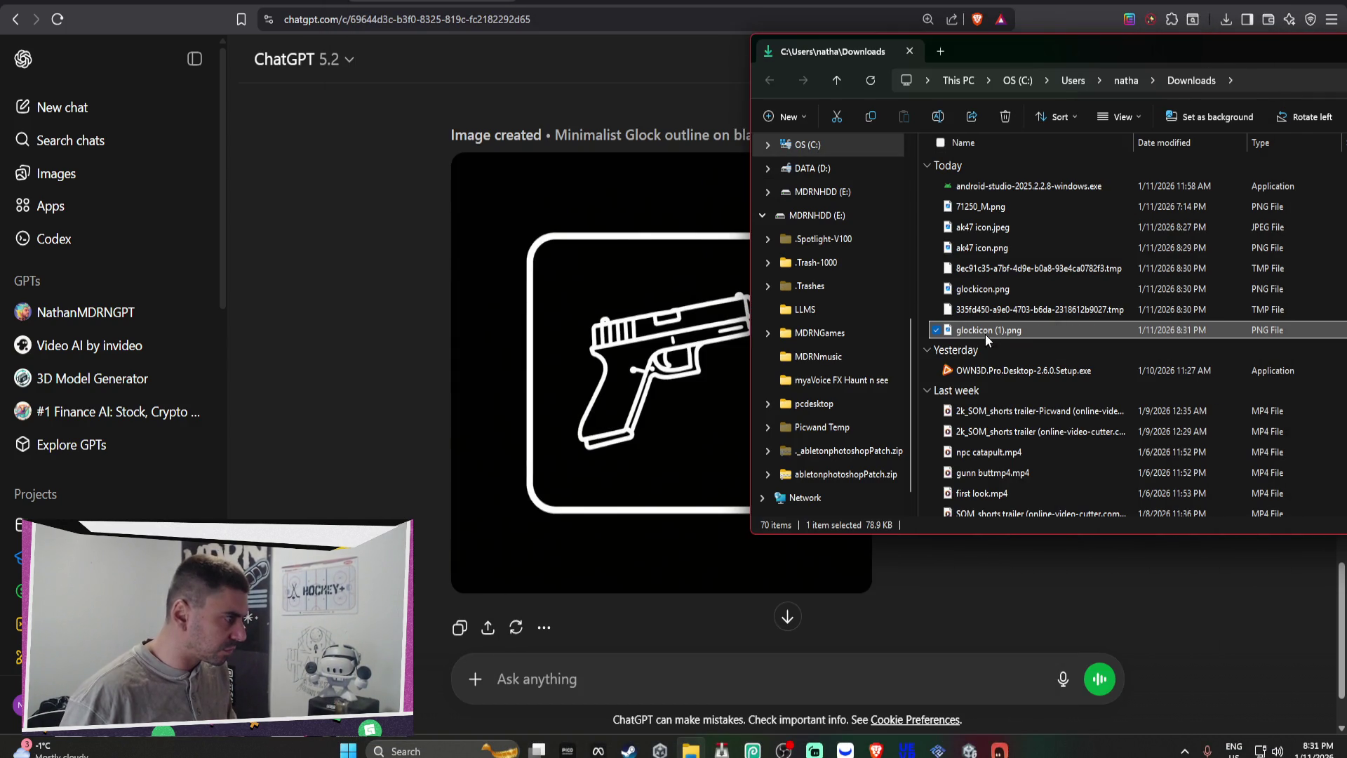
left_click(1273, 2)
mouse_move(996, 330)
left_mouse_down()
mouse_move(1052, 319)
mouse_move(1052, 336)
mouse_move(713, 360)
mouse_move(689, 351)
left_mouse_up()
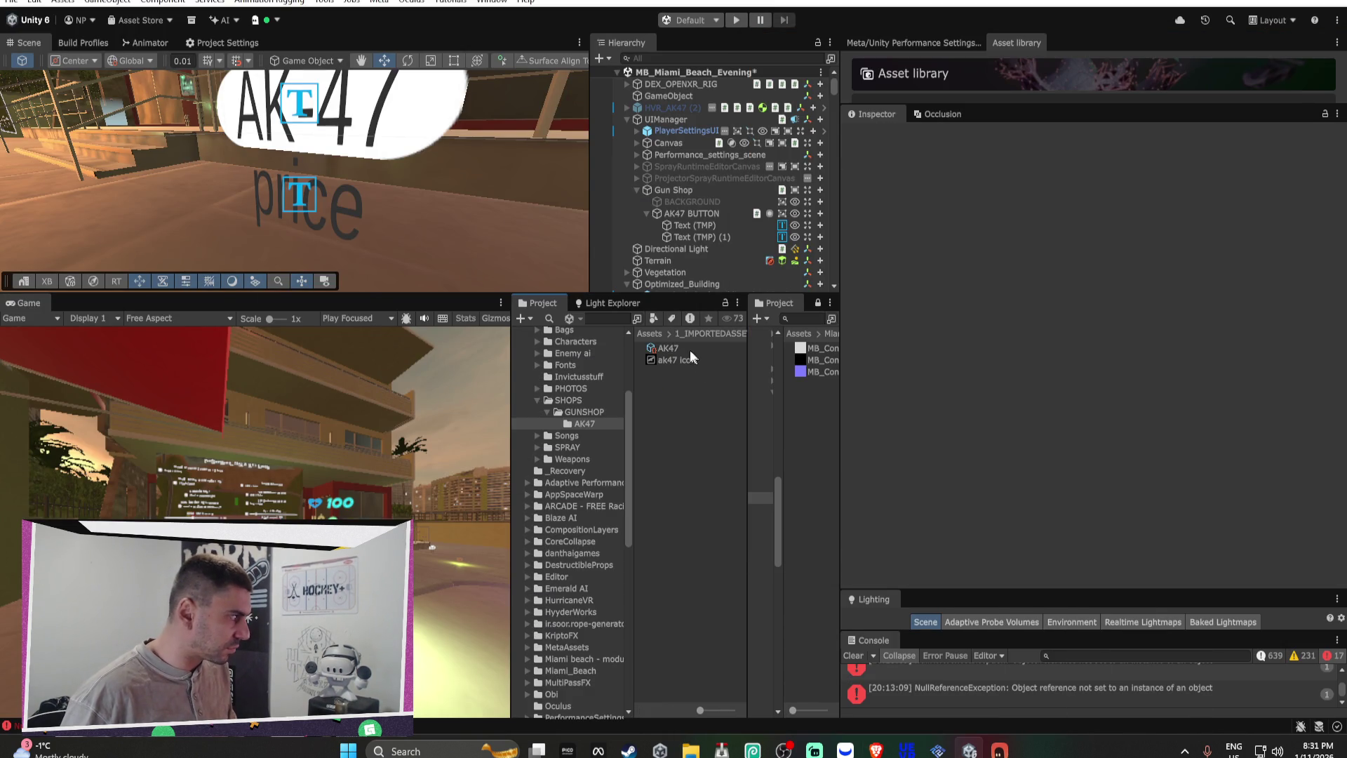
Step: Create a folder named glock inside SHOPS/GUNSHOP in the Project panel
left_click(646, 336)
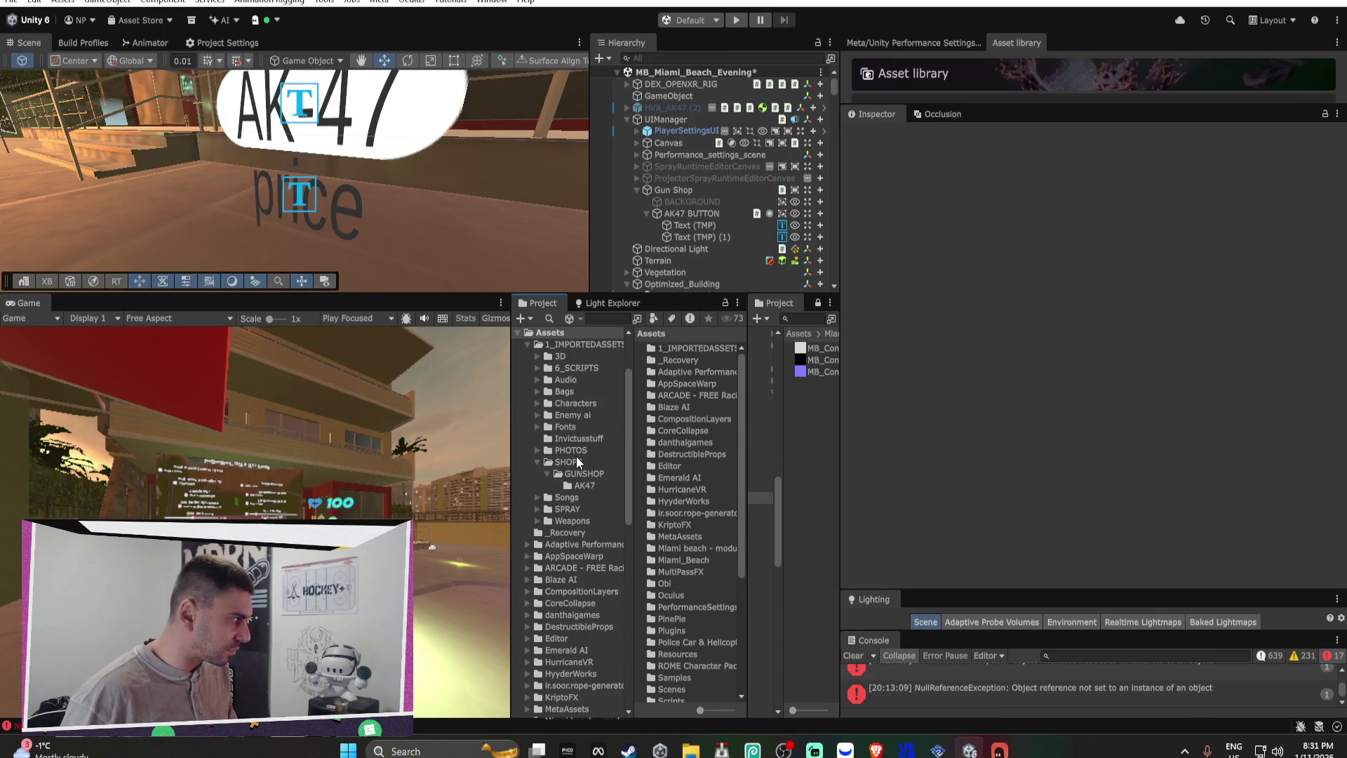
left_click(570, 471)
right_click(678, 421)
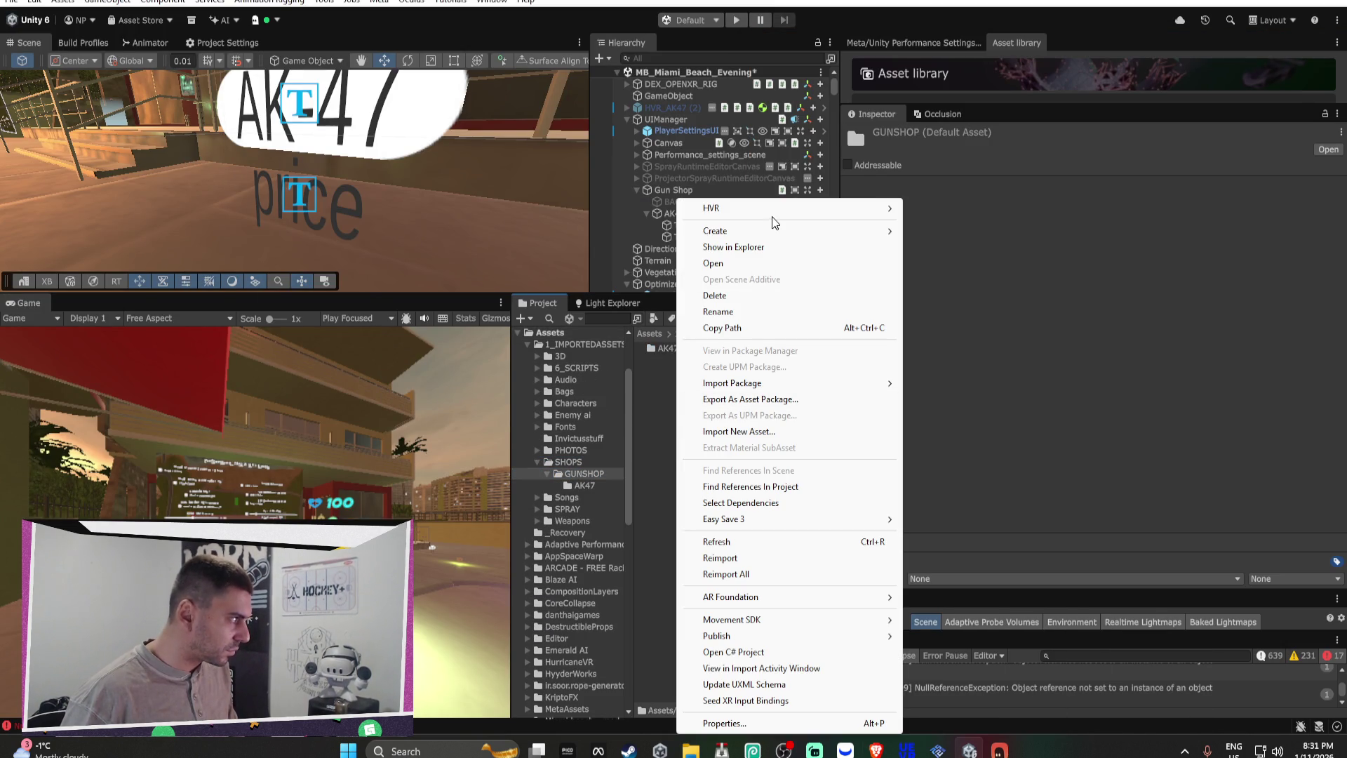
mouse_move(765, 231)
left_click(982, 14)
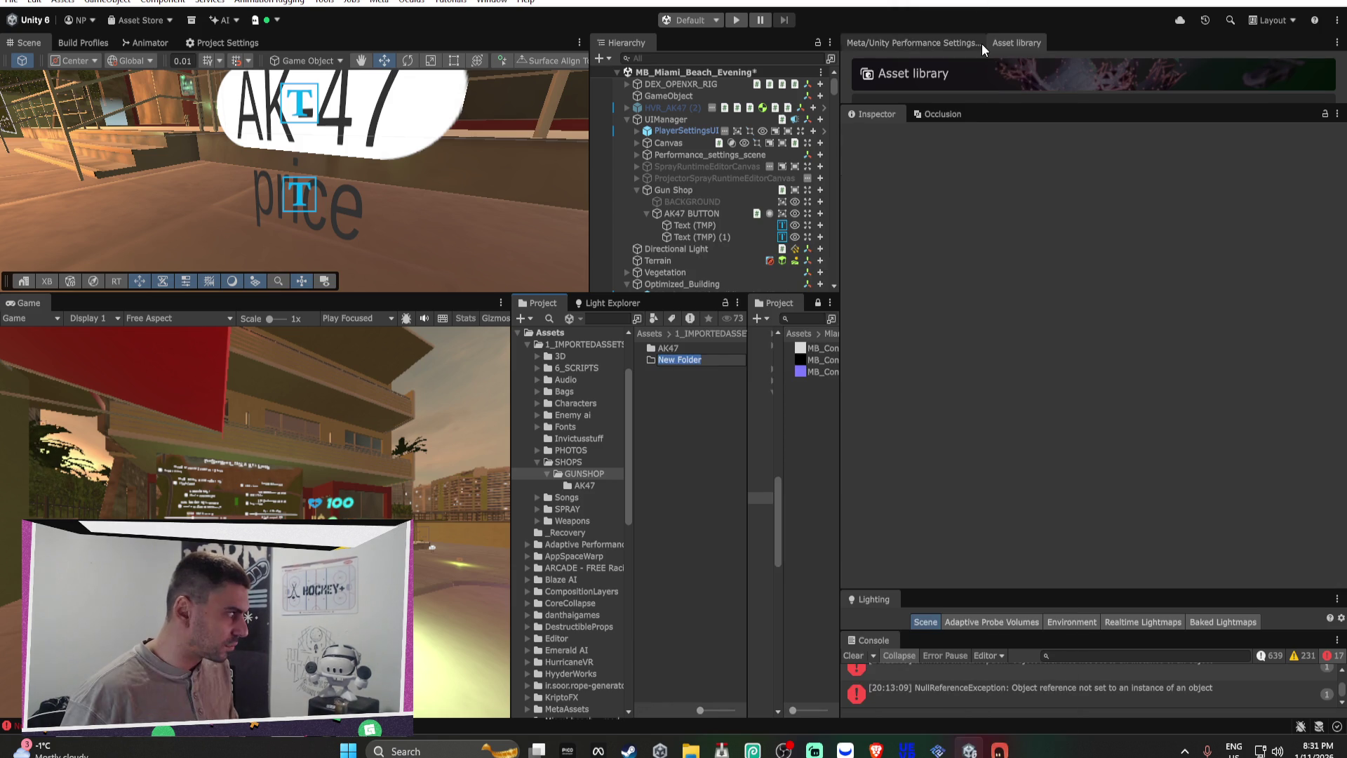
type("glock")
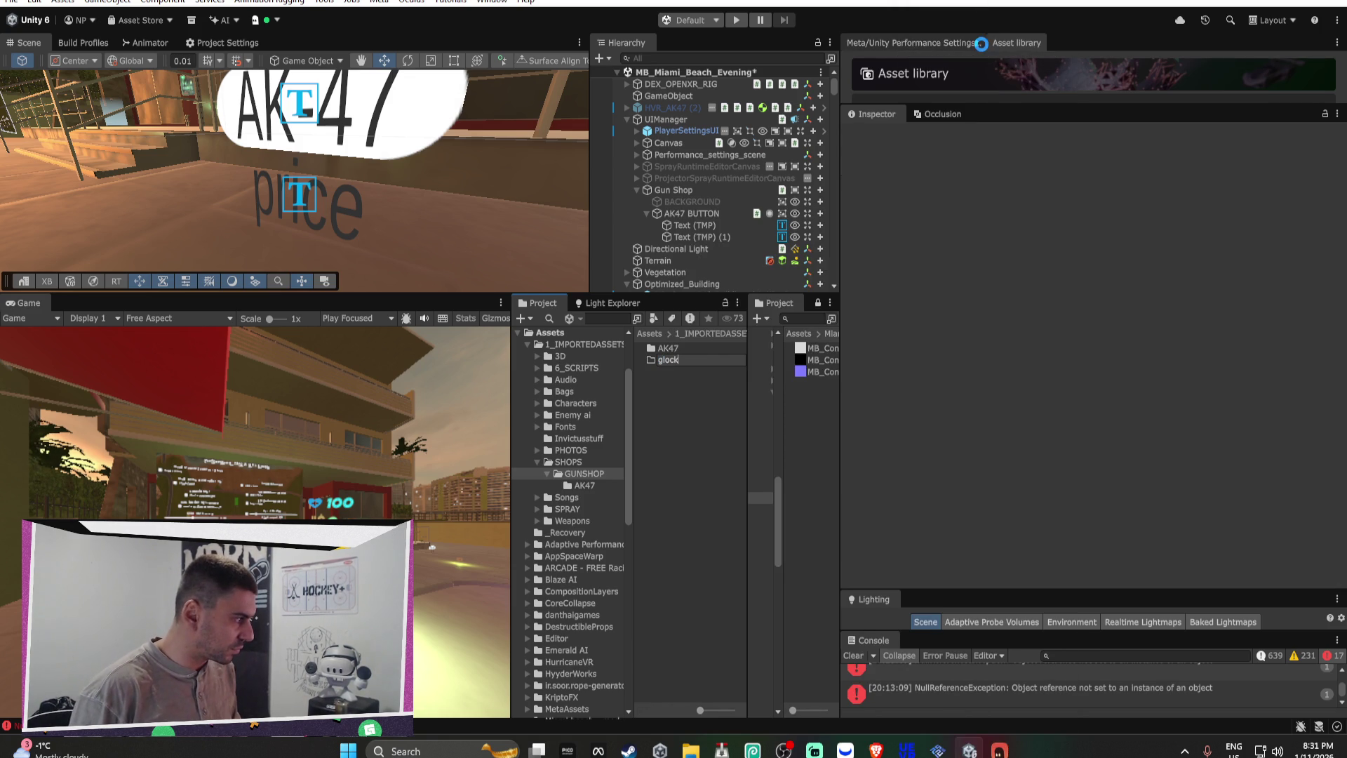
key("Return")
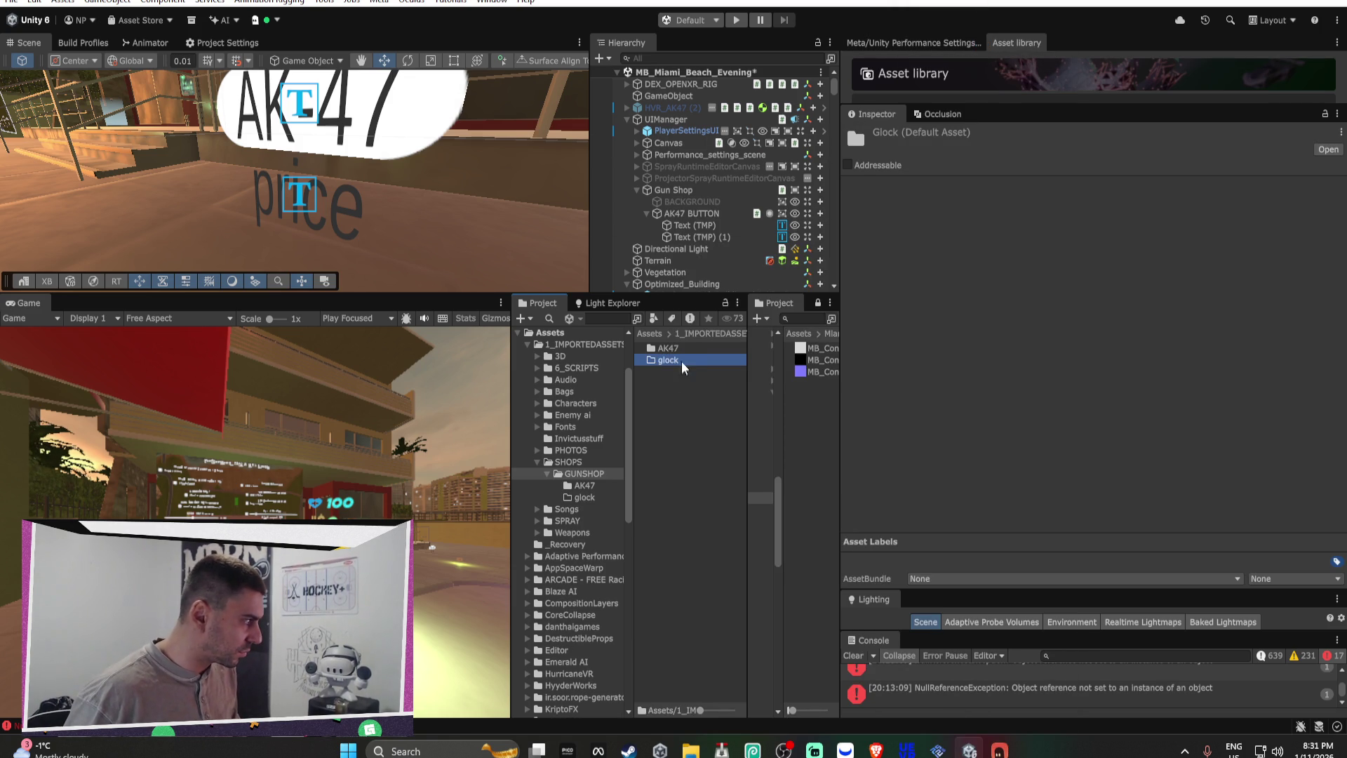
Step: Paste a copy of the AK47 shop item into the glock folder and rename it Glock
double_click(680, 347)
left_click(681, 346)
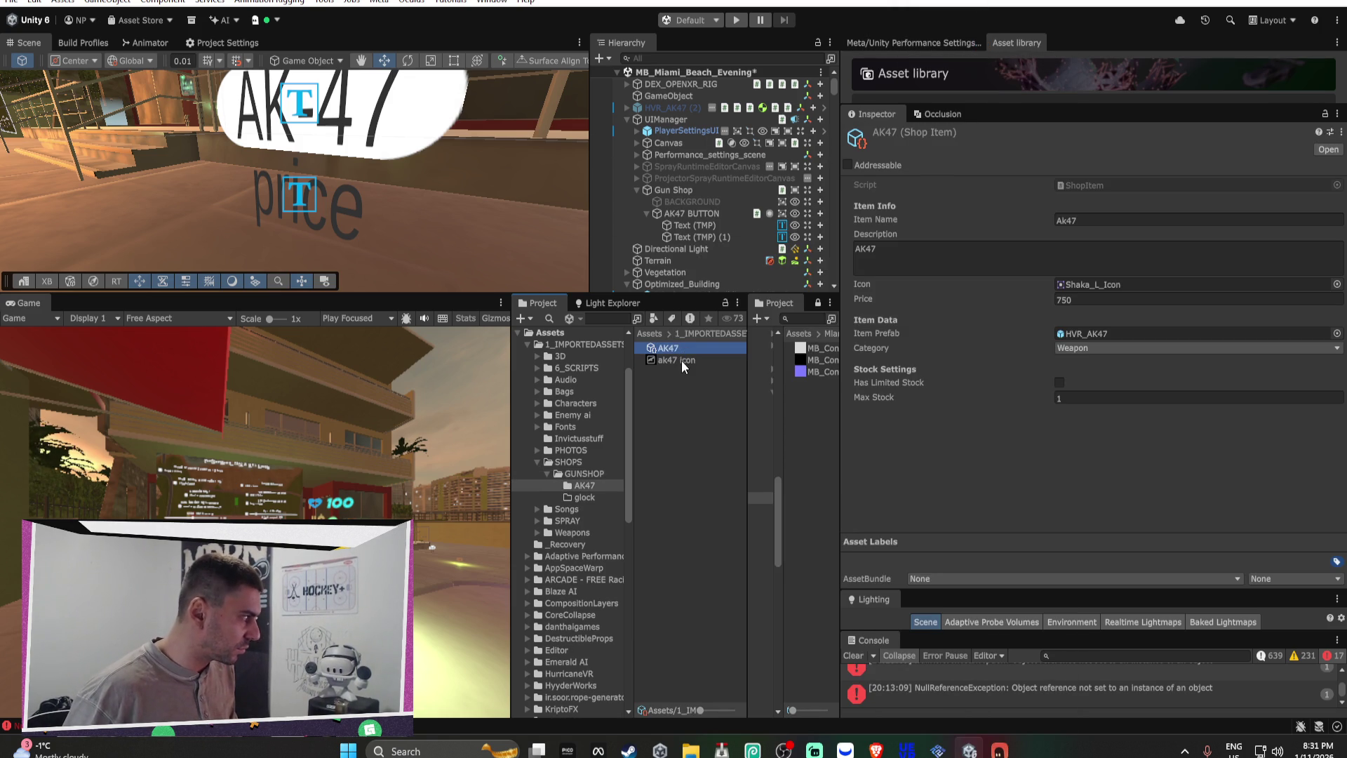
left_click(583, 467)
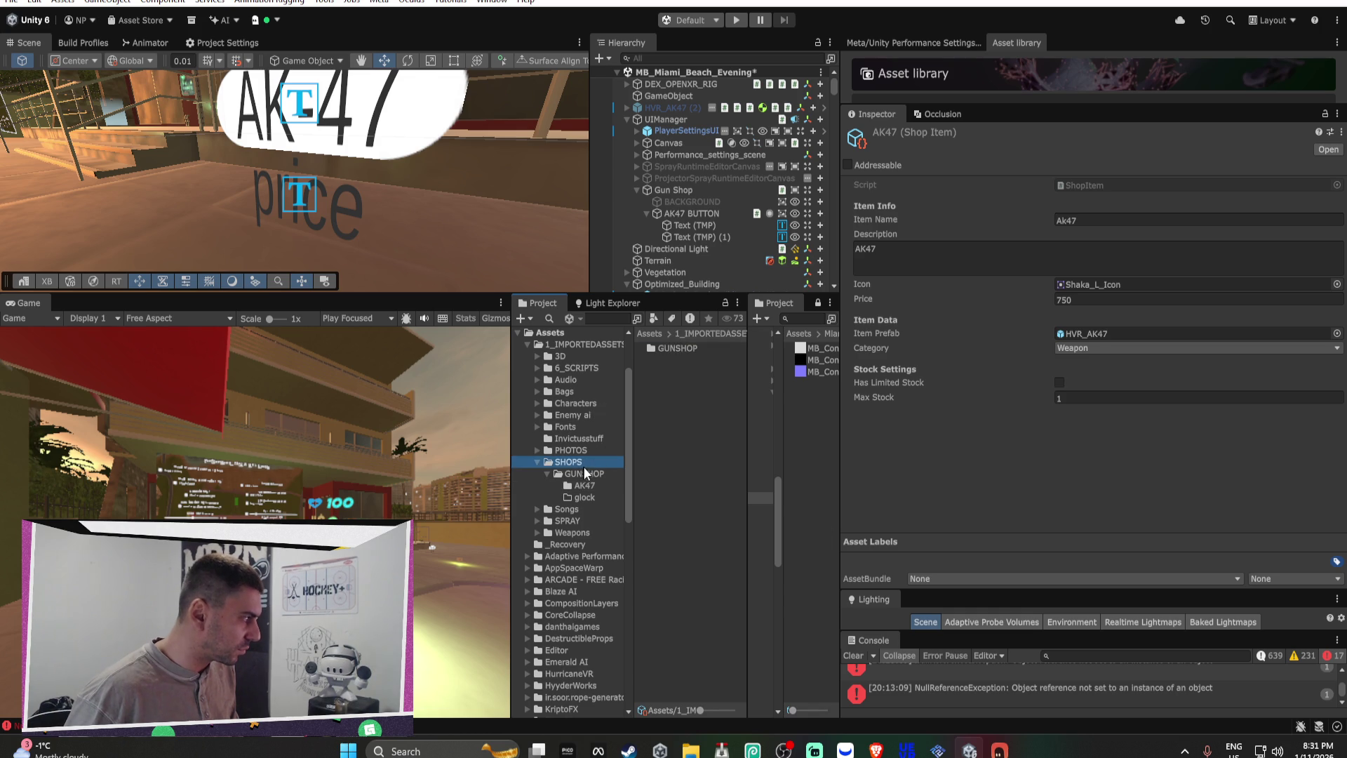
left_click(679, 360)
double_click(679, 360)
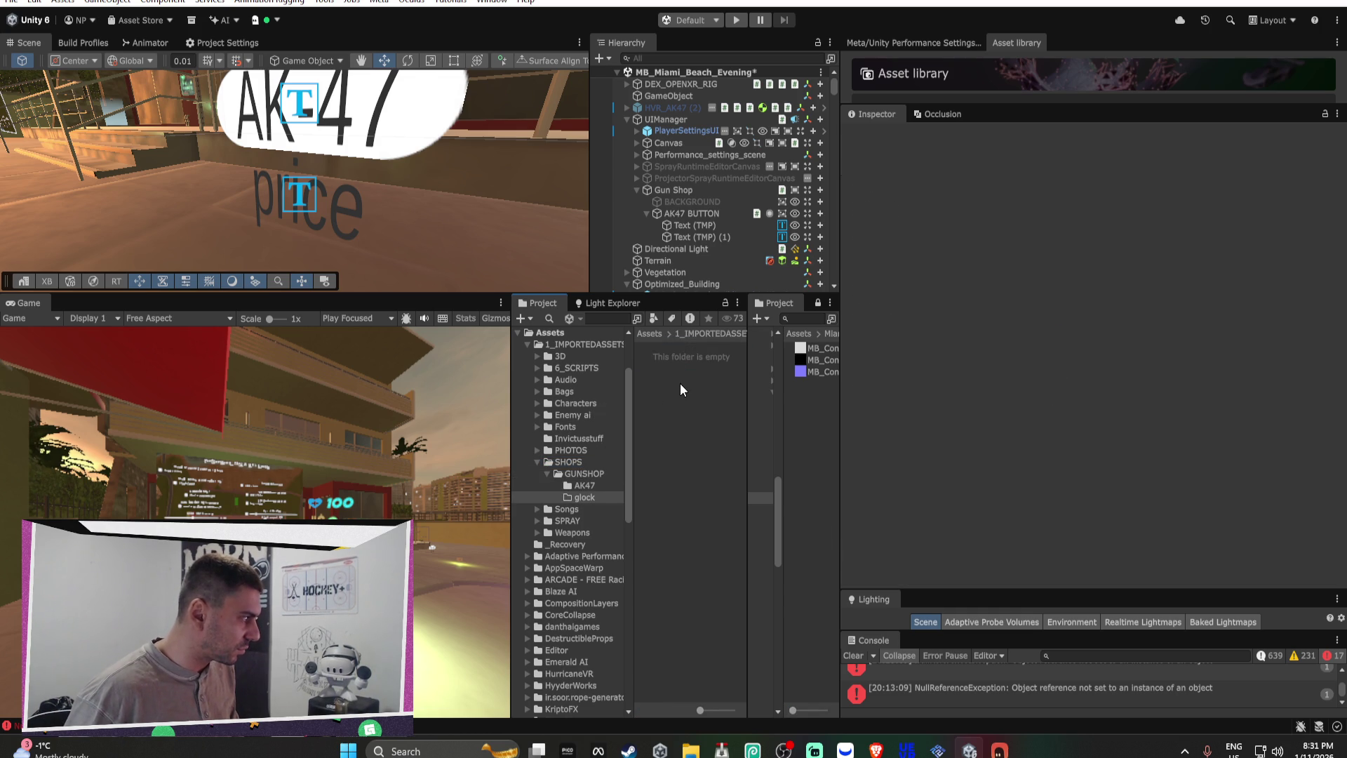
key("ctrl+v")
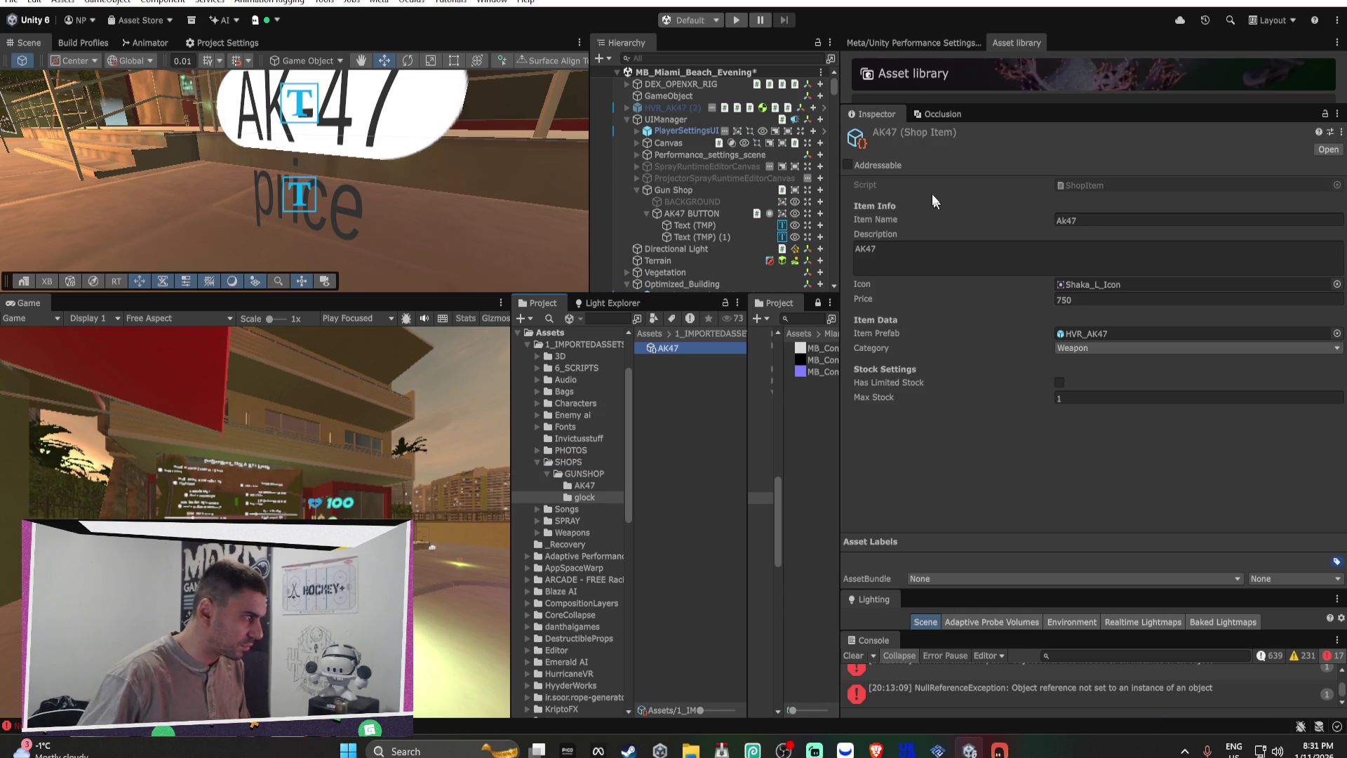
left_click(671, 347)
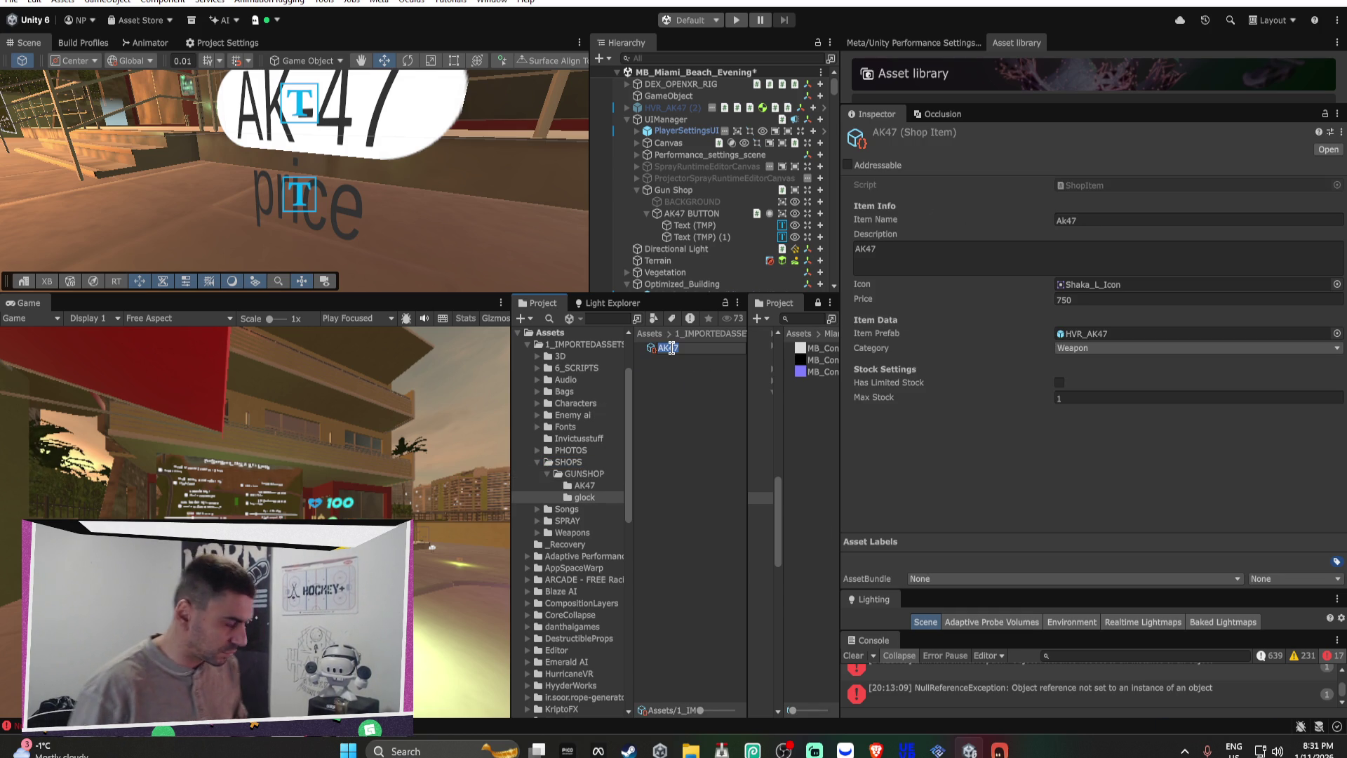
type("Glock")
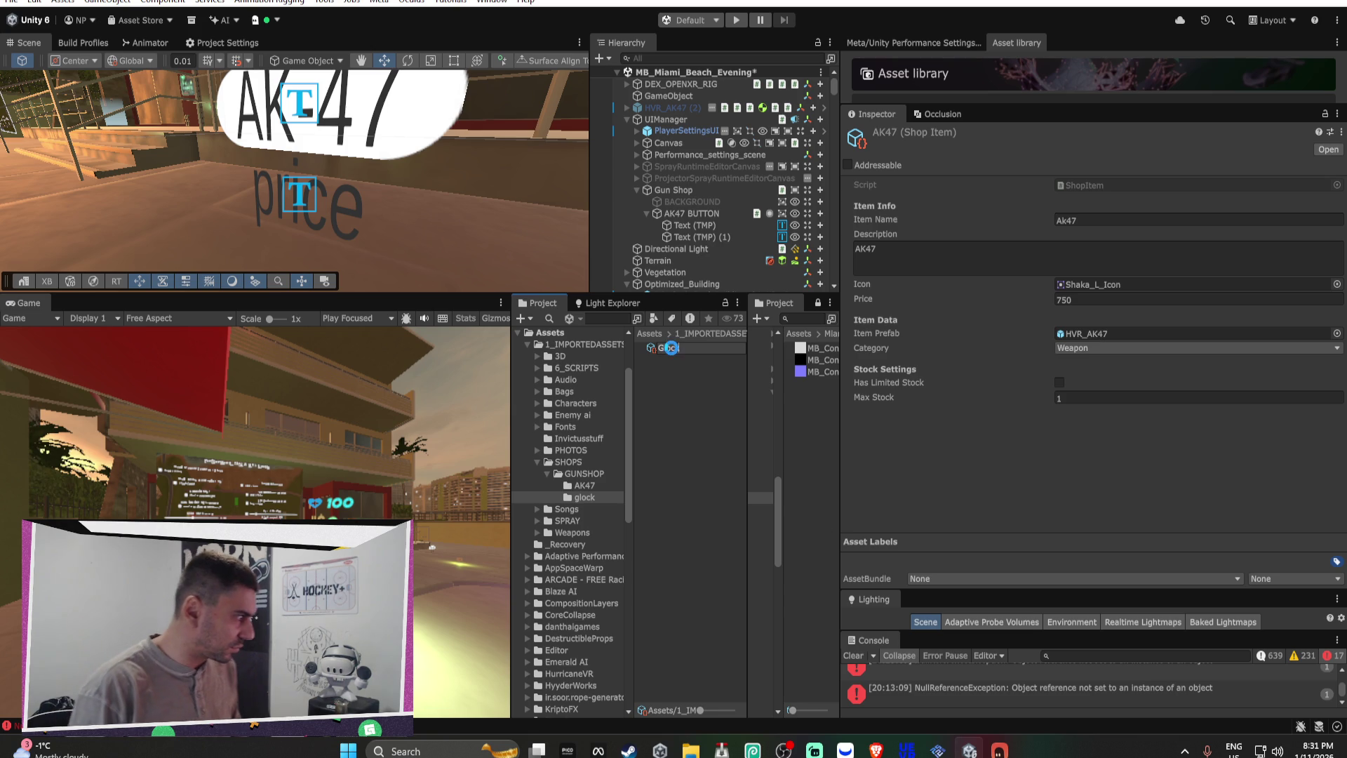
key("Return")
Step: Set its Description to Glock, Item Name to GLOCK-18 and Price to 350
left_click(889, 246)
type("Glock")
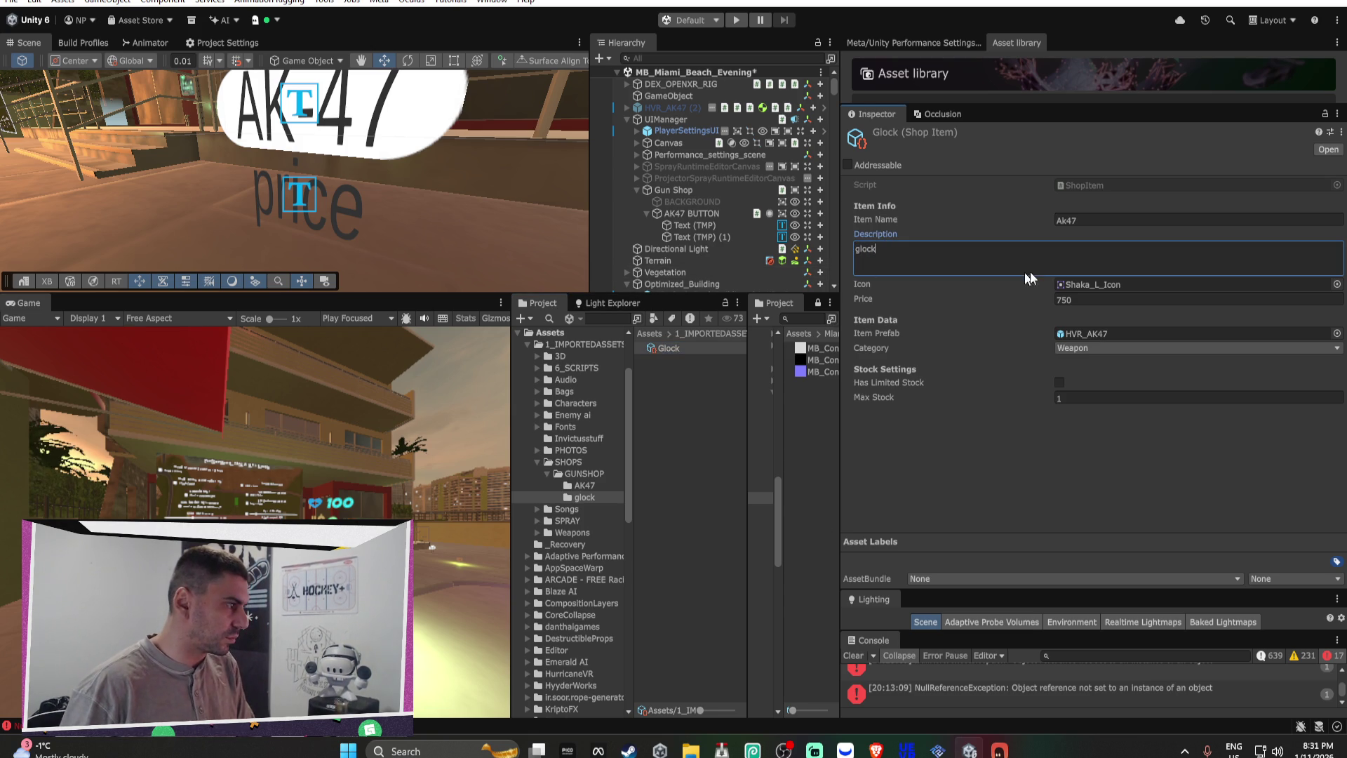
left_click(1096, 220)
type("GLOCK-1")
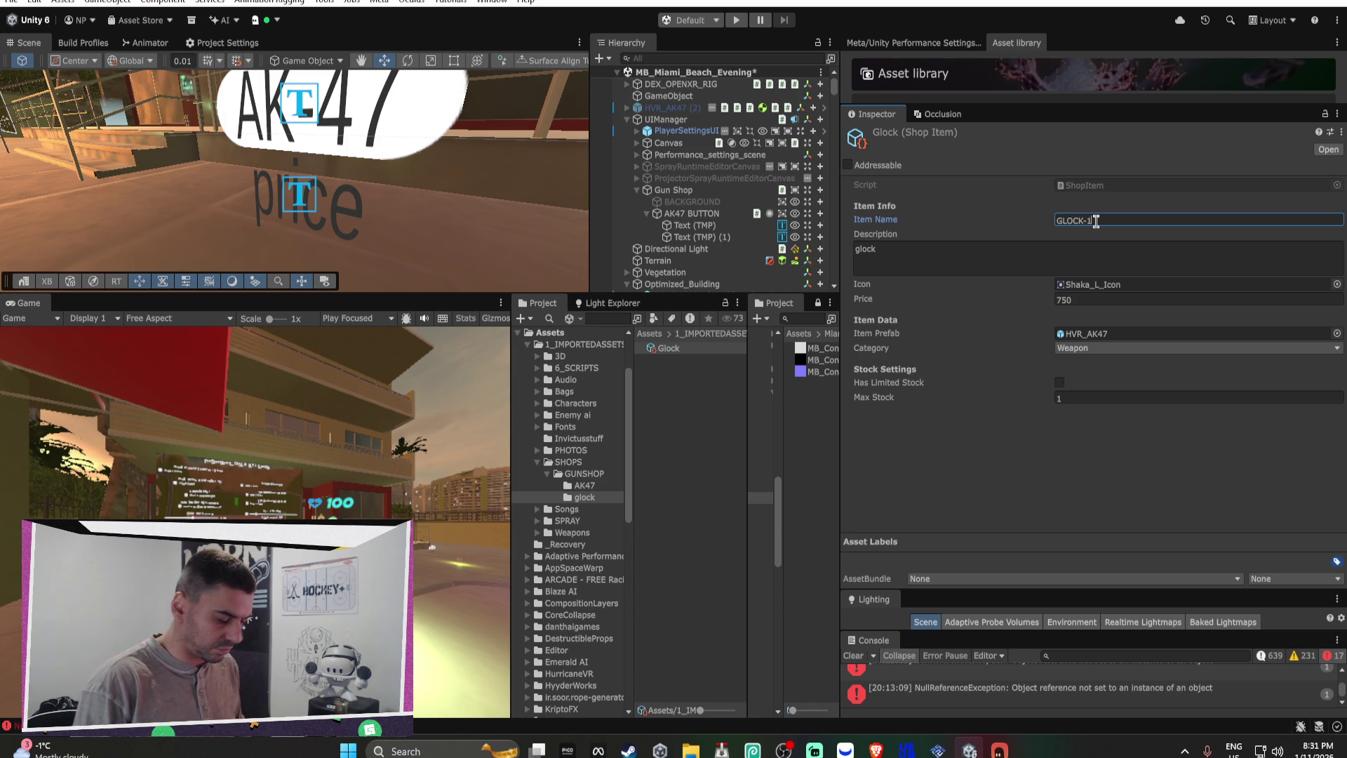
type("8")
left_click(1087, 299)
type("250")
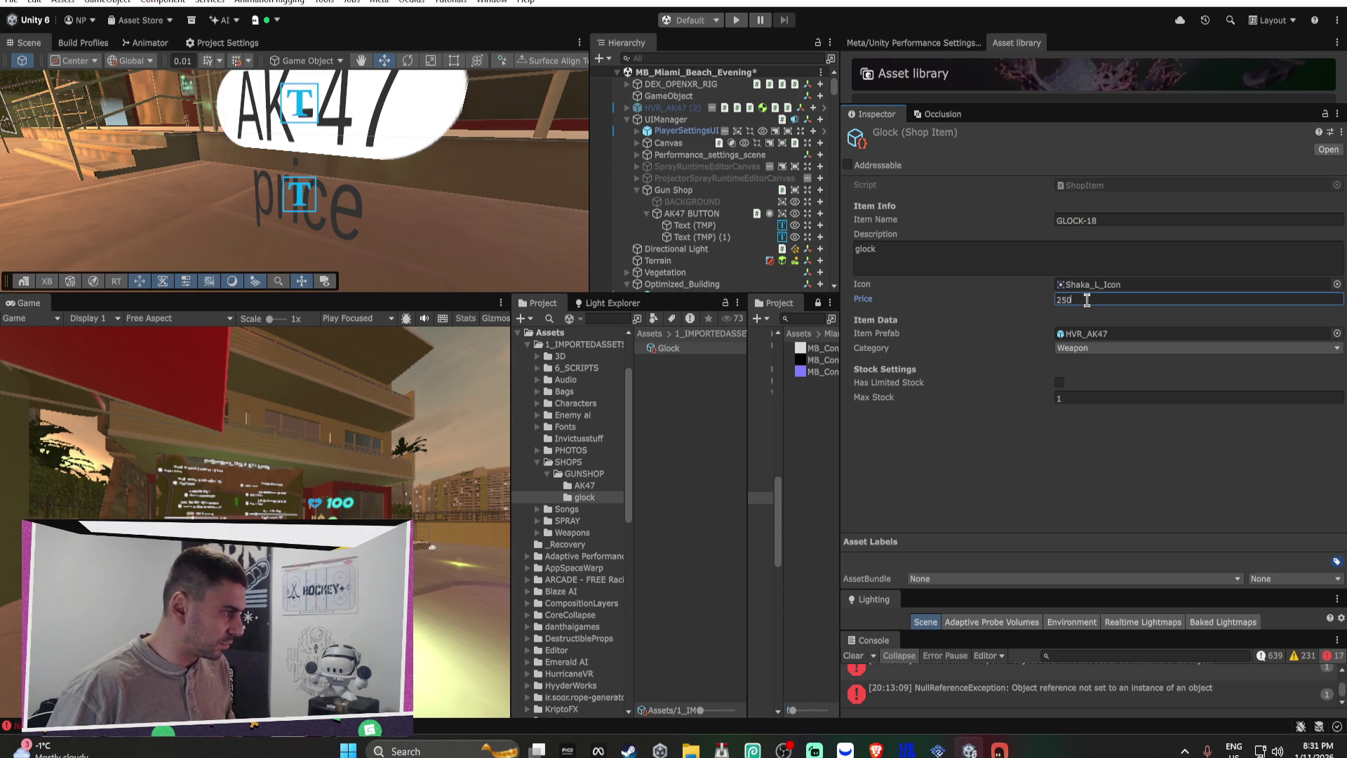
key("Return")
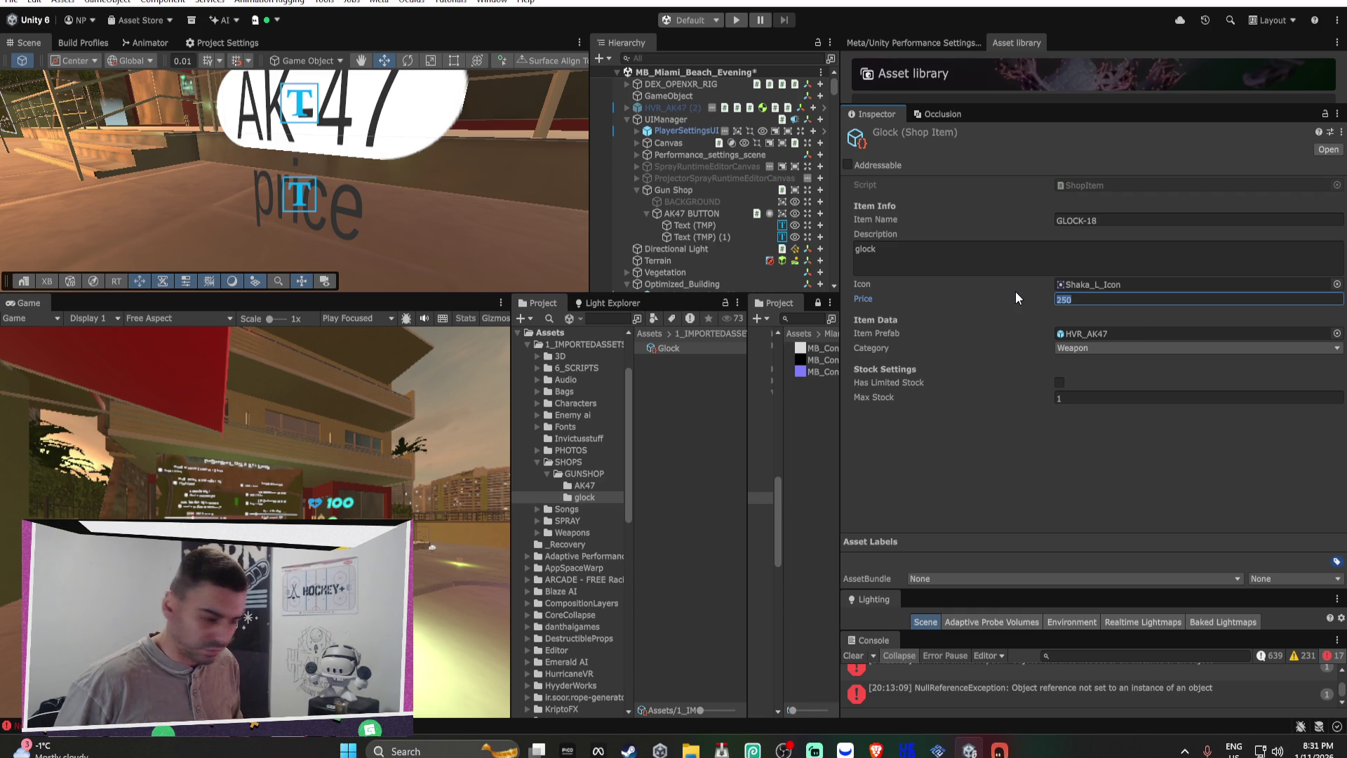
type("300")
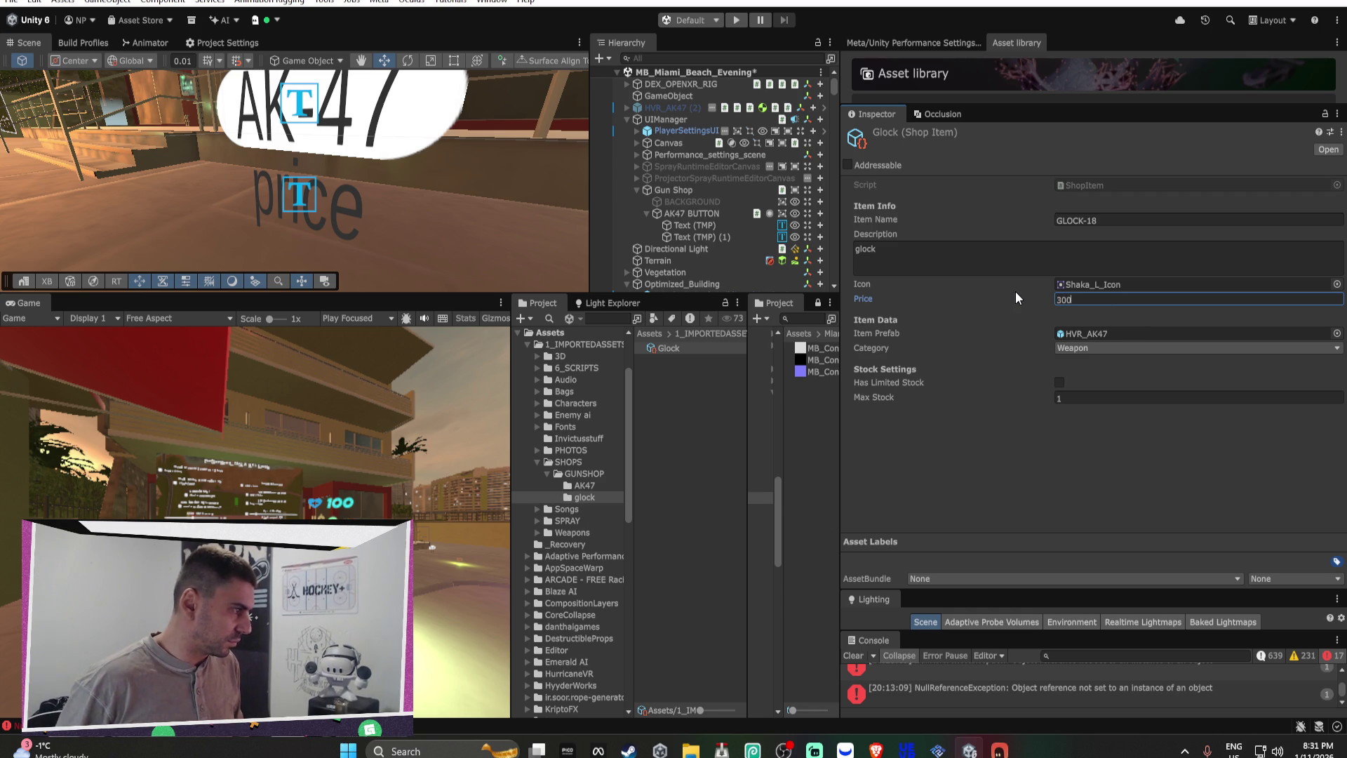
key("BackSpace")
key("BackSpace")
type("5")
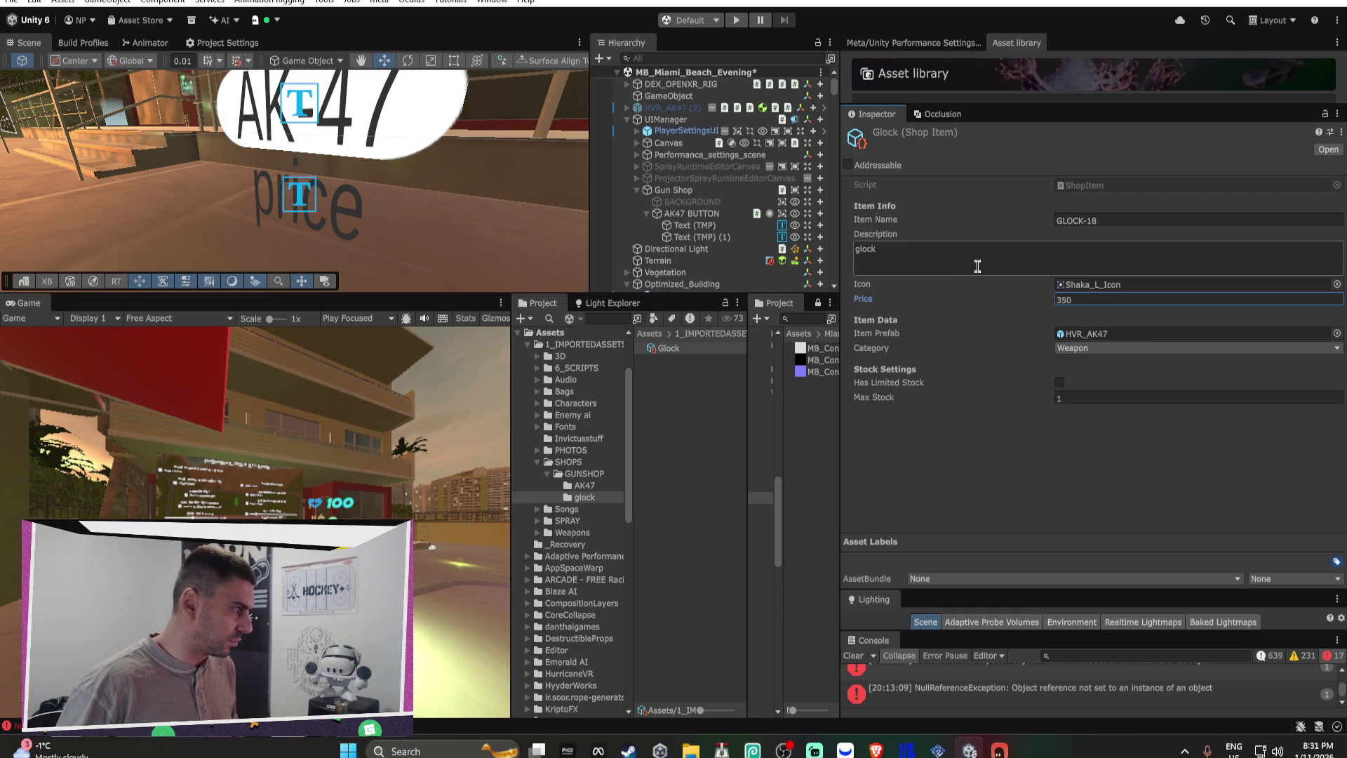
left_click(1109, 342)
Step: Show the Weapons g18 folder beside SHOPS/GUNSHOP/glock and select the Glock shop item
double_click(684, 407)
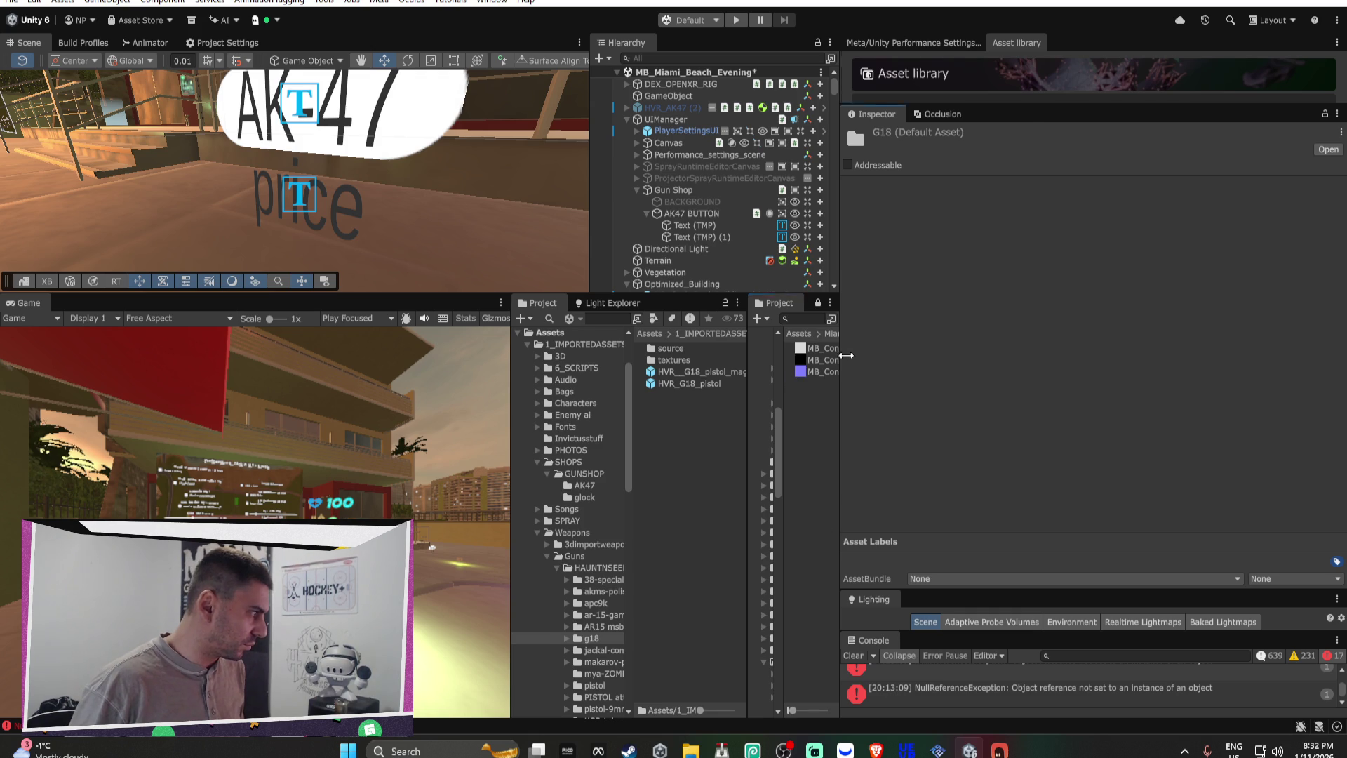
left_click_drag(846, 356, 916, 355)
mouse_move(814, 390)
left_mouse_down()
mouse_move(791, 402)
mouse_move(869, 403)
left_mouse_up()
scroll(835, 402, "up", 3)
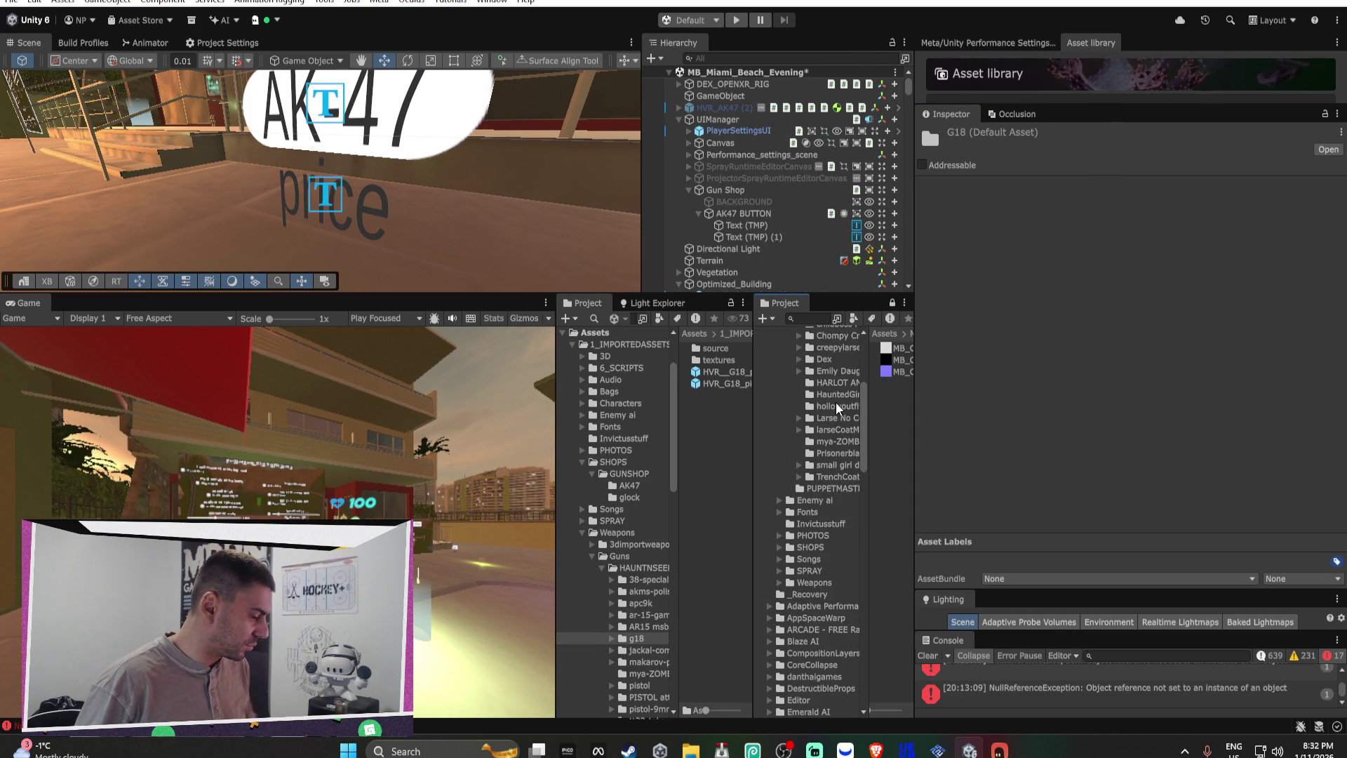
scroll(835, 402, "up", 2)
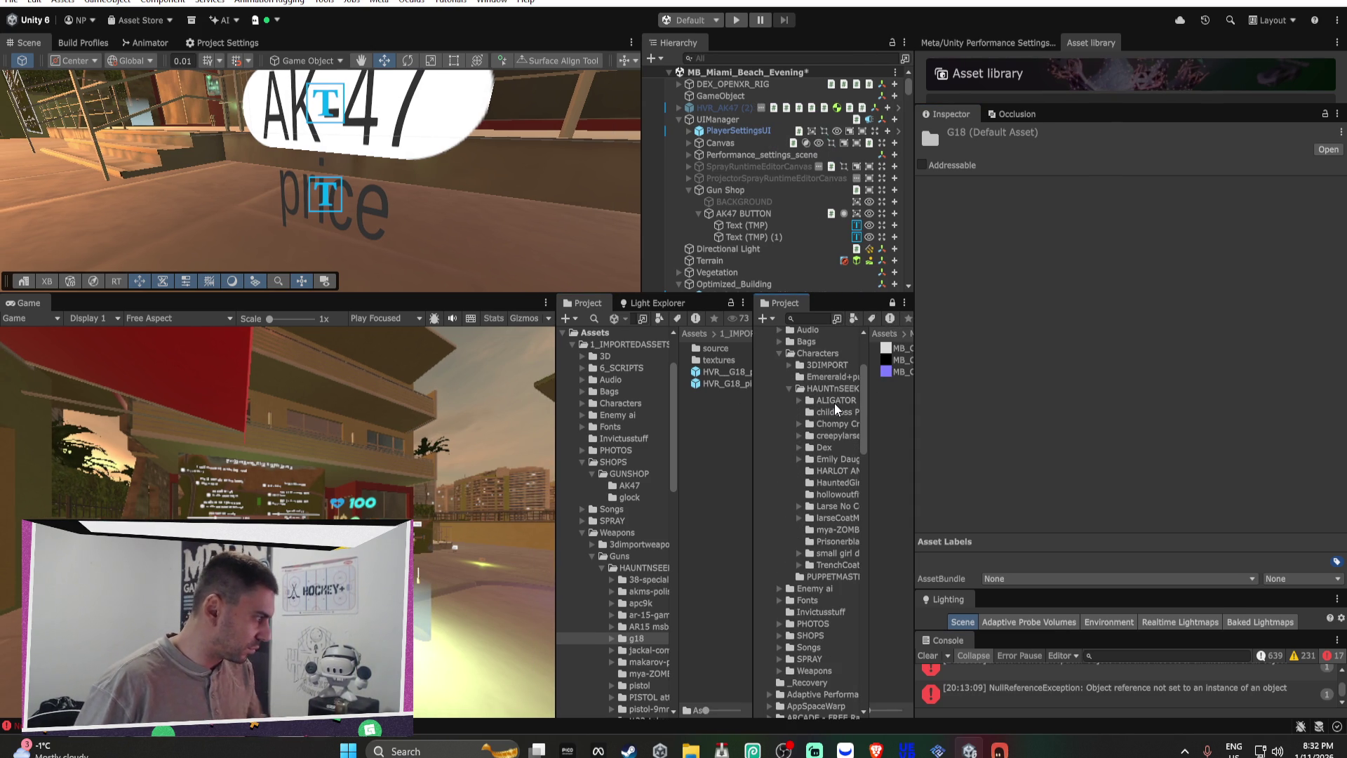
scroll(835, 403, "up", 1)
left_click(779, 398)
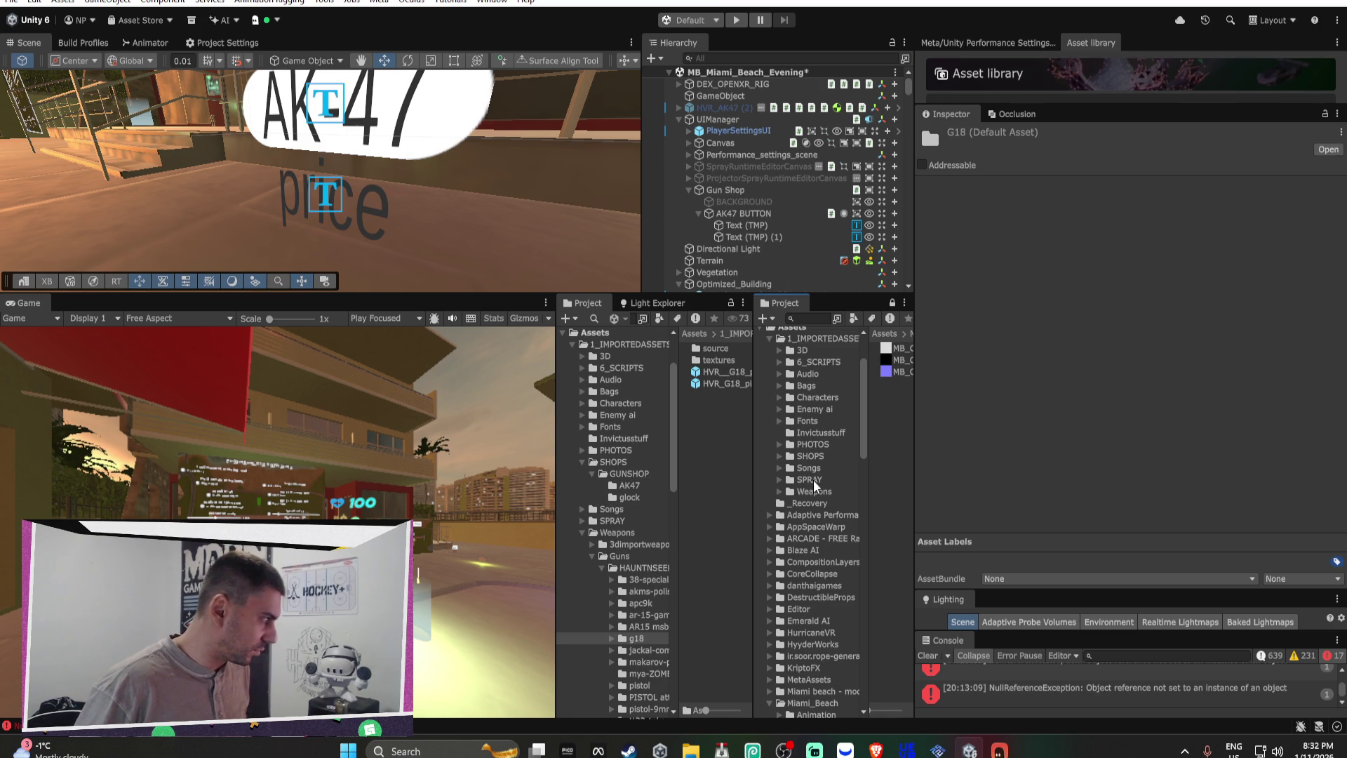
left_click(808, 492)
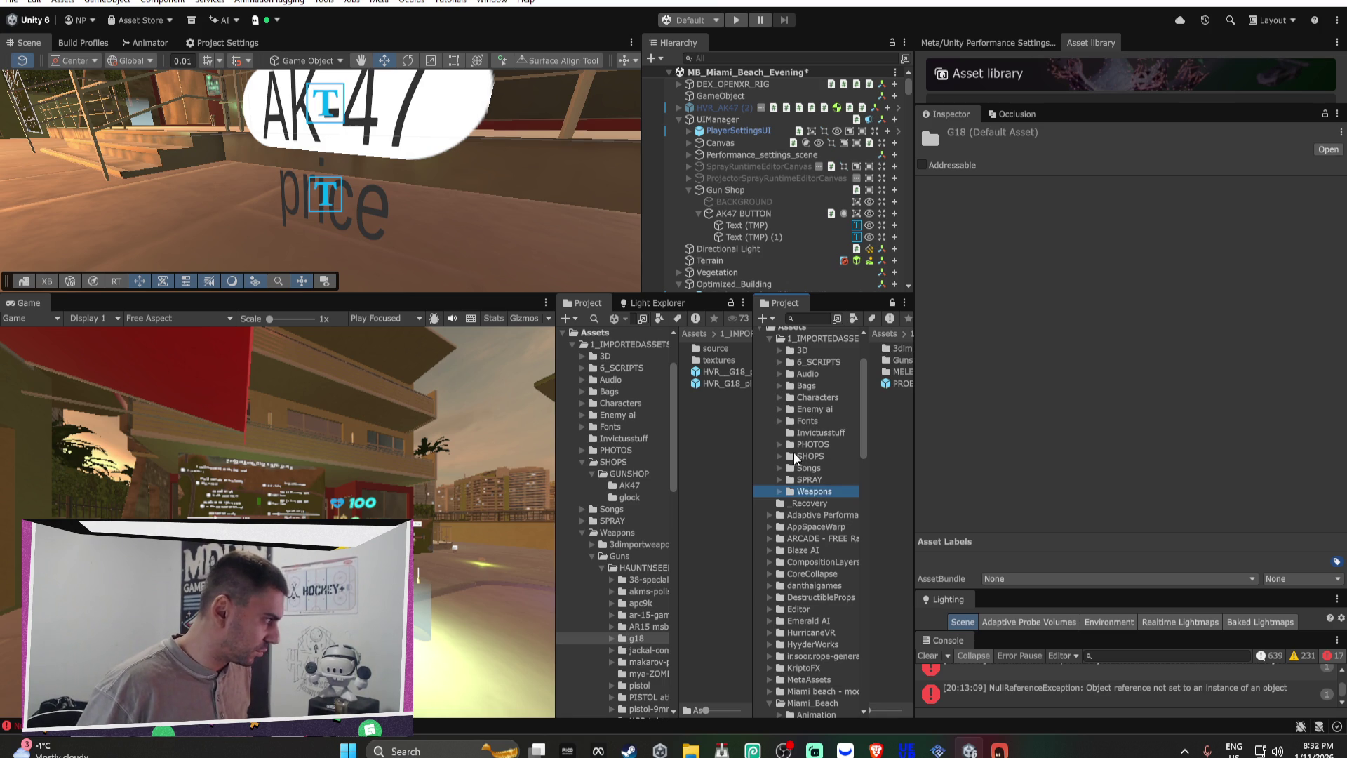
left_click(779, 456)
left_click(789, 467)
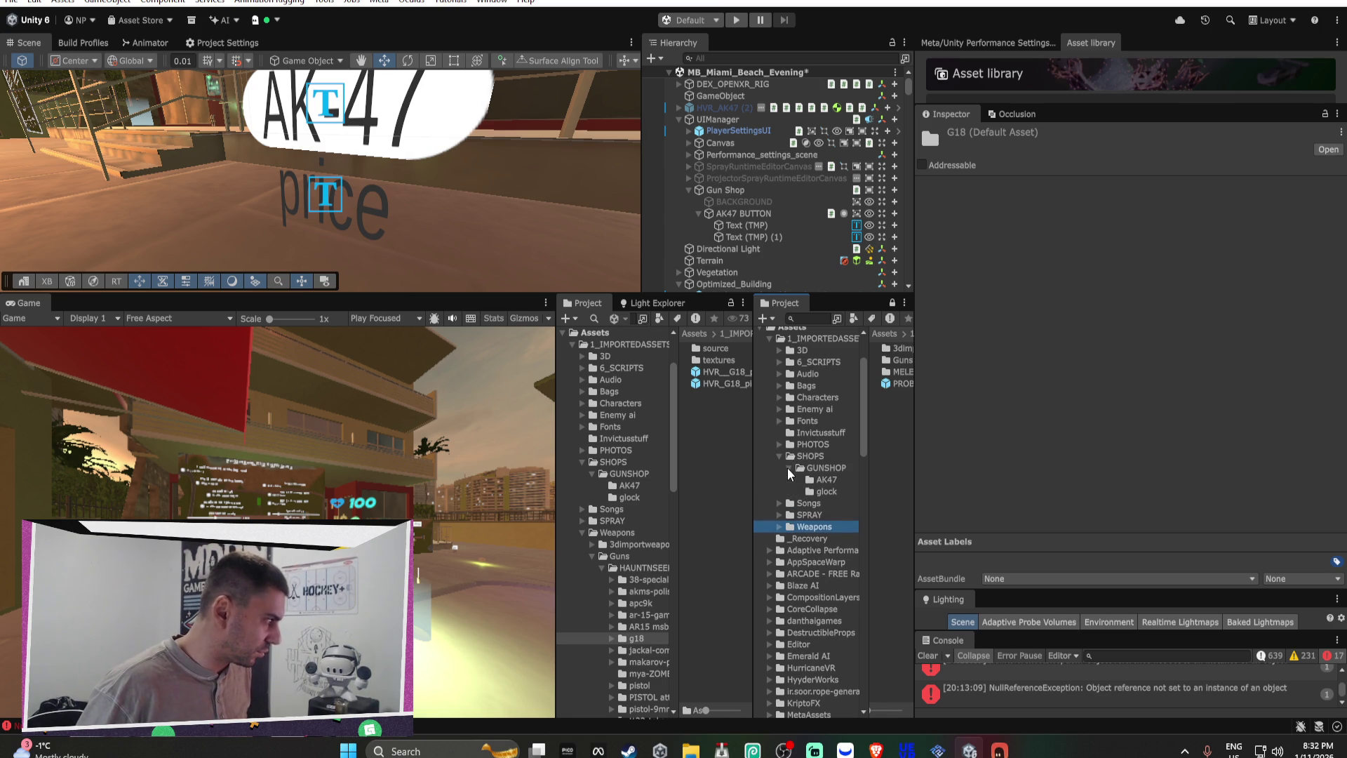
left_click(821, 491)
left_click(898, 348)
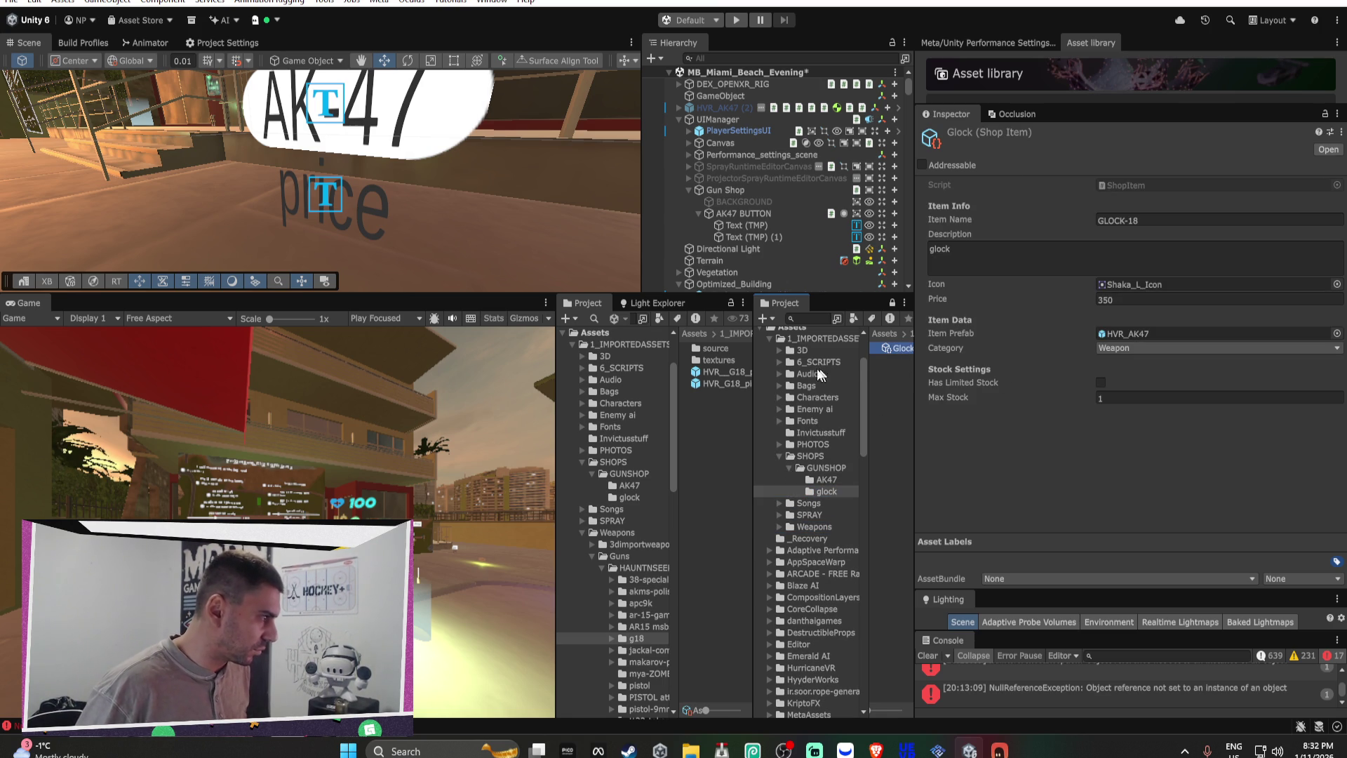
Step: Assign HVR_G18_pistol as the Glock's Item Prefab and drop a G18 pistol magazine into the scene
left_click_drag(753, 384, 822, 384)
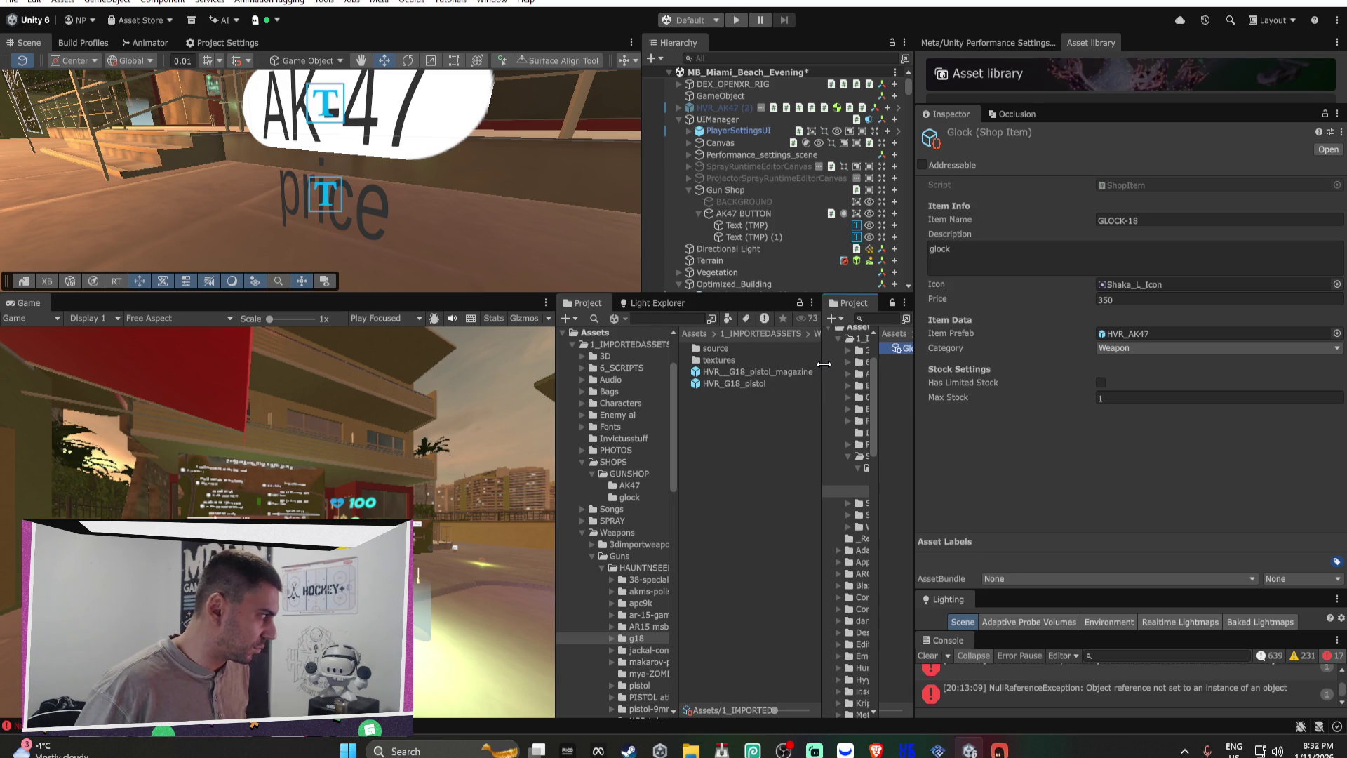
left_click_drag(733, 383, 1142, 330)
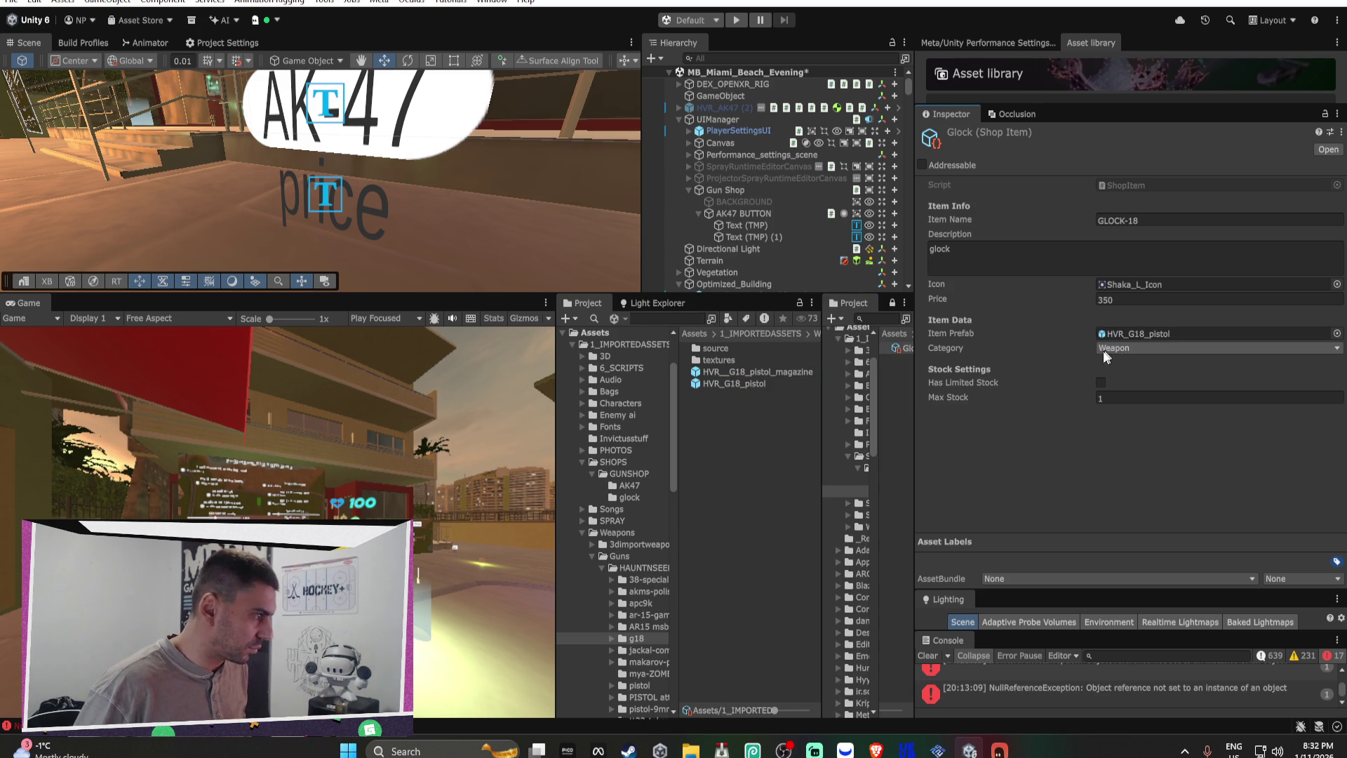
mouse_move(734, 372)
left_mouse_down()
mouse_move(507, 220)
mouse_move(536, 237)
left_mouse_up()
Step: Frame the placed magazine, then fly the view over to the glowing money spheres
key("f")
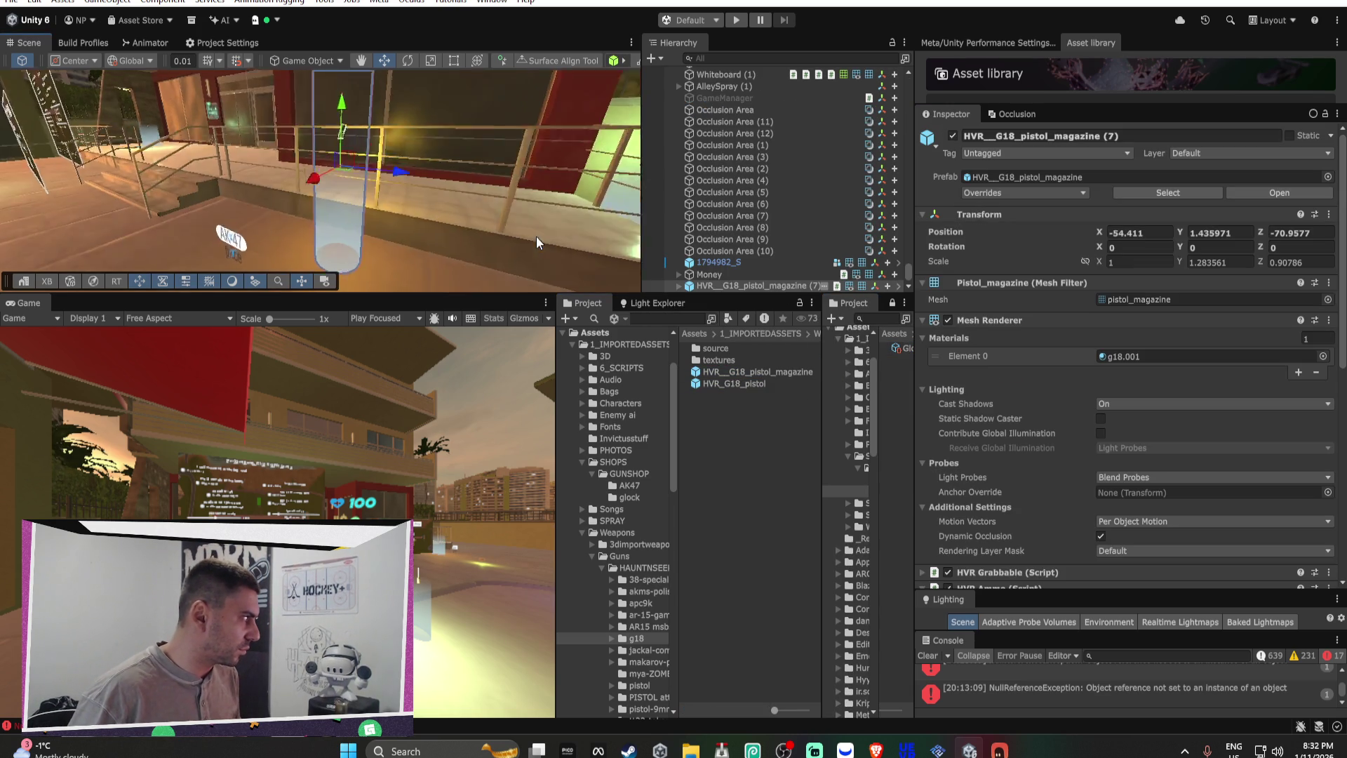
left_click_drag(407, 233, 615, 181, "alt")
mouse_move(106, 232)
left_mouse_down()
mouse_move(405, 228)
mouse_move(508, 205)
left_mouse_up()
left_click(630, 496)
left_click(710, 349)
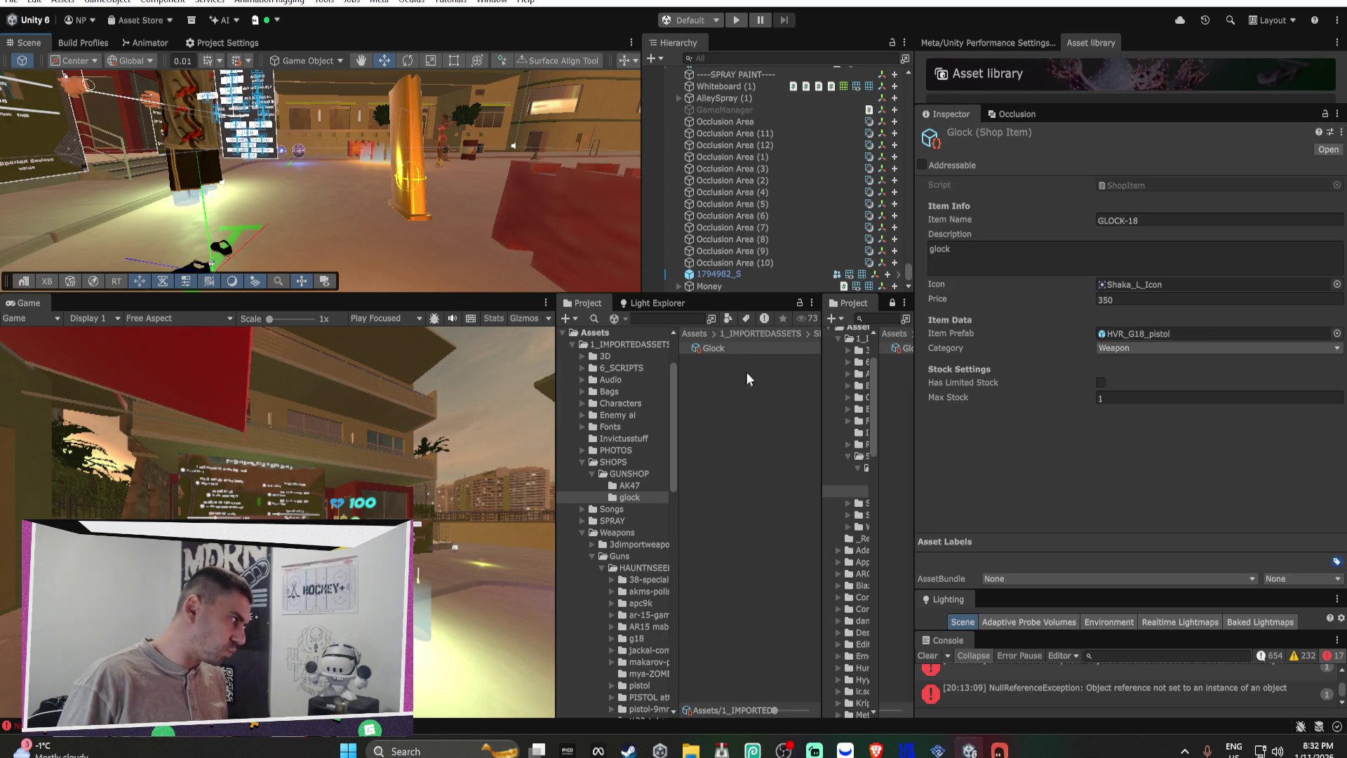
mouse_move(275, 169)
left_mouse_down()
mouse_move(218, 230)
mouse_move(225, 217)
mouse_move(373, 201)
mouse_move(953, 237)
mouse_move(1160, 116)
mouse_move(1062, 267)
mouse_move(346, 217)
left_mouse_up()
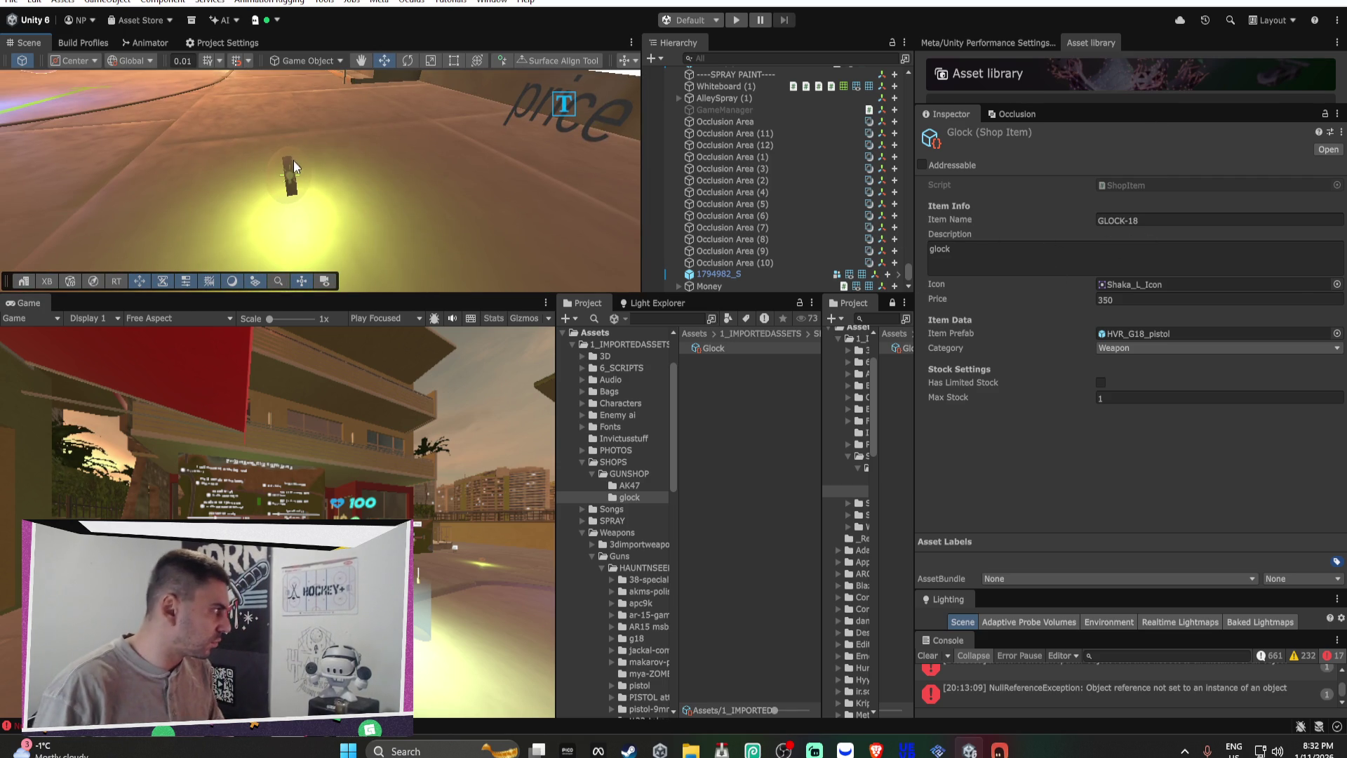
Step: Duplicate the Money sphere with Ctrl+D and nudge the copy into position
left_click(293, 163)
double_click(773, 274)
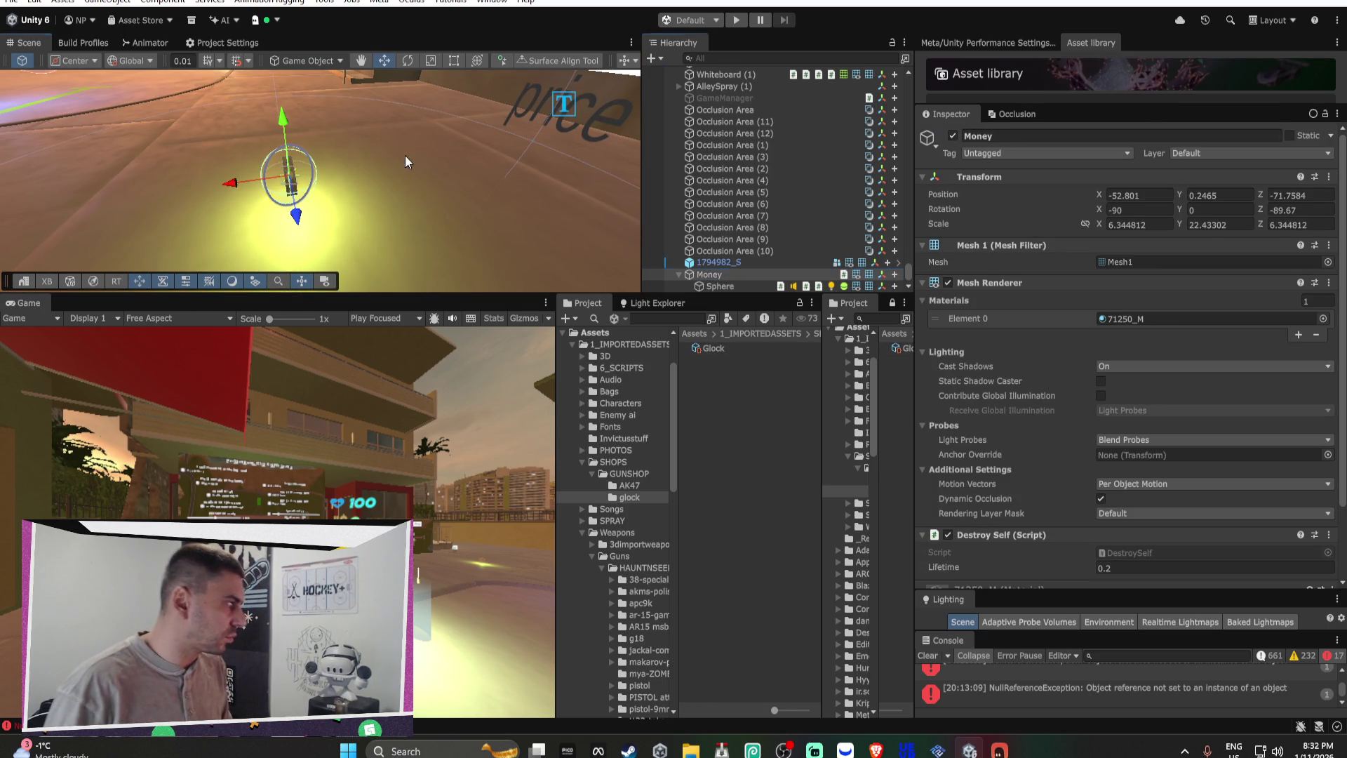
mouse_move(435, 182)
left_mouse_down()
mouse_move(388, 204)
mouse_move(196, 209)
mouse_move(365, 197)
mouse_move(724, 204)
mouse_move(463, 214)
mouse_move(406, 205)
mouse_move(475, 182)
mouse_move(381, 187)
mouse_move(398, 184)
left_mouse_up()
key("ctrl+d")
key("ctrl+d")
key("ctrl+d")
key("ctrl+d")
key("ctrl+d")
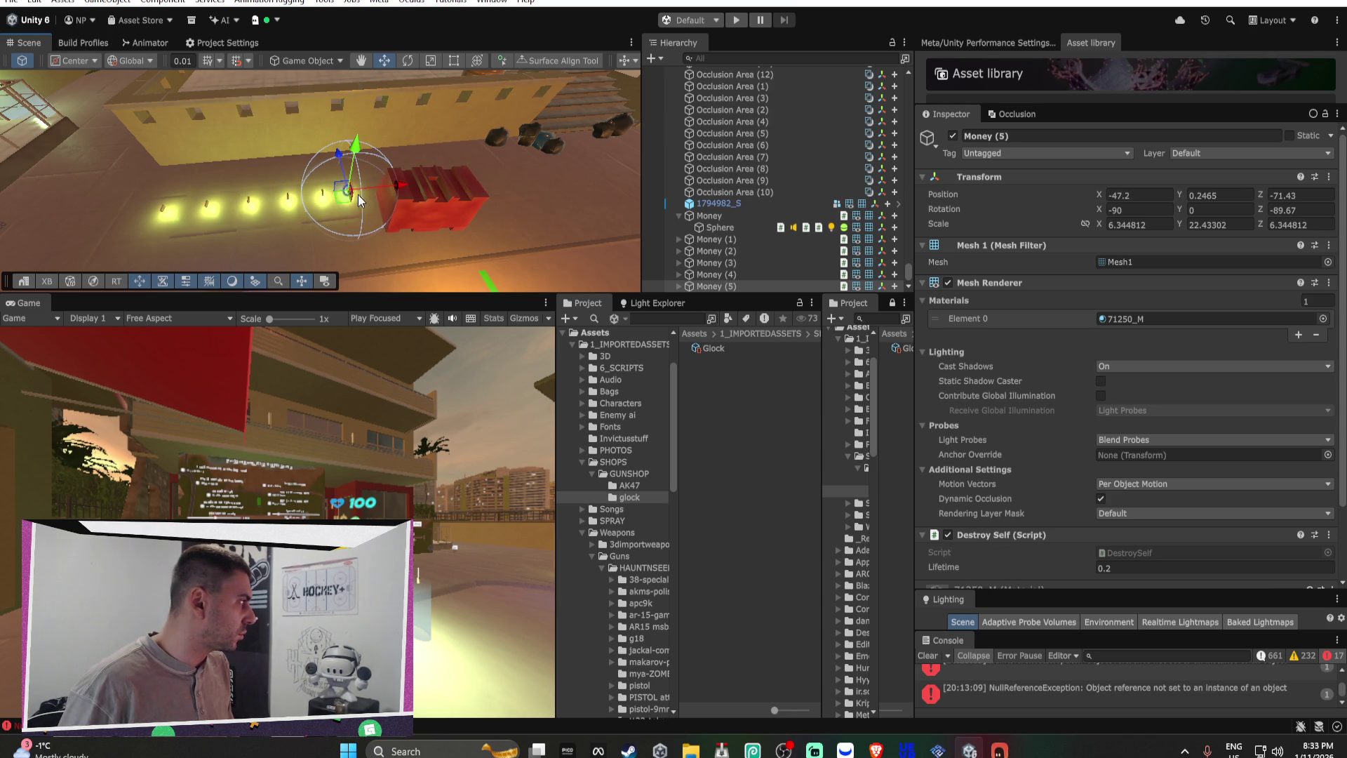
left_click(431, 216)
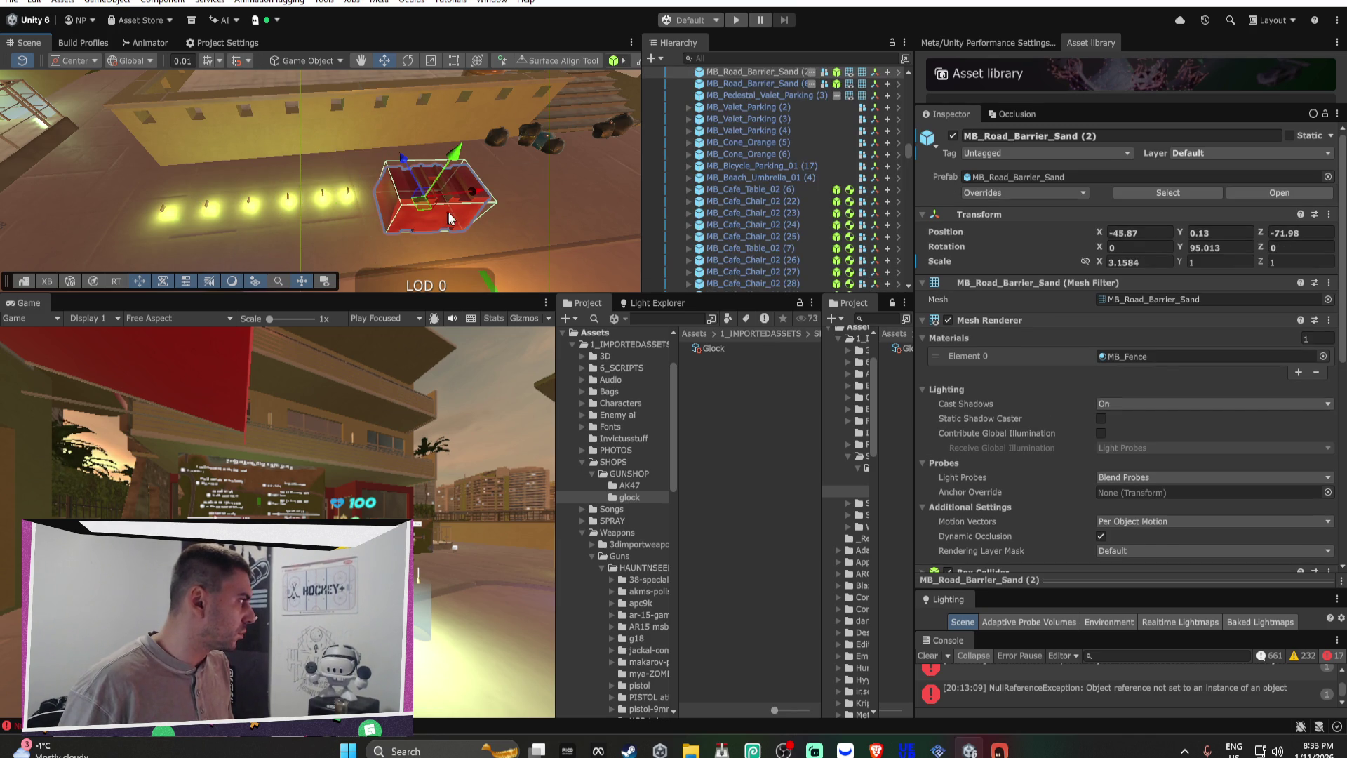
left_click(350, 192)
left_click_drag(405, 192, 419, 191)
left_click(348, 191)
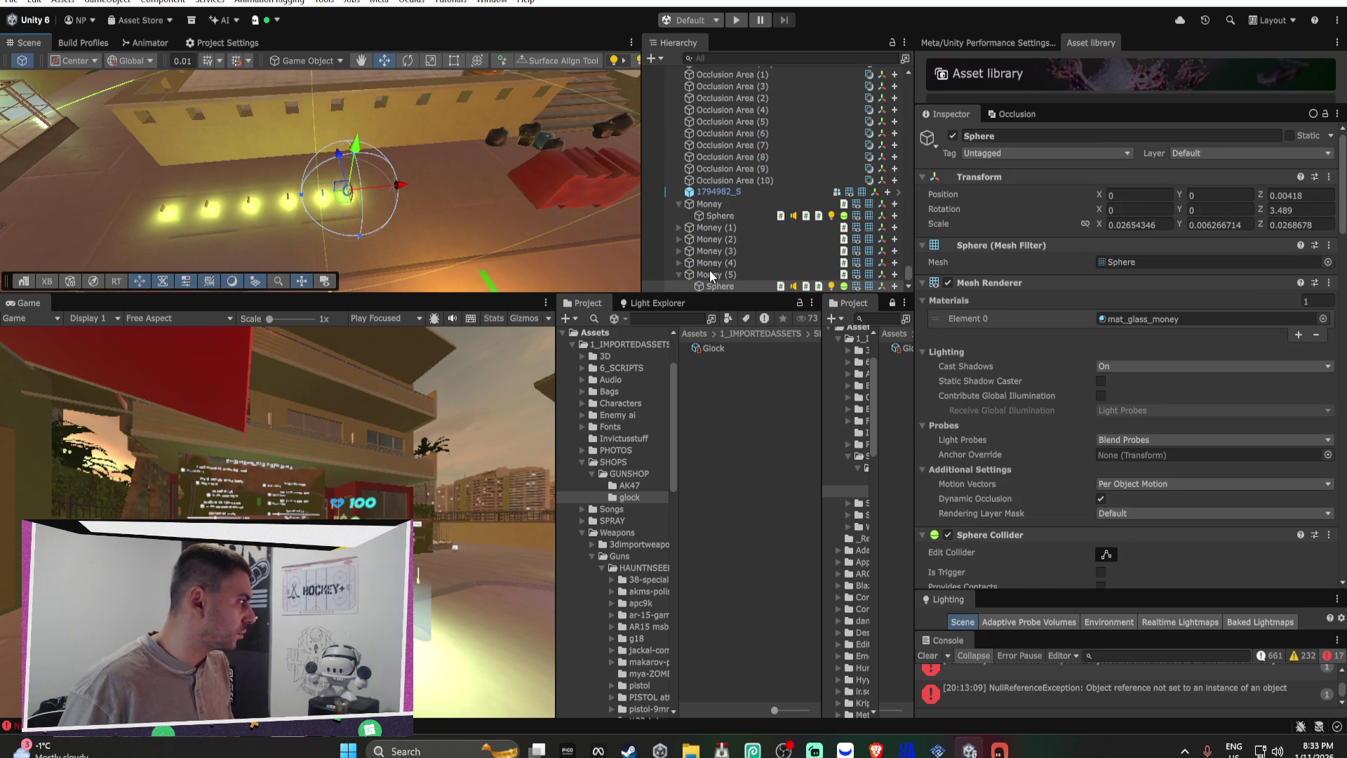
Step: Shift Money (5) to X -46.98 beside Money (6) and enlarge the Scene view
left_click(496, 196)
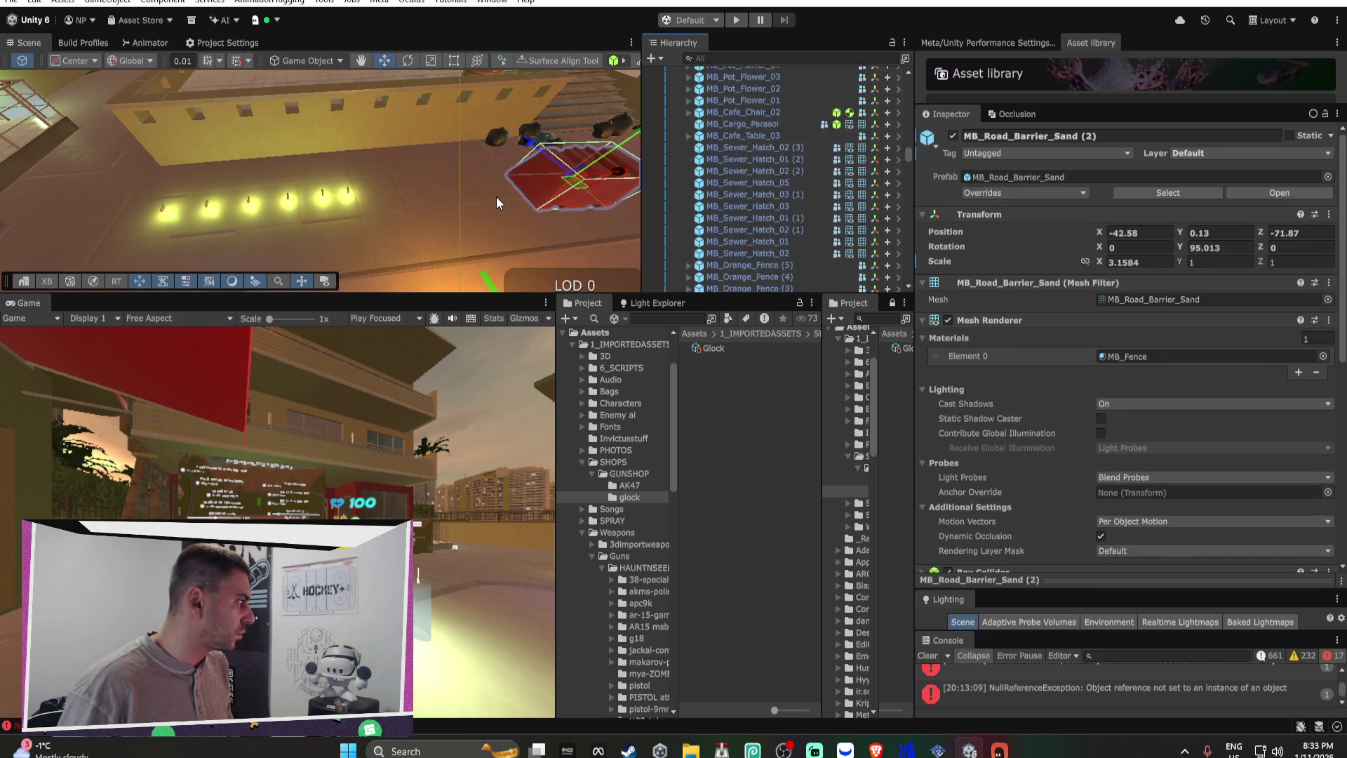
scroll(781, 267, "down", 10)
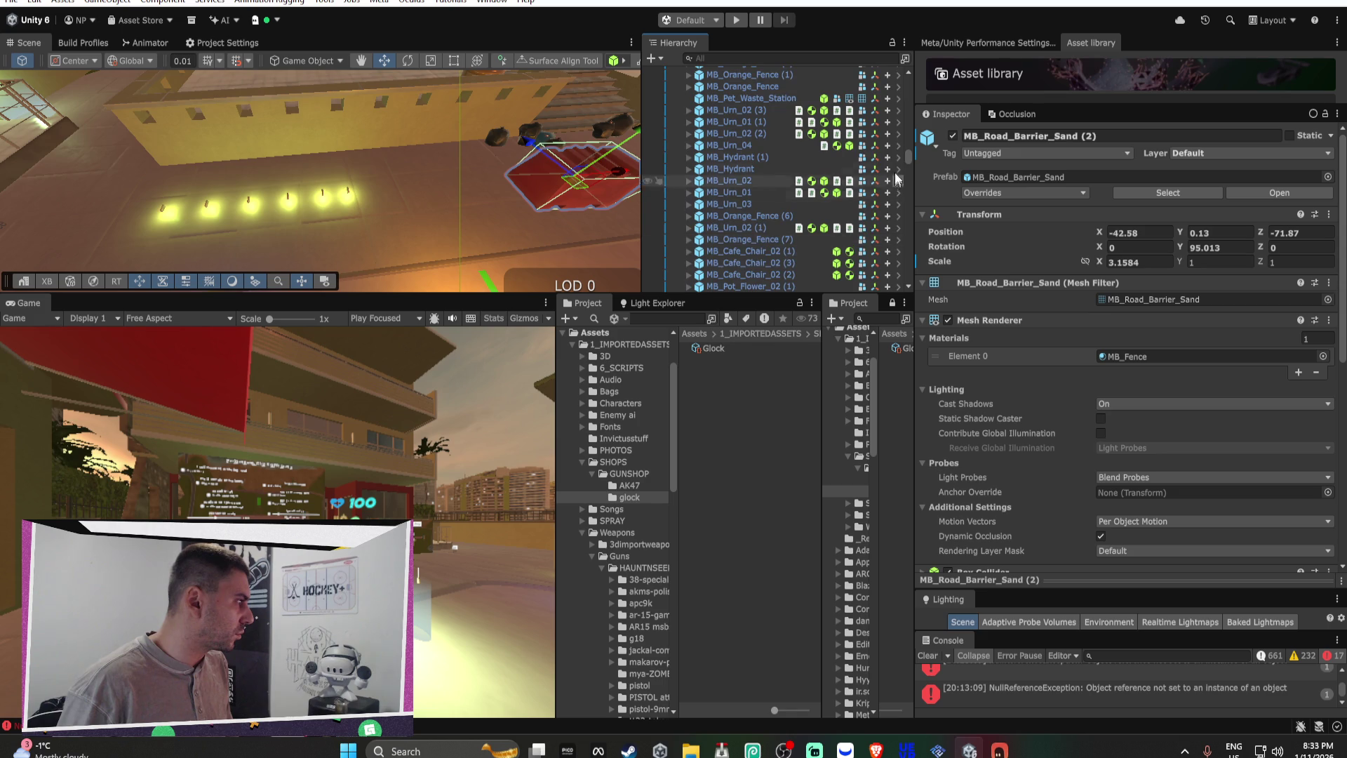
left_click(385, 186)
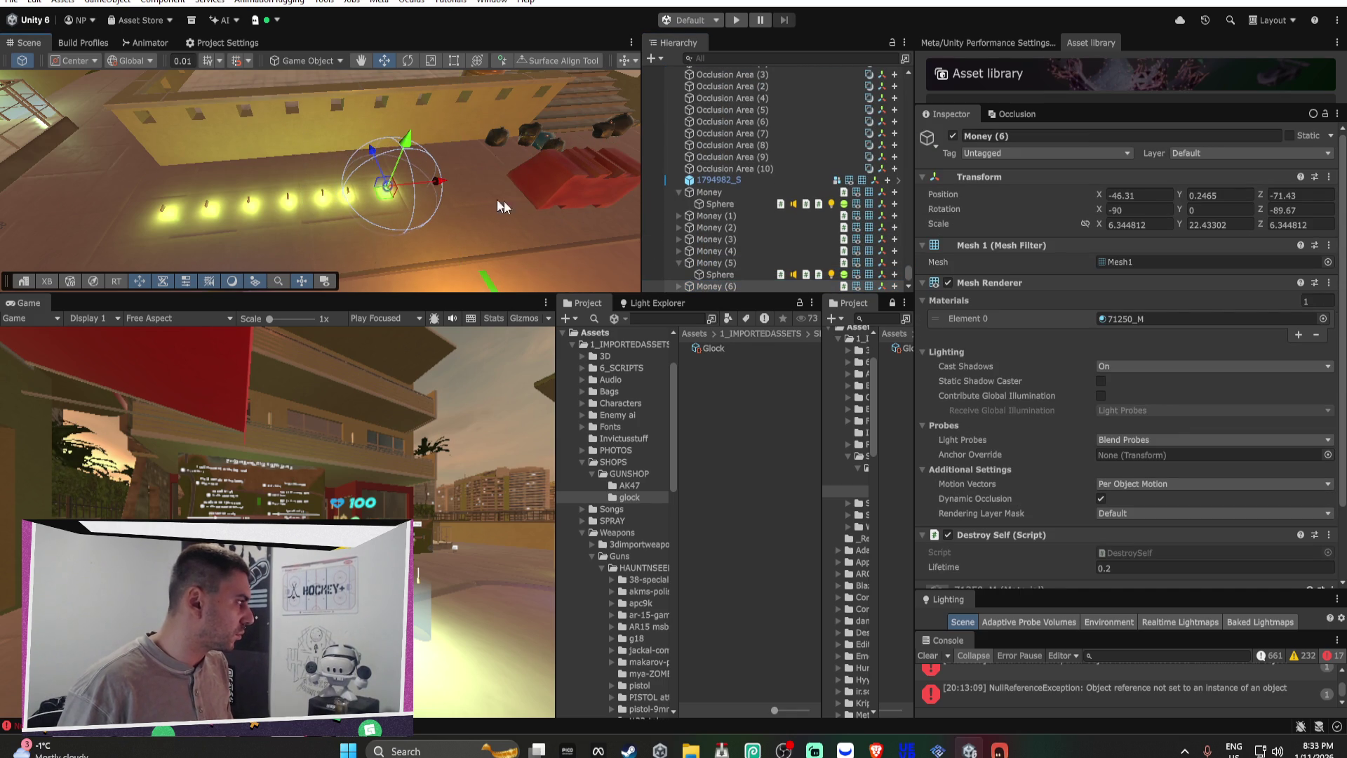
left_click(695, 263)
mouse_move(402, 182)
left_mouse_down()
mouse_move(345, 170)
mouse_move(343, 28)
mouse_move(62, 2)
mouse_move(248, 193)
left_mouse_up()
mouse_move(350, 294)
left_mouse_down()
mouse_move(393, 526)
mouse_move(407, 537)
left_mouse_up()
mouse_move(424, 358)
left_mouse_down()
mouse_move(309, 316)
mouse_move(355, 240)
mouse_move(562, 265)
mouse_move(387, 270)
mouse_move(435, 270)
left_mouse_up()
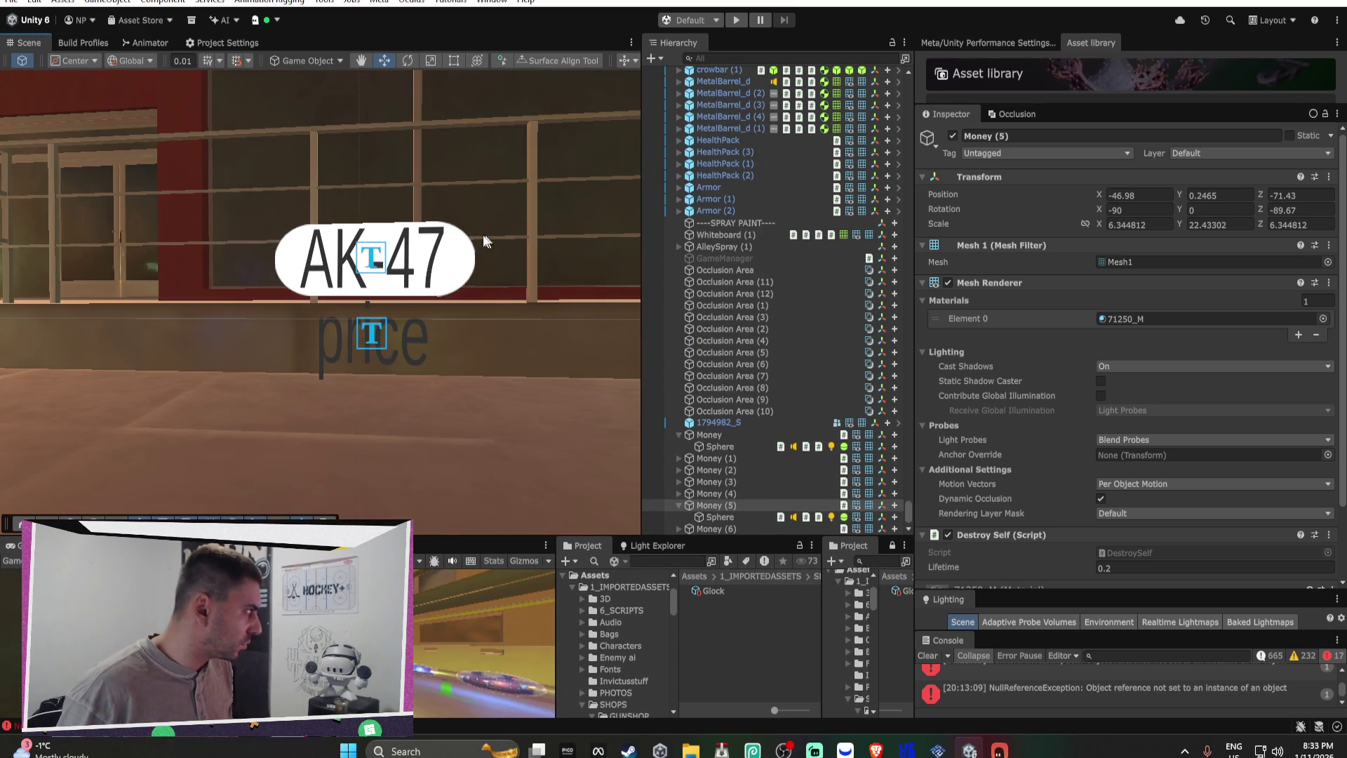
Step: Duplicate the AK47 BUTTON and move the copy to the right of the original
left_click(412, 256)
left_click(409, 254)
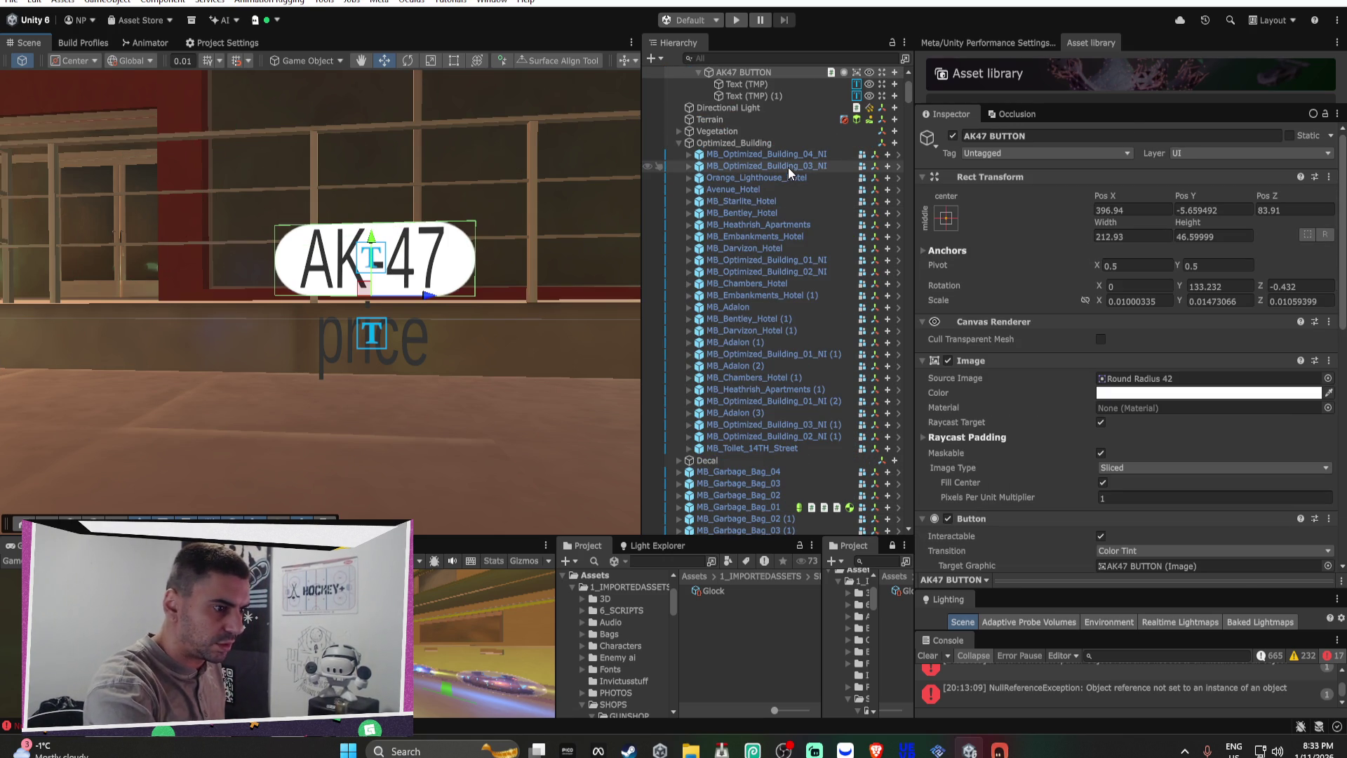
scroll(755, 108, "up", 2)
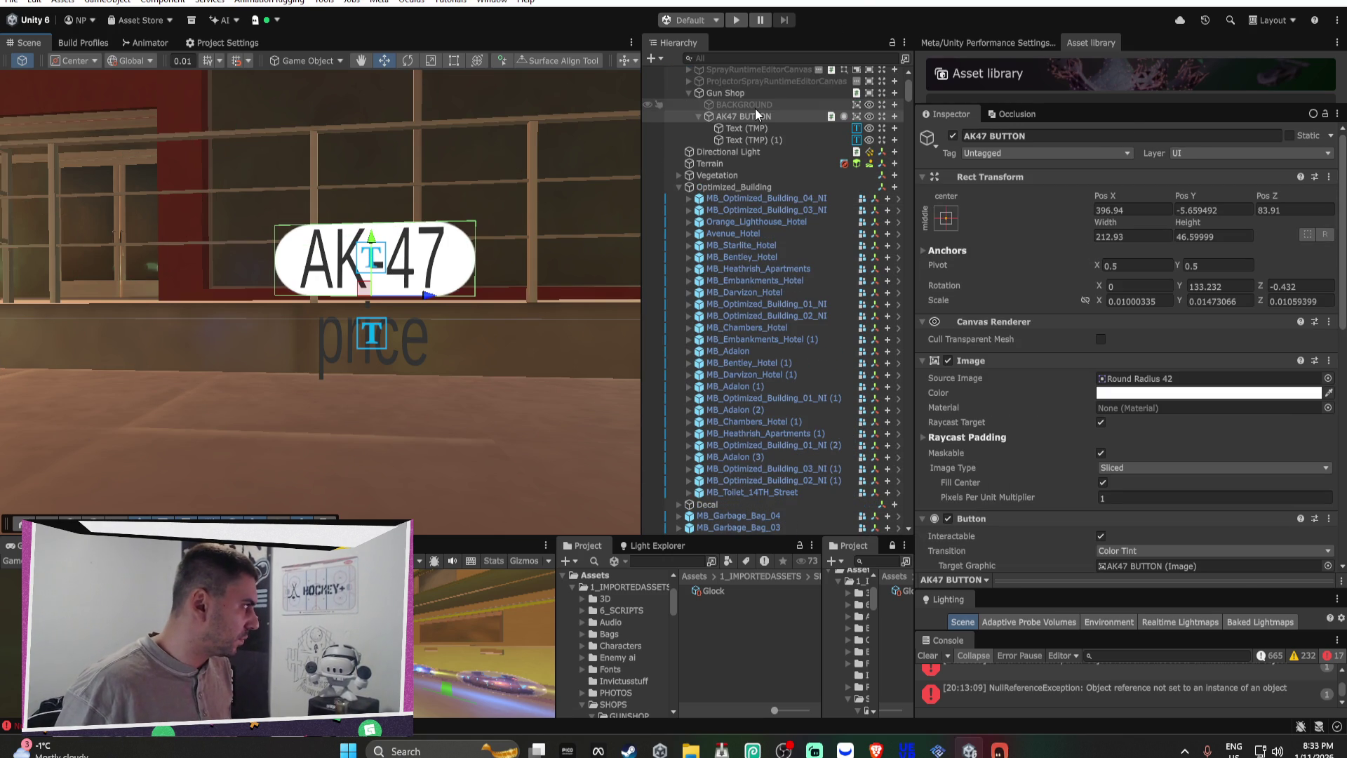
key("ctrl+d")
left_click_drag(409, 287, 577, 288)
Step: Set the Gun Shop's Available Items Element 1 to Glock and delete Element 2
left_click(725, 92)
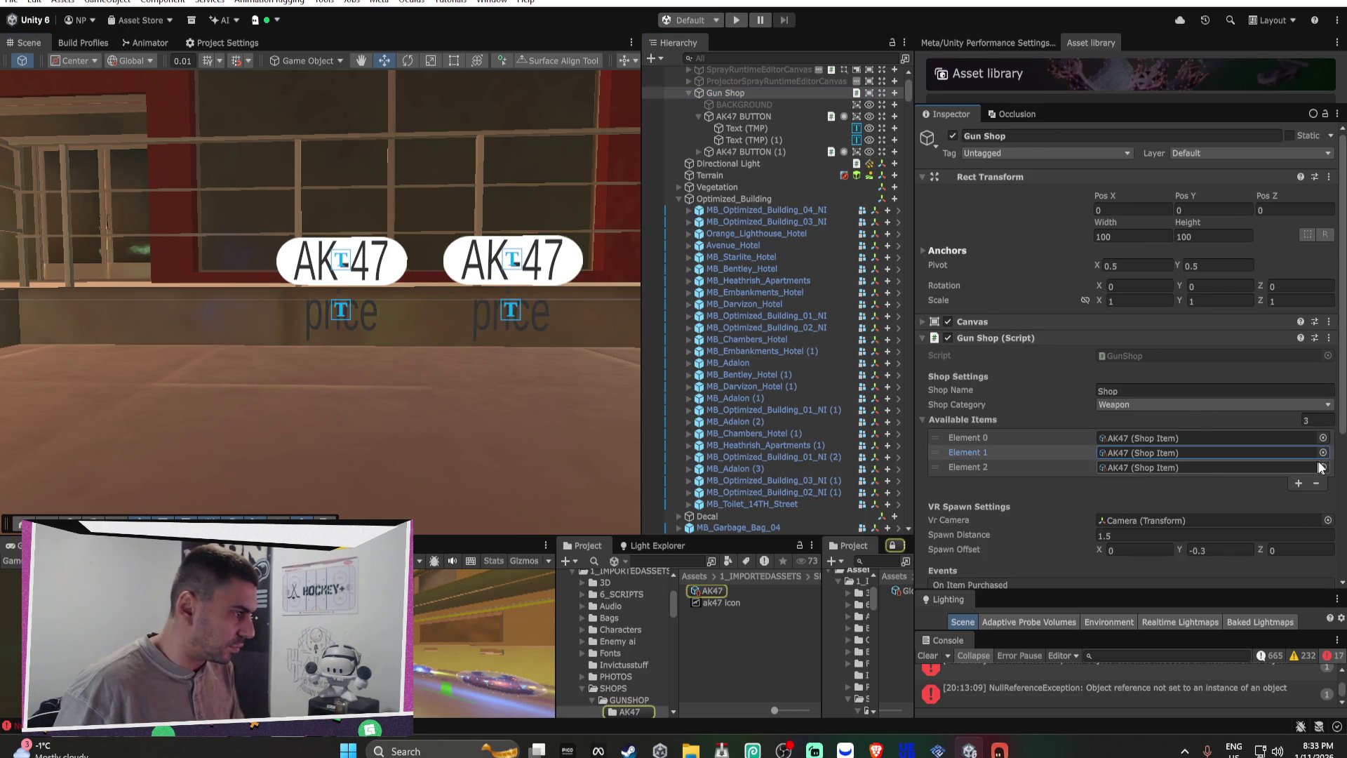
left_click(1323, 468)
double_click(762, 446)
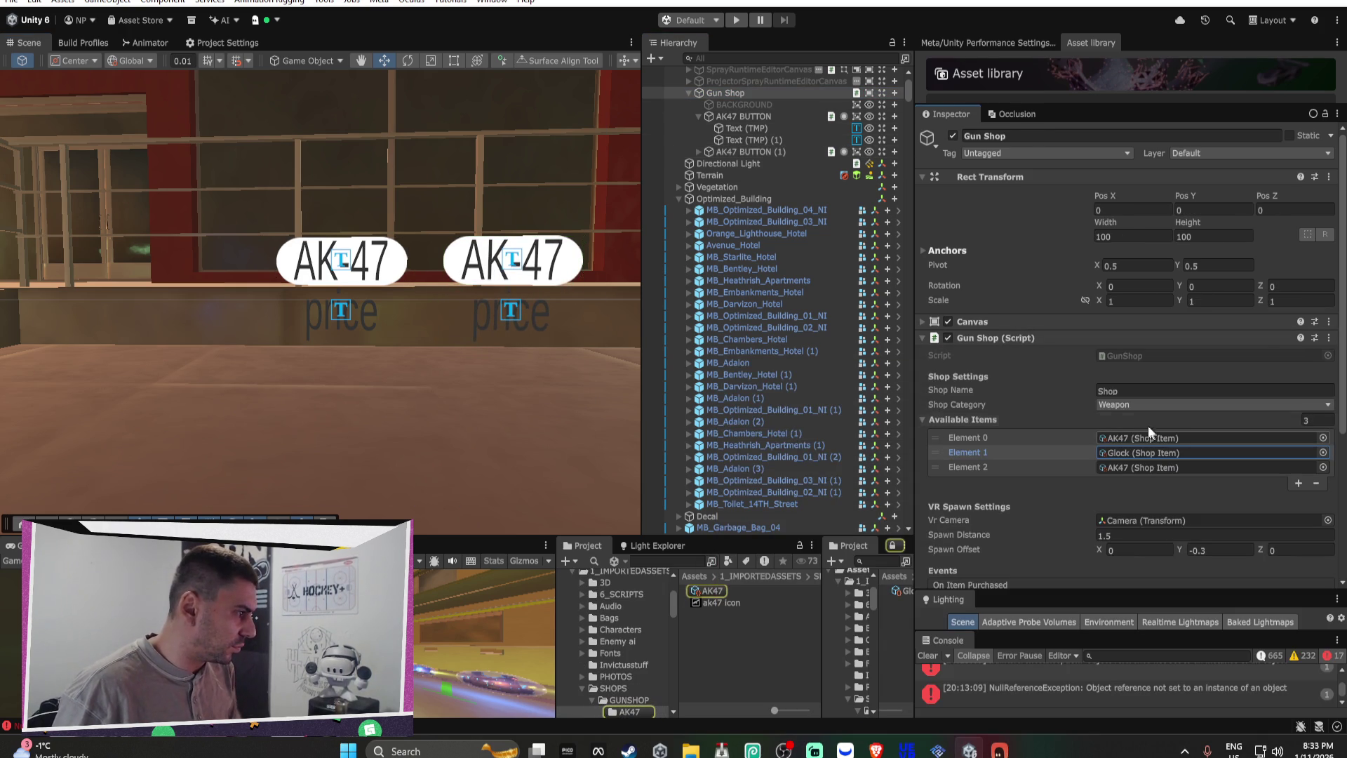
left_click(1012, 468)
key("Delete")
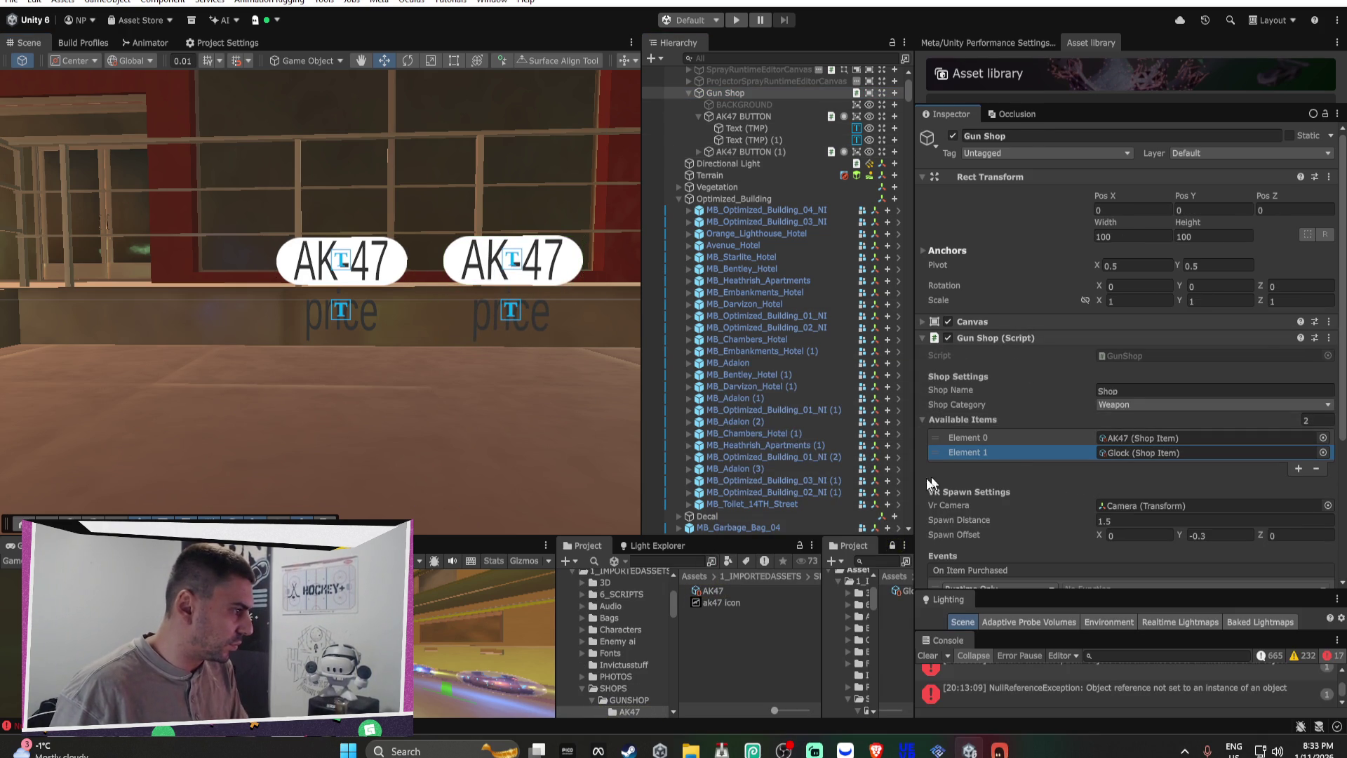
left_click(644, 700)
double_click(719, 605)
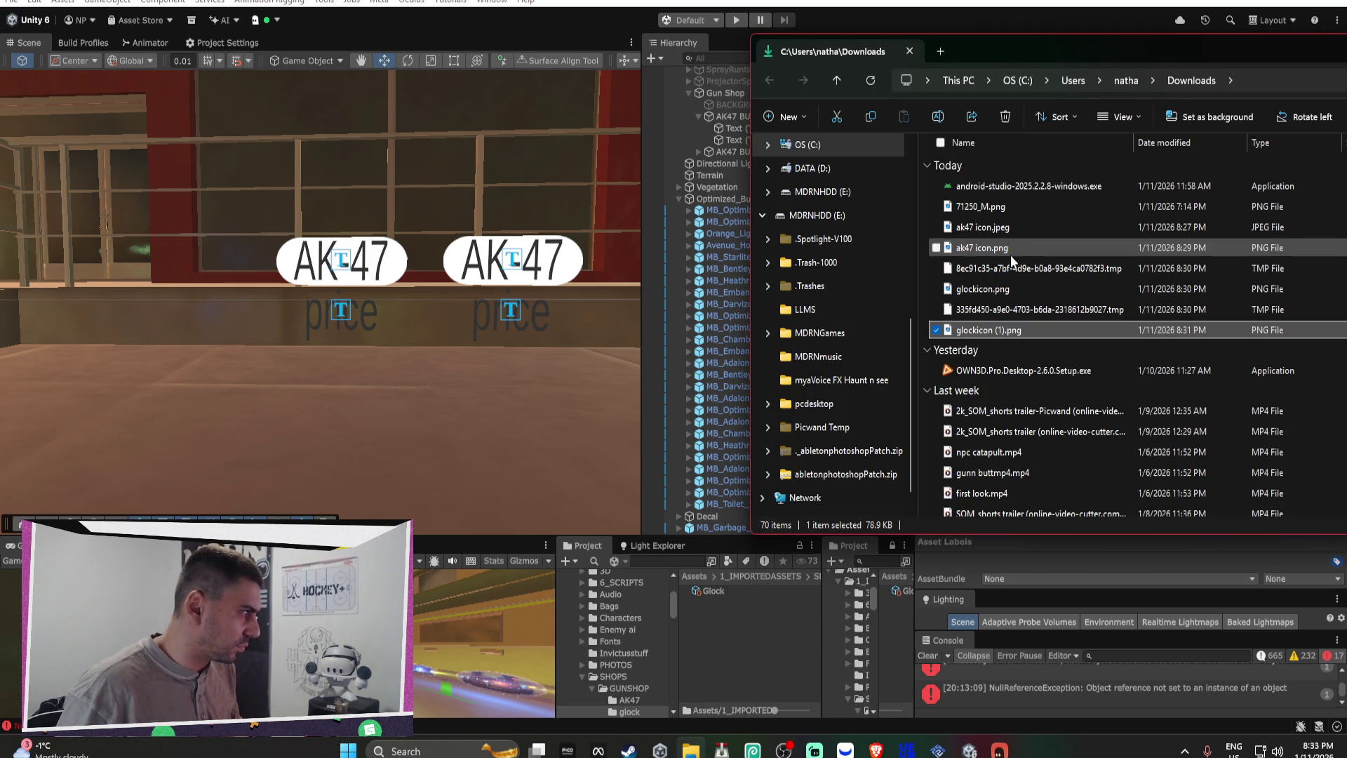
Step: Import glockicon (1).png into the glock folder and tick Alpha Is Transparency
left_click_drag(767, 632, 766, 631)
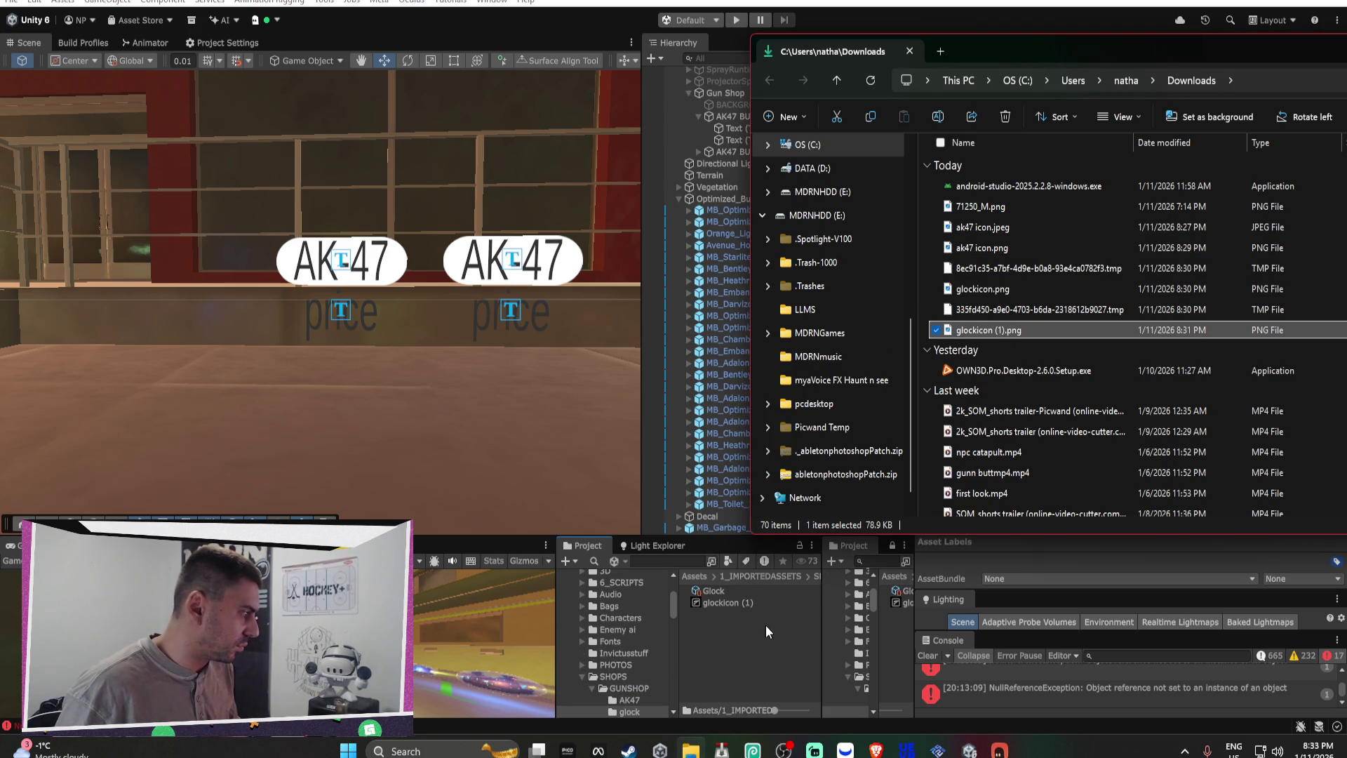
left_click(728, 602)
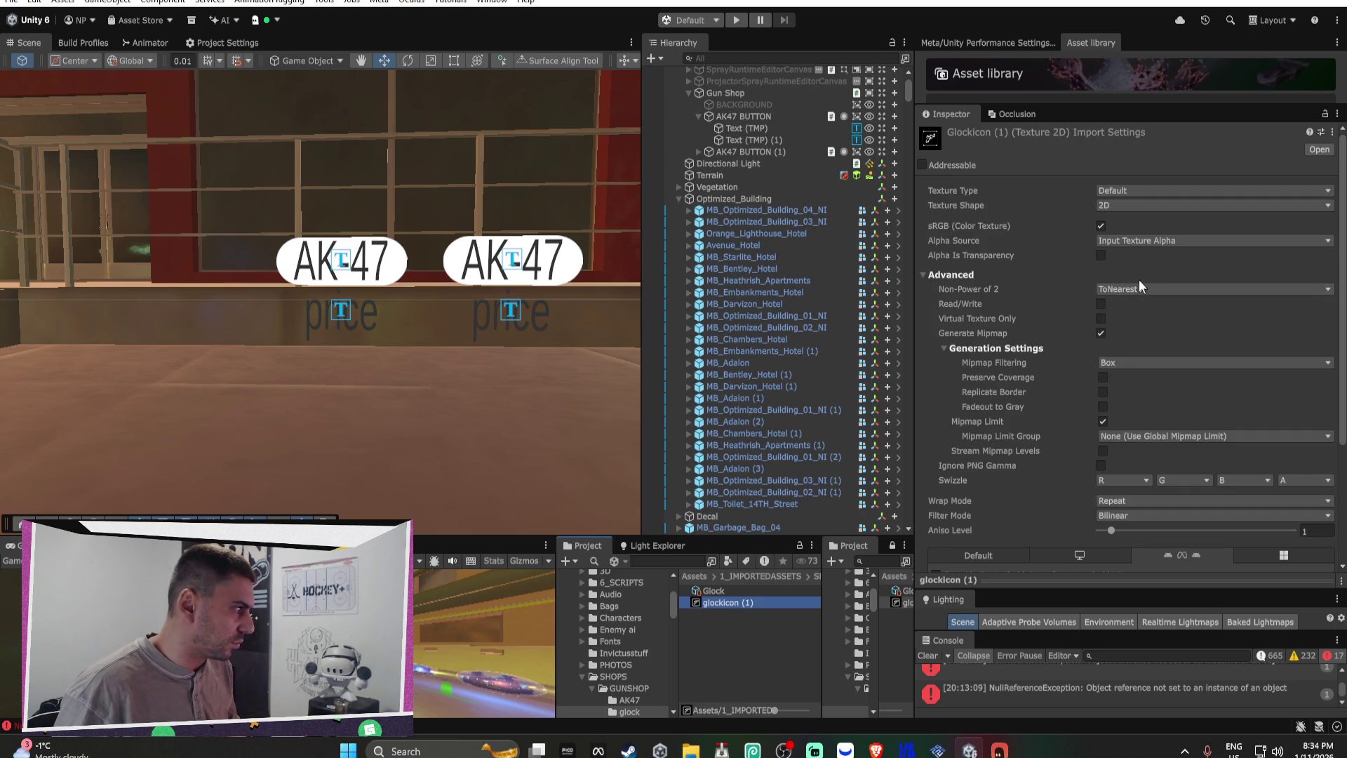
left_click(1100, 255)
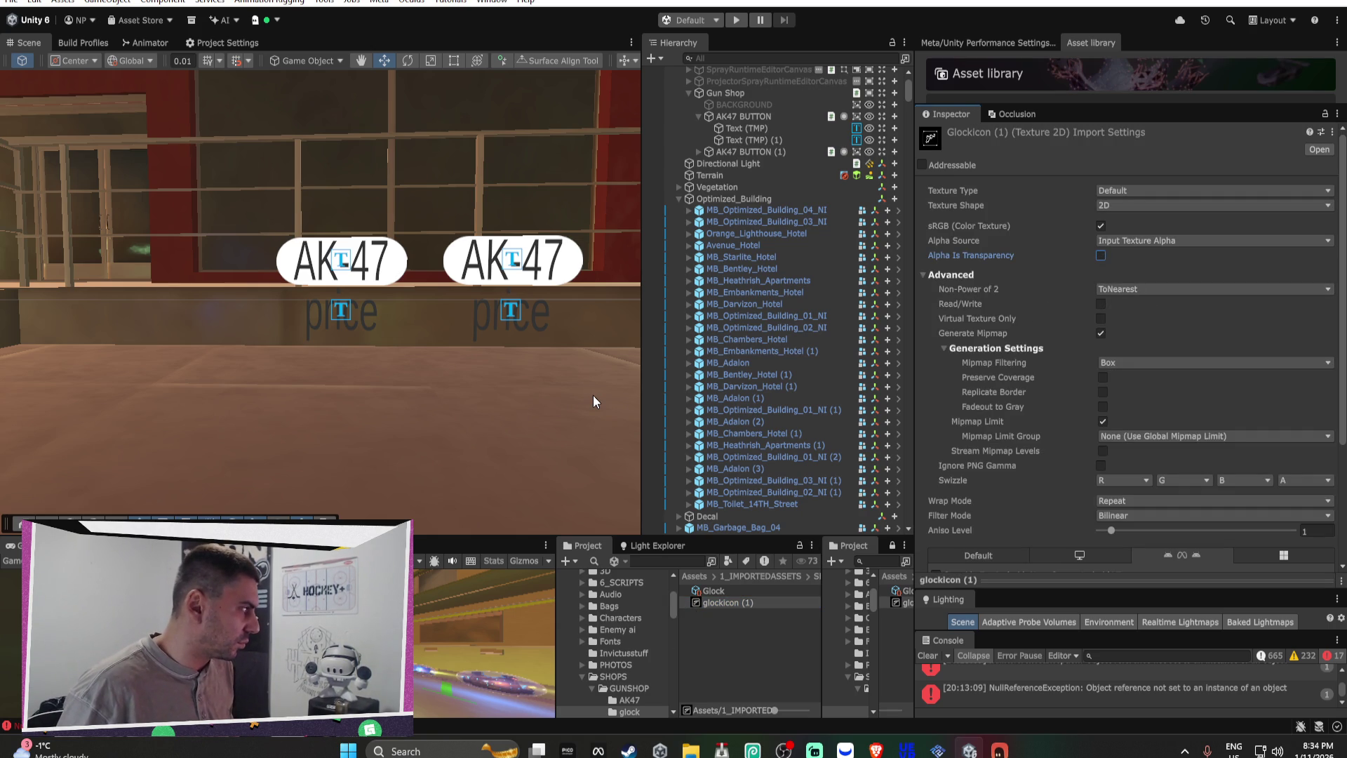
left_click(759, 137)
left_click(757, 128)
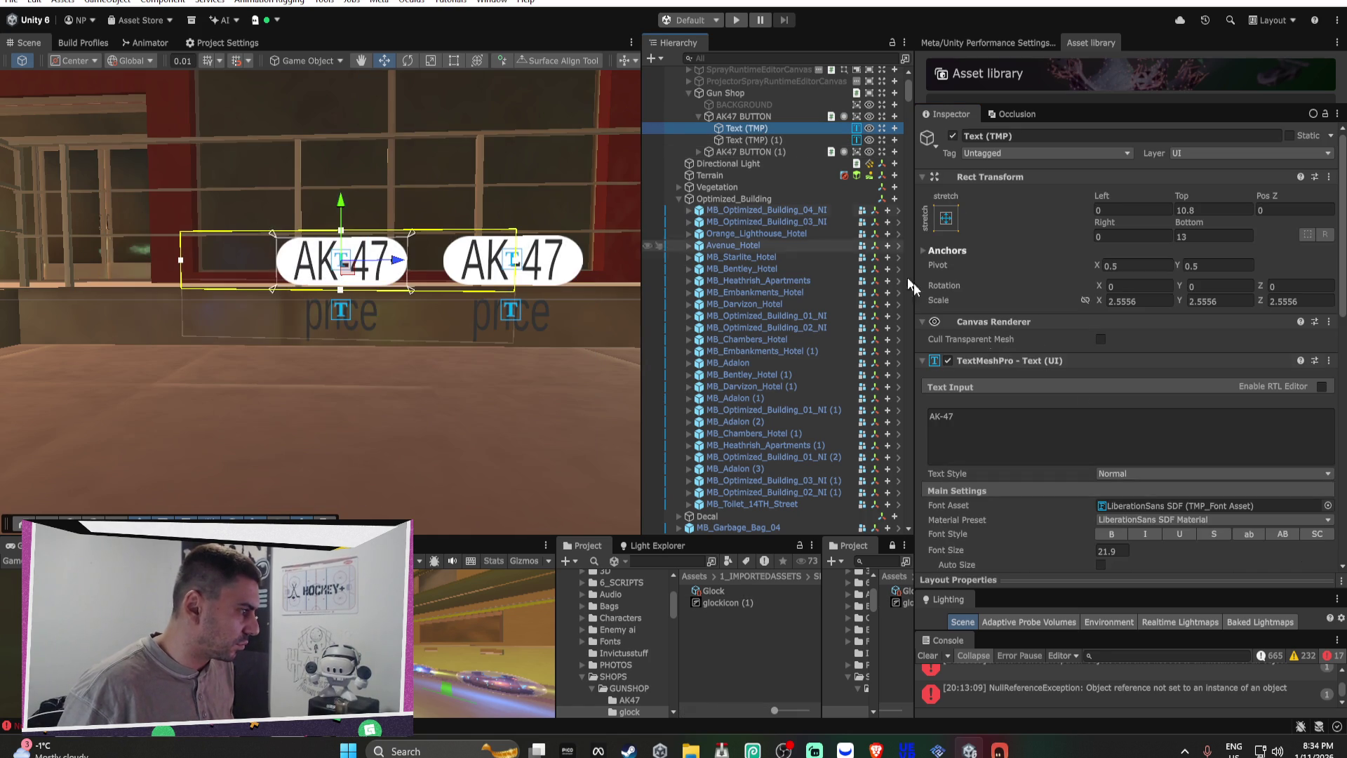
scroll(1077, 395, "down", 15)
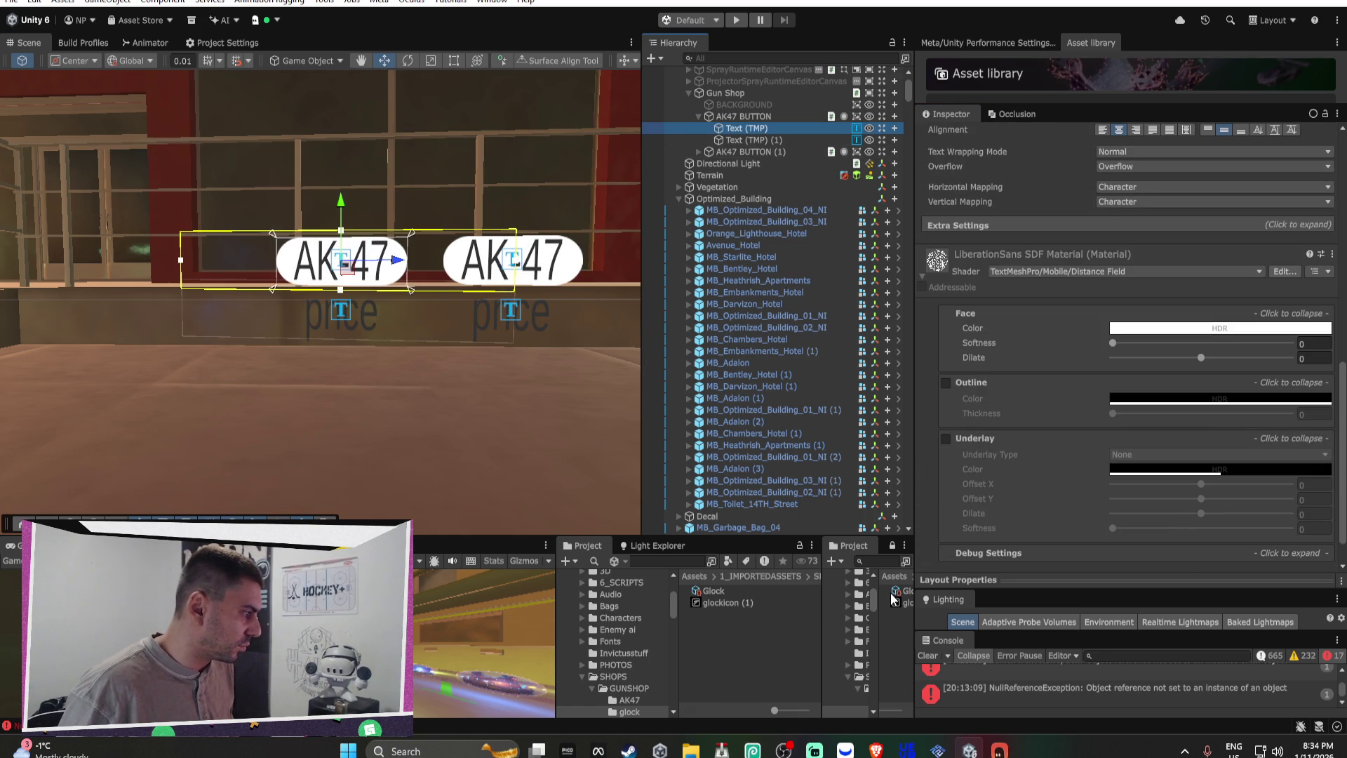
left_click(895, 592)
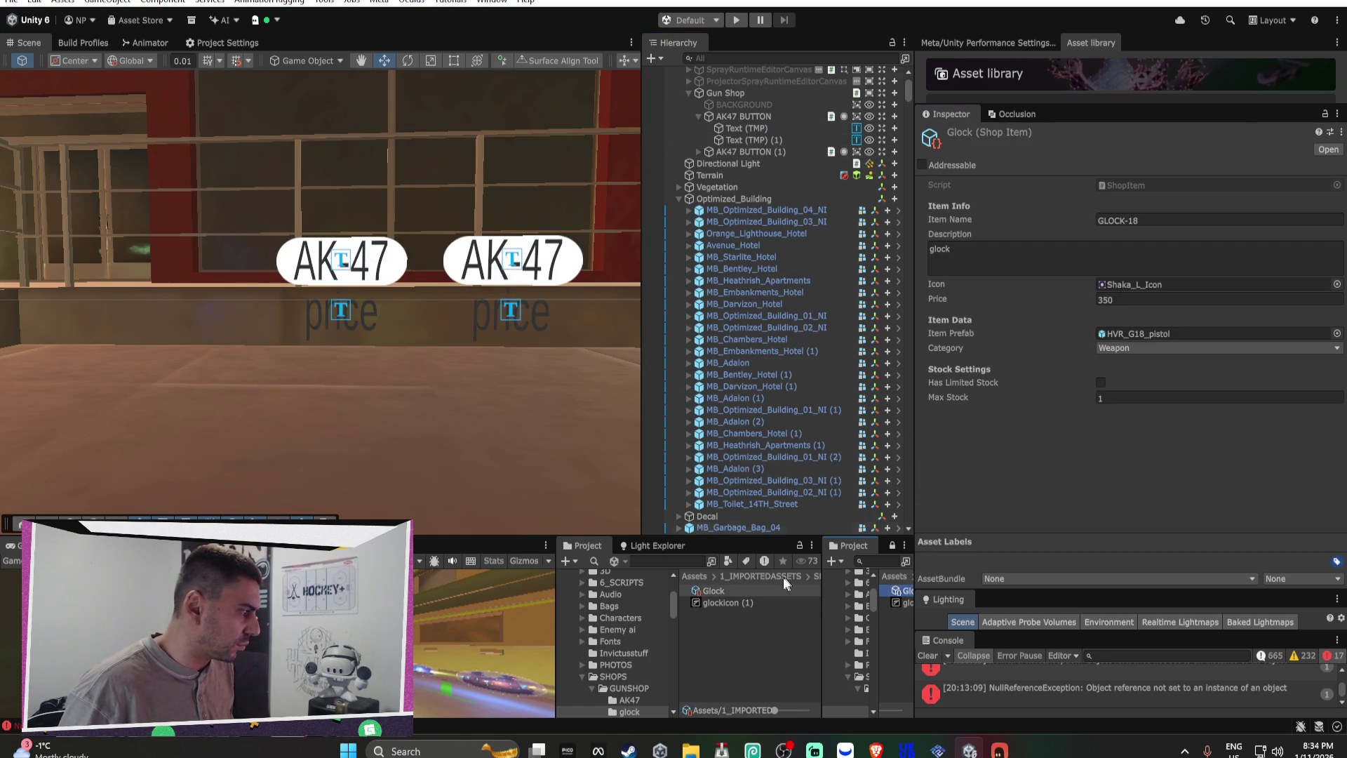
Step: Set glockicon (1) Texture Type to Sprite (2D and UI) and apply
left_click(743, 602)
left_click(1137, 191)
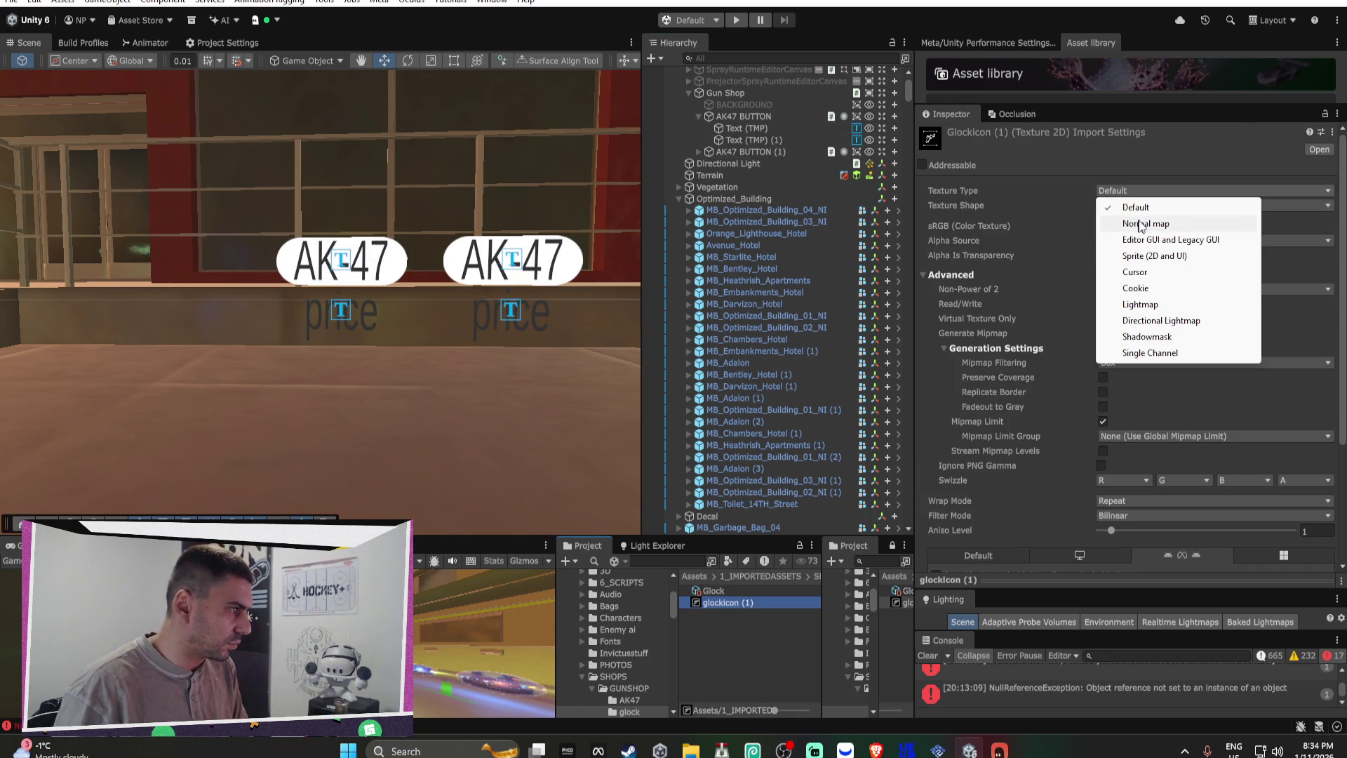
left_click(1150, 256)
left_click(1151, 219)
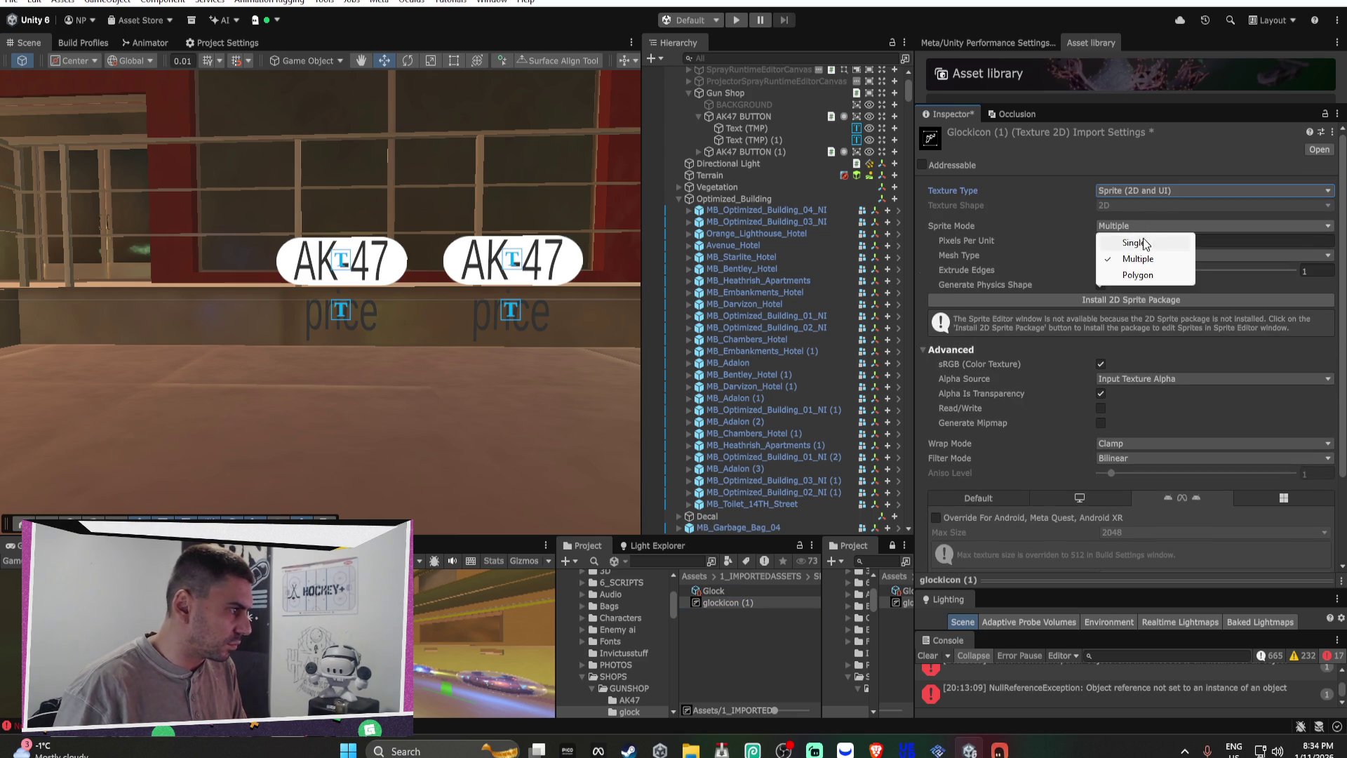
left_click(1151, 234)
scroll(1271, 474, "down", 3)
left_click(1319, 539)
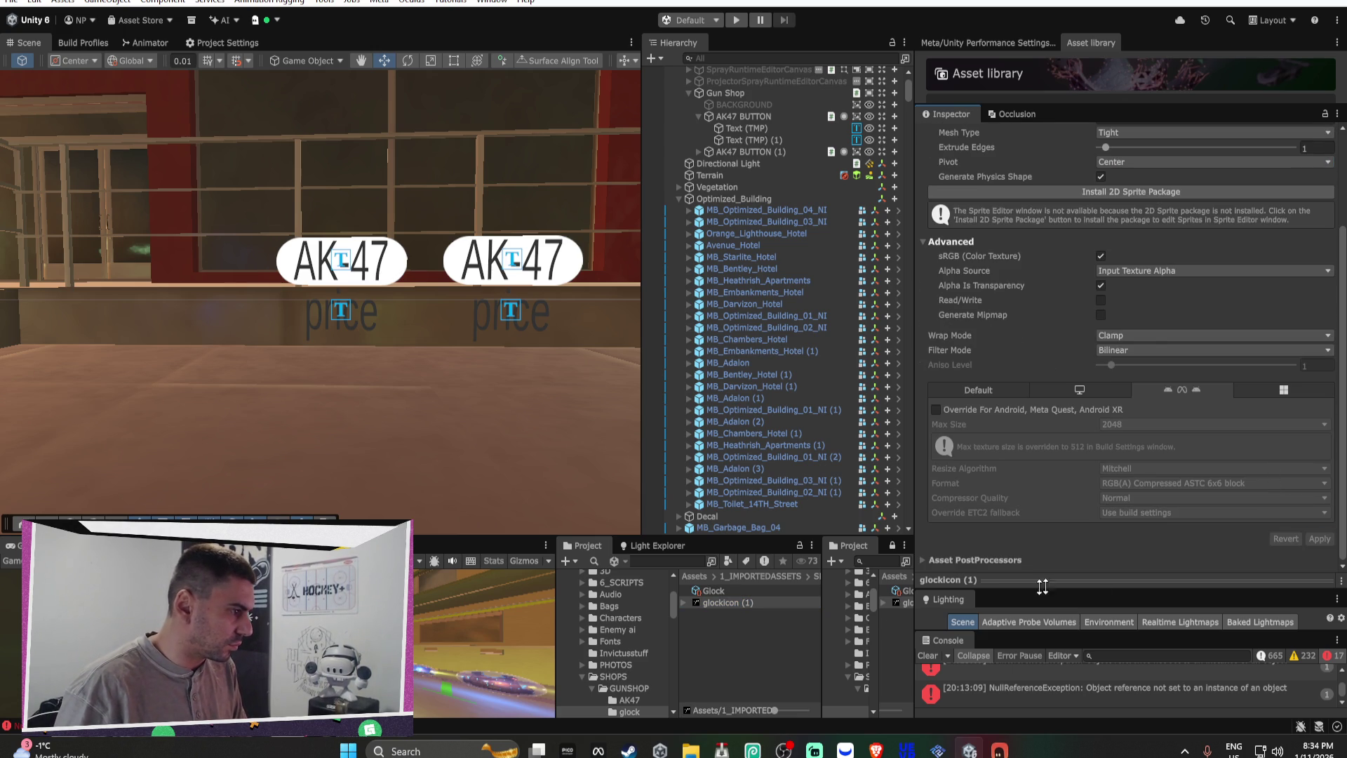
Step: Set the ak47 icon's Texture Type to Sprite (2D and UI) and apply
left_click(617, 700)
left_click(735, 600)
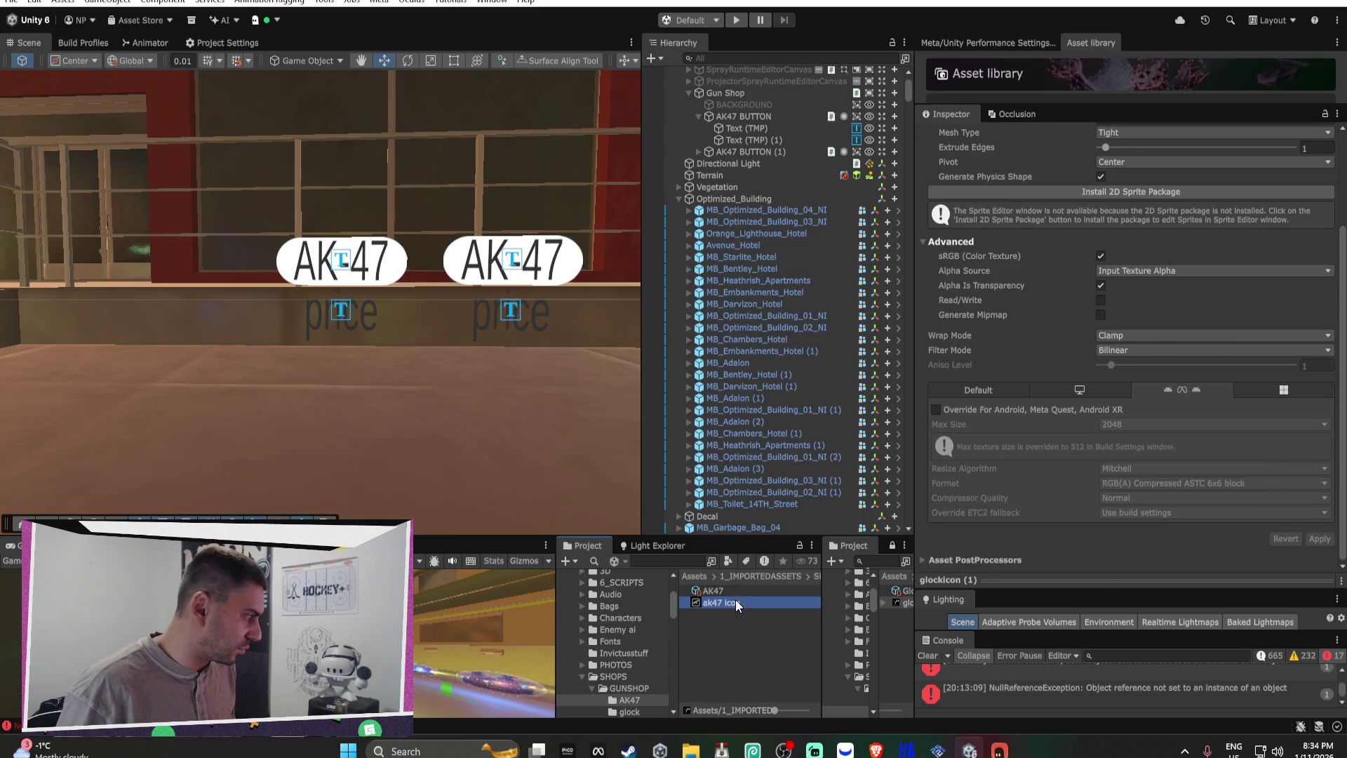
scroll(1168, 263, "up", 3)
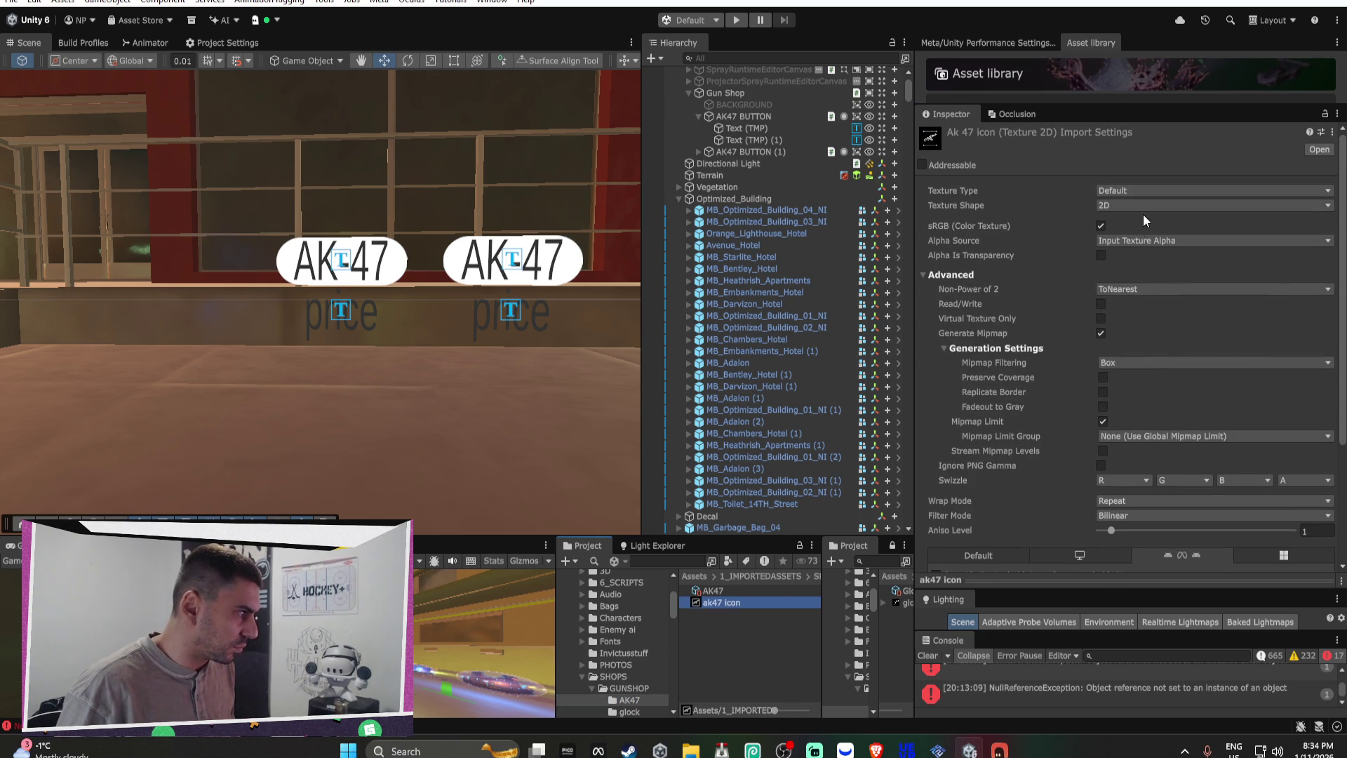
left_click(924, 275)
left_click(924, 275)
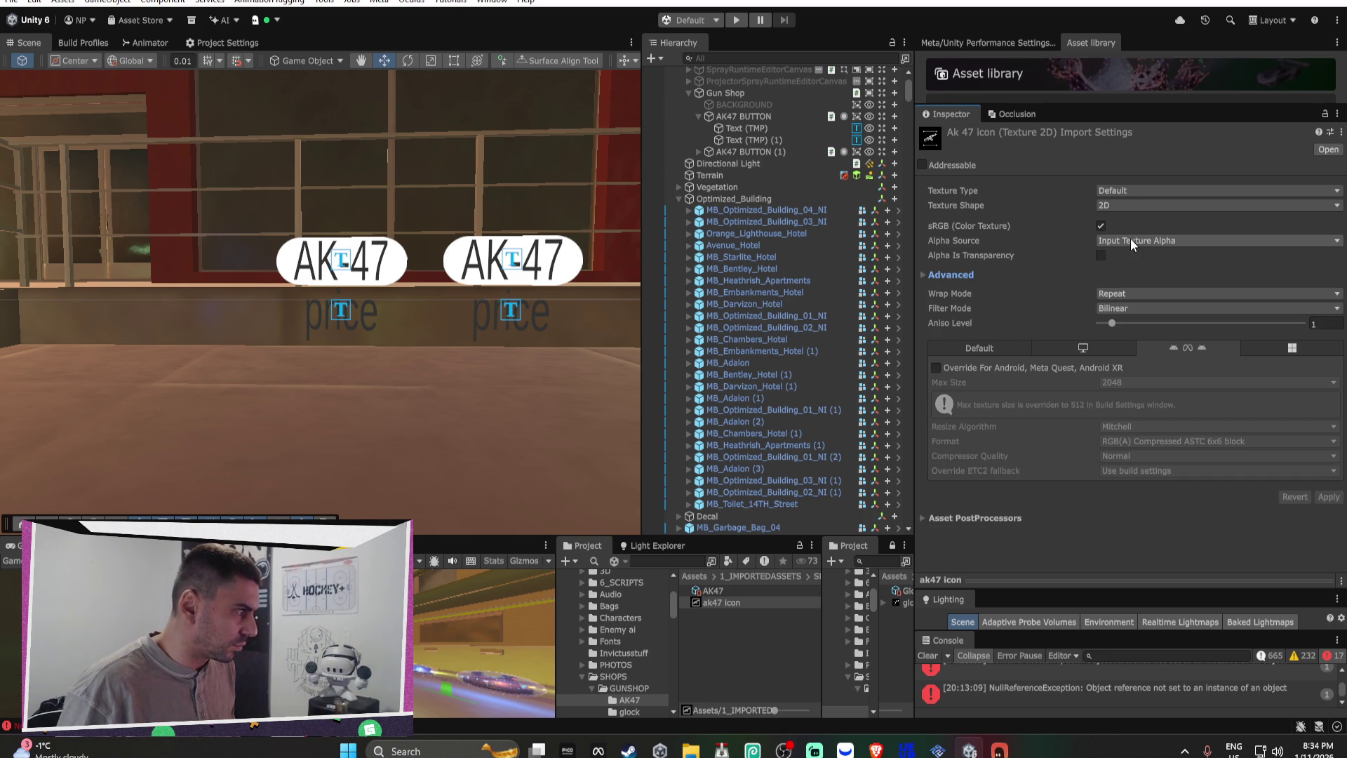
left_click(1127, 190)
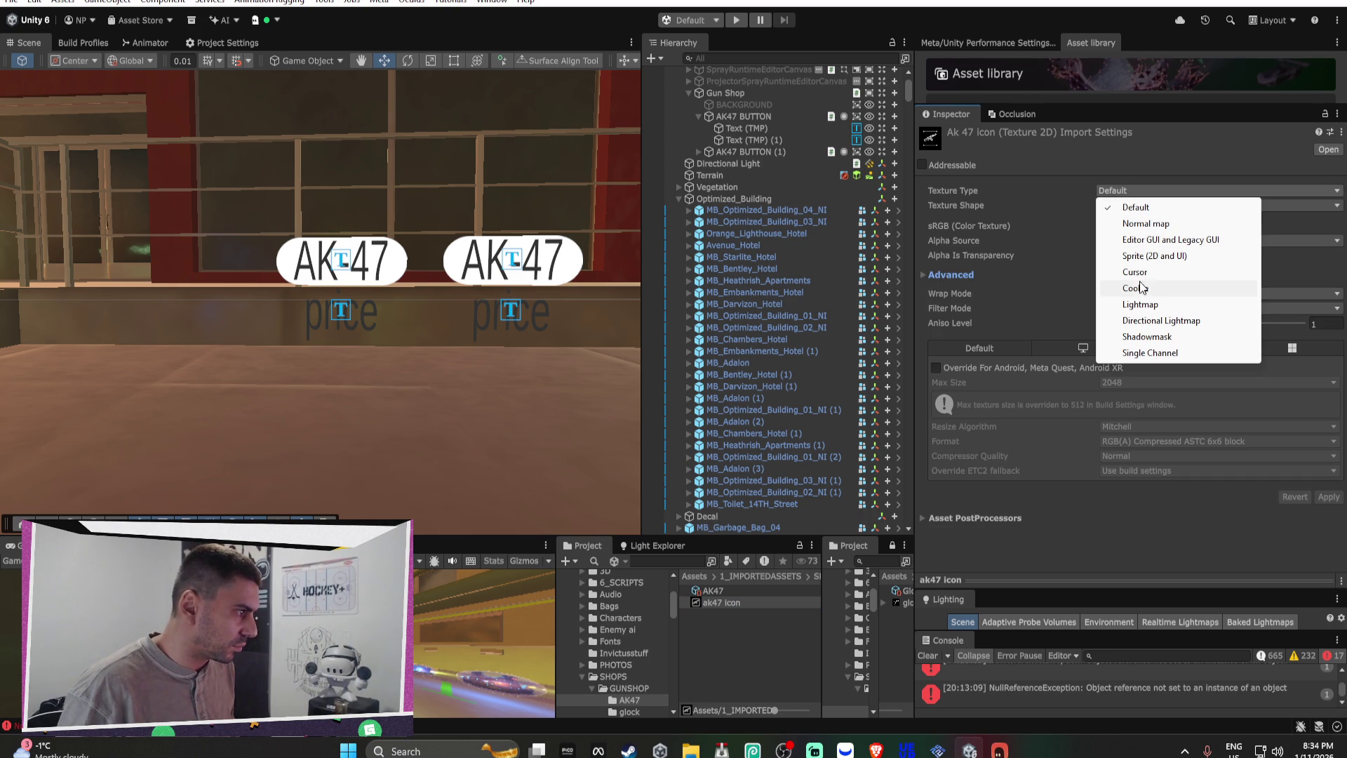
left_click(1155, 256)
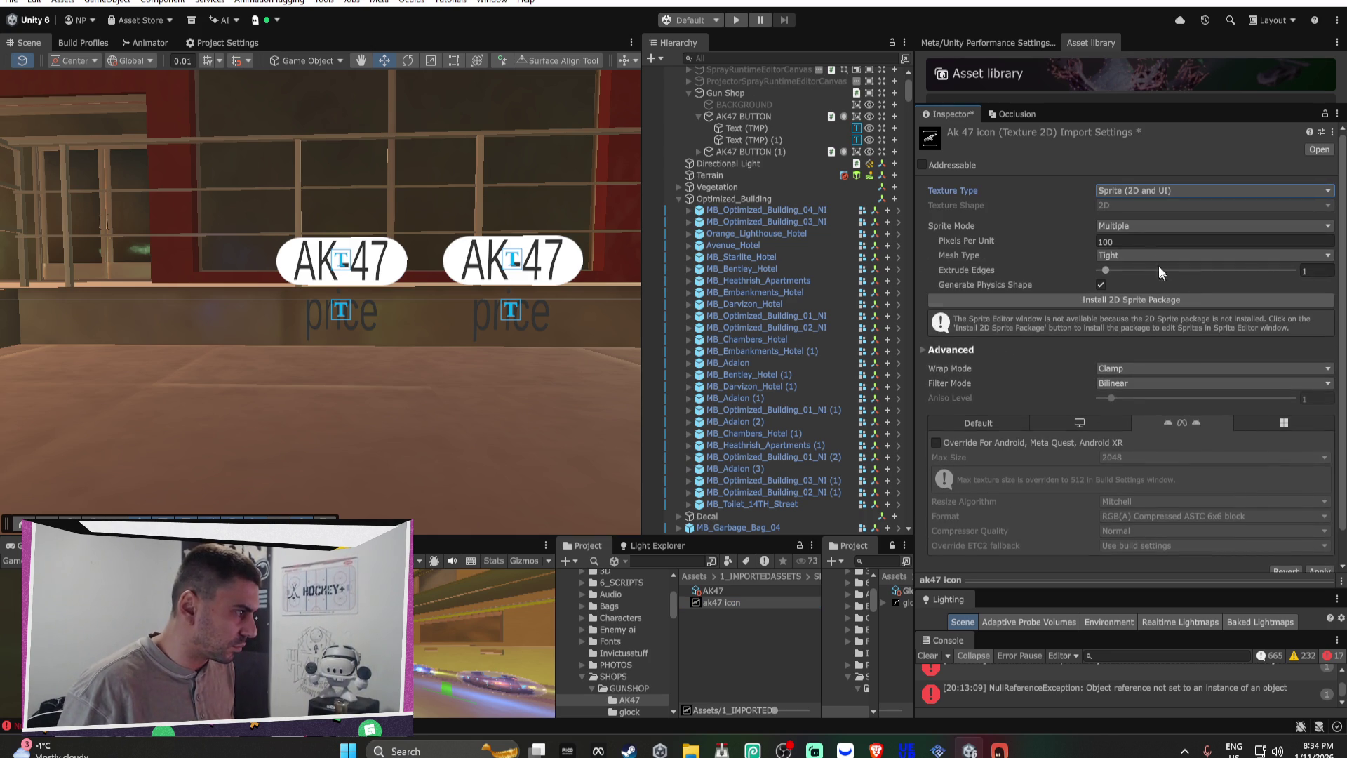
scroll(1275, 500, "down", 2)
left_click(1319, 539)
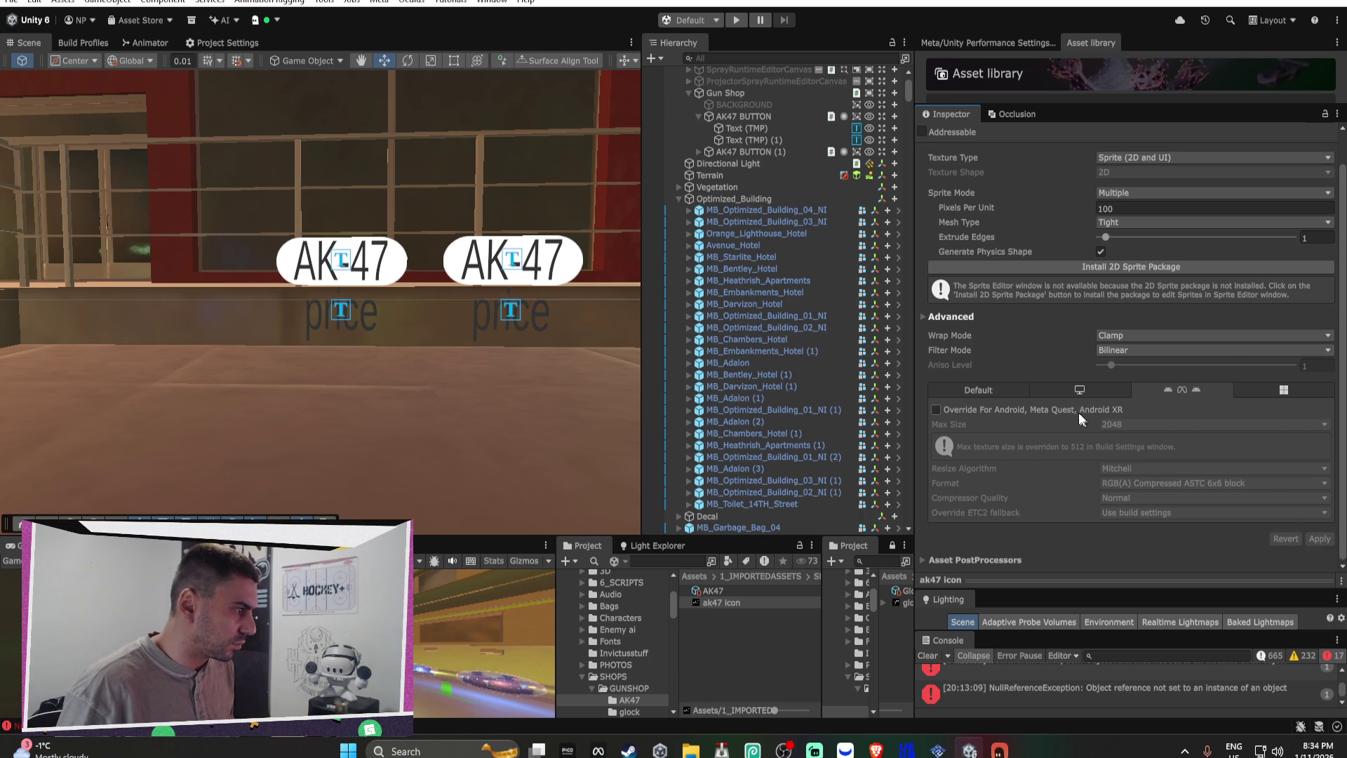
Step: Set the ak47 icon's Sprite Mode to Single and apply
scroll(1076, 409, "up", 2)
left_click(1137, 226)
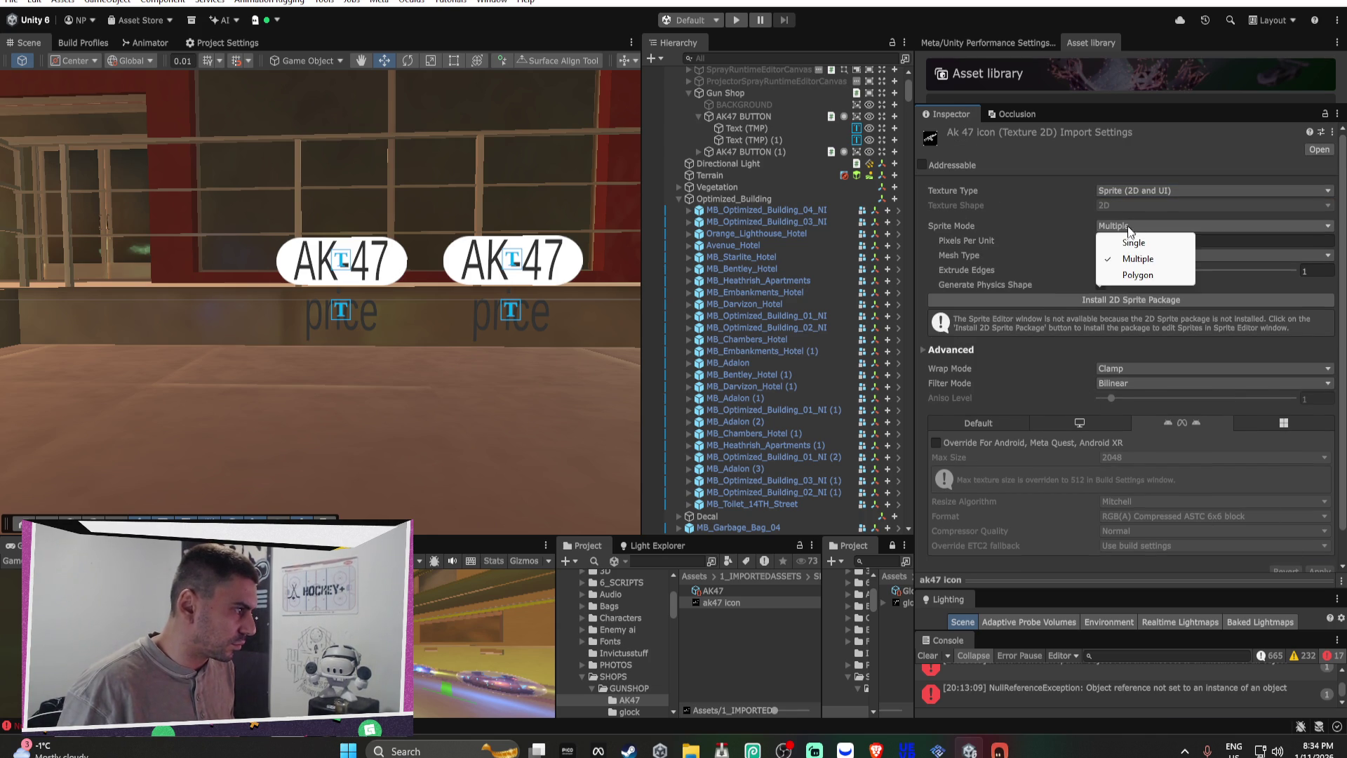
left_click(1137, 241)
scroll(1239, 358, "down", 2)
left_click(1319, 539)
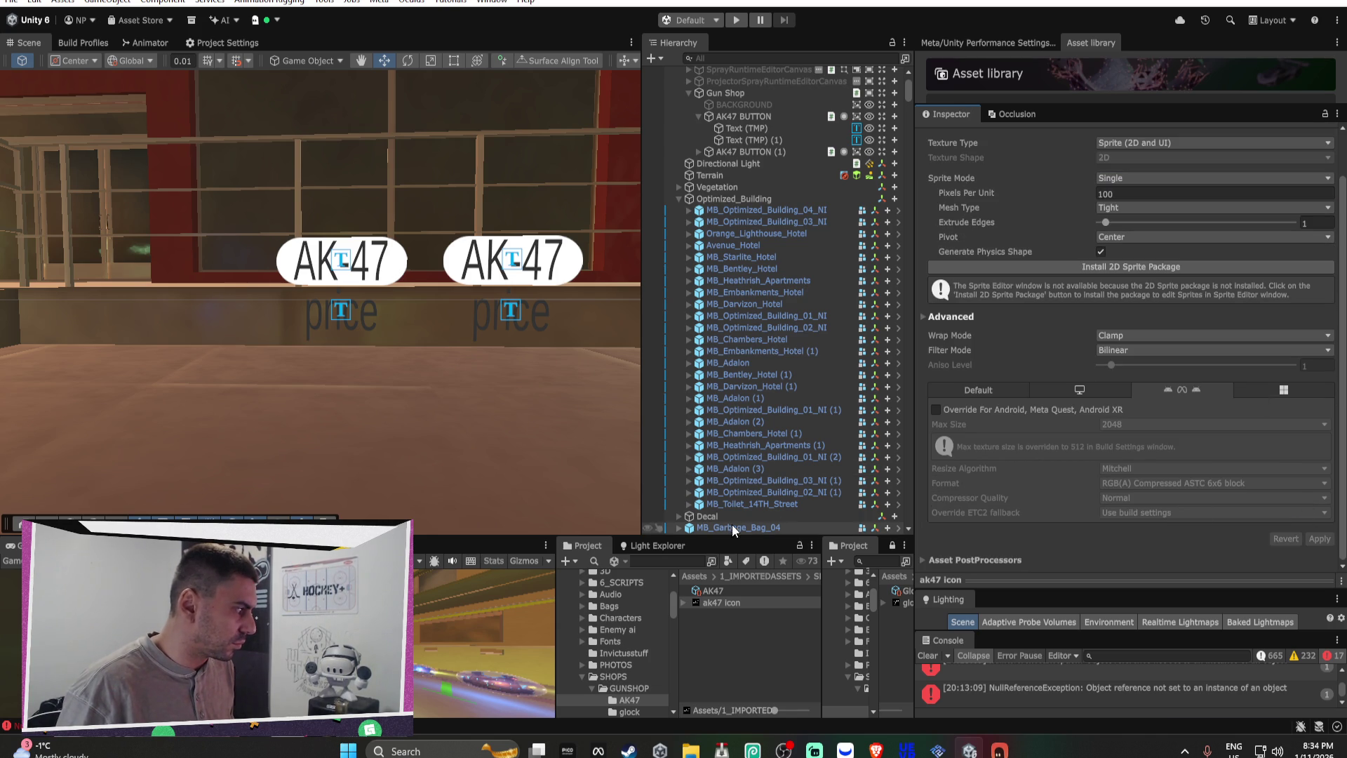
Step: Make ak47 icon the AK47 item's Icon and glockicon (1) the Glock item's Icon
left_click(742, 591)
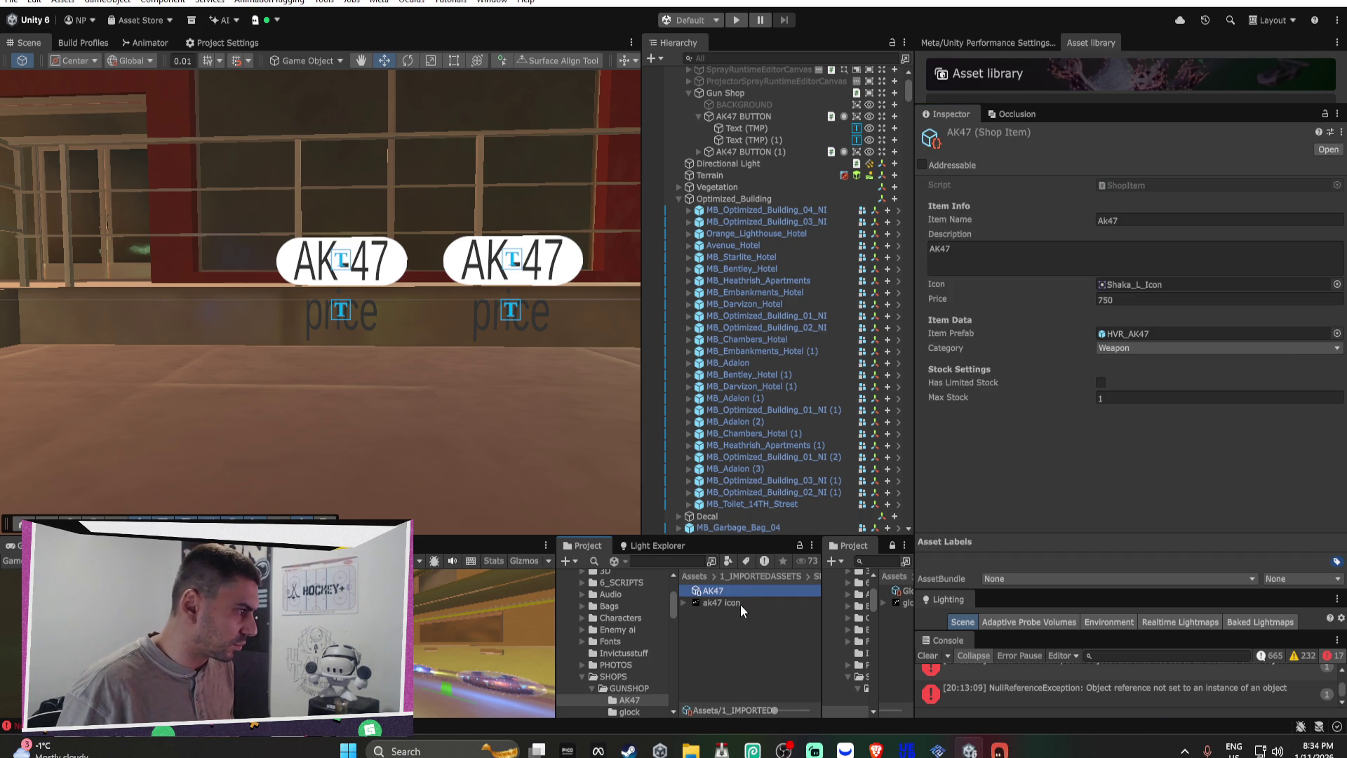
left_click_drag(731, 604, 1133, 284)
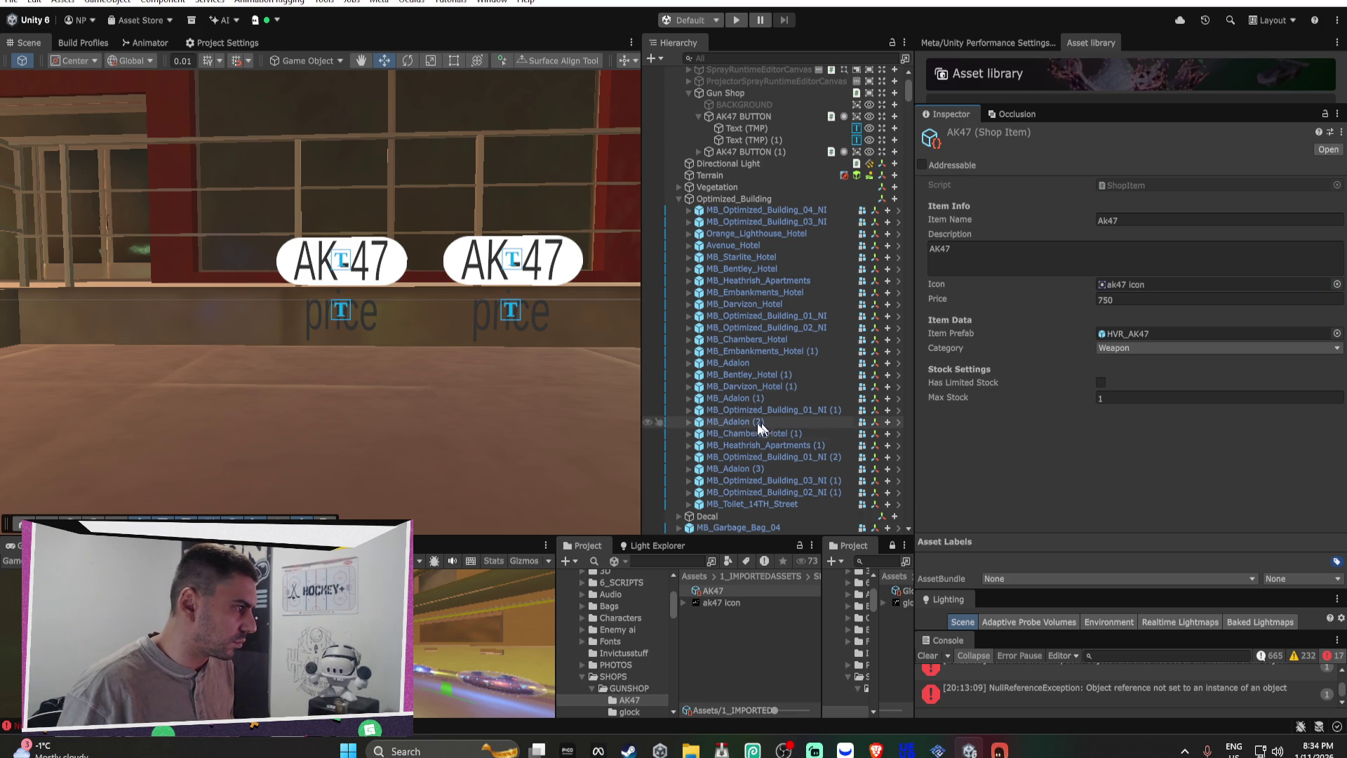
left_click(906, 593)
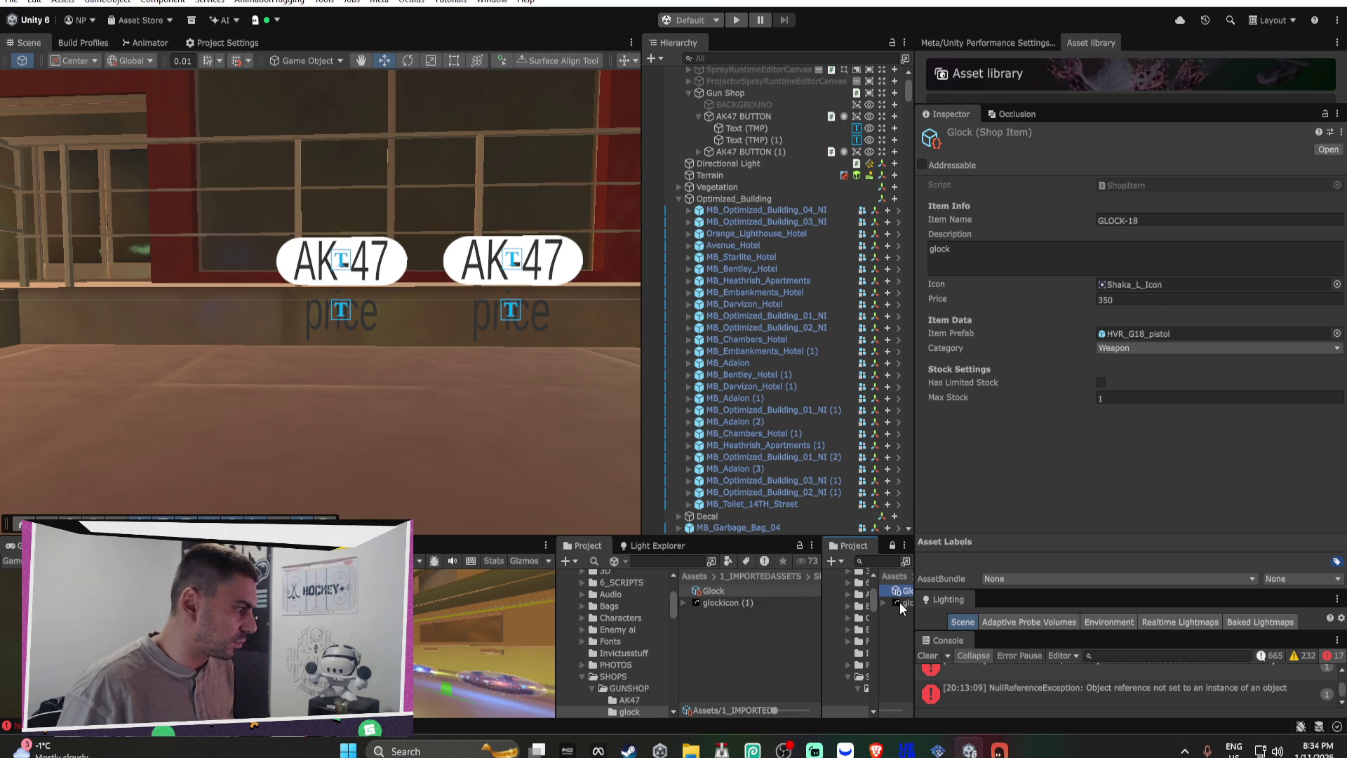
mouse_move(902, 608)
left_mouse_down()
mouse_move(1008, 496)
mouse_move(1137, 289)
left_mouse_up()
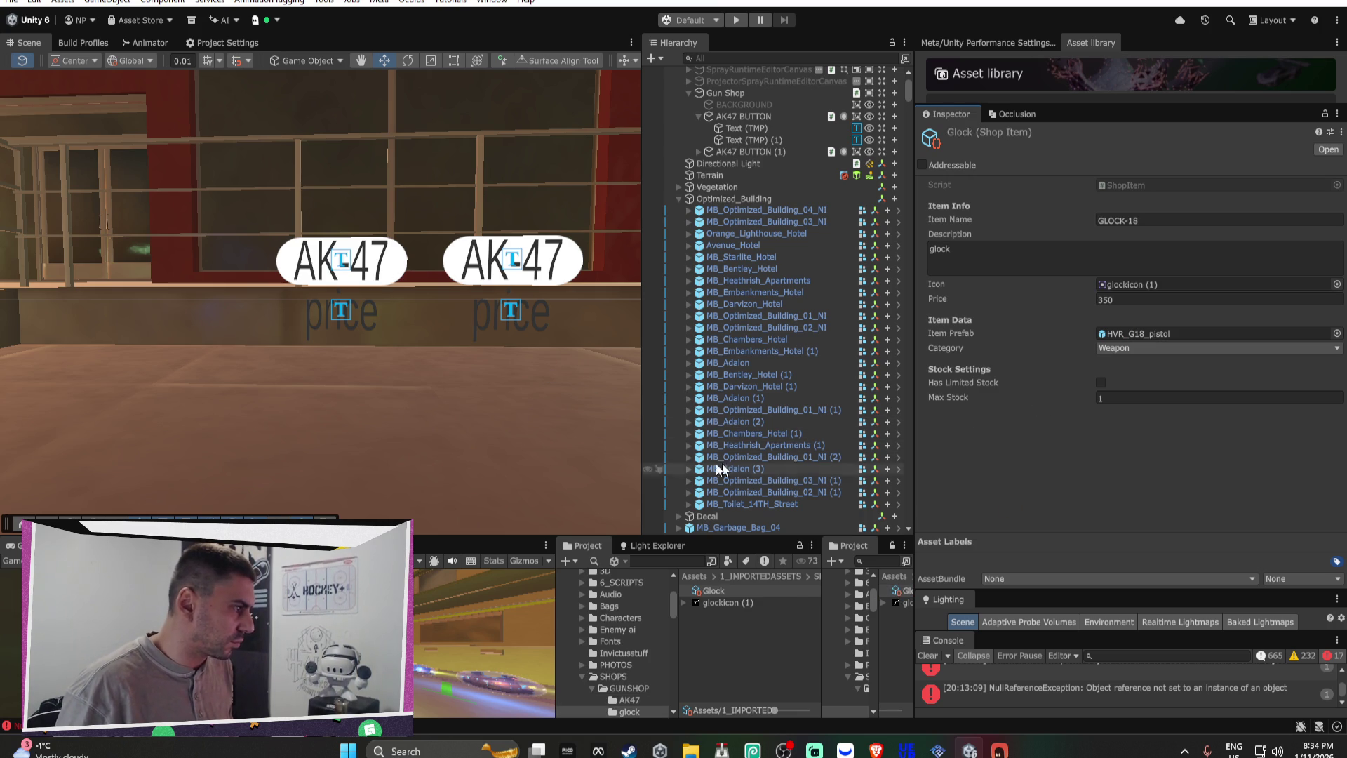
left_click(517, 265)
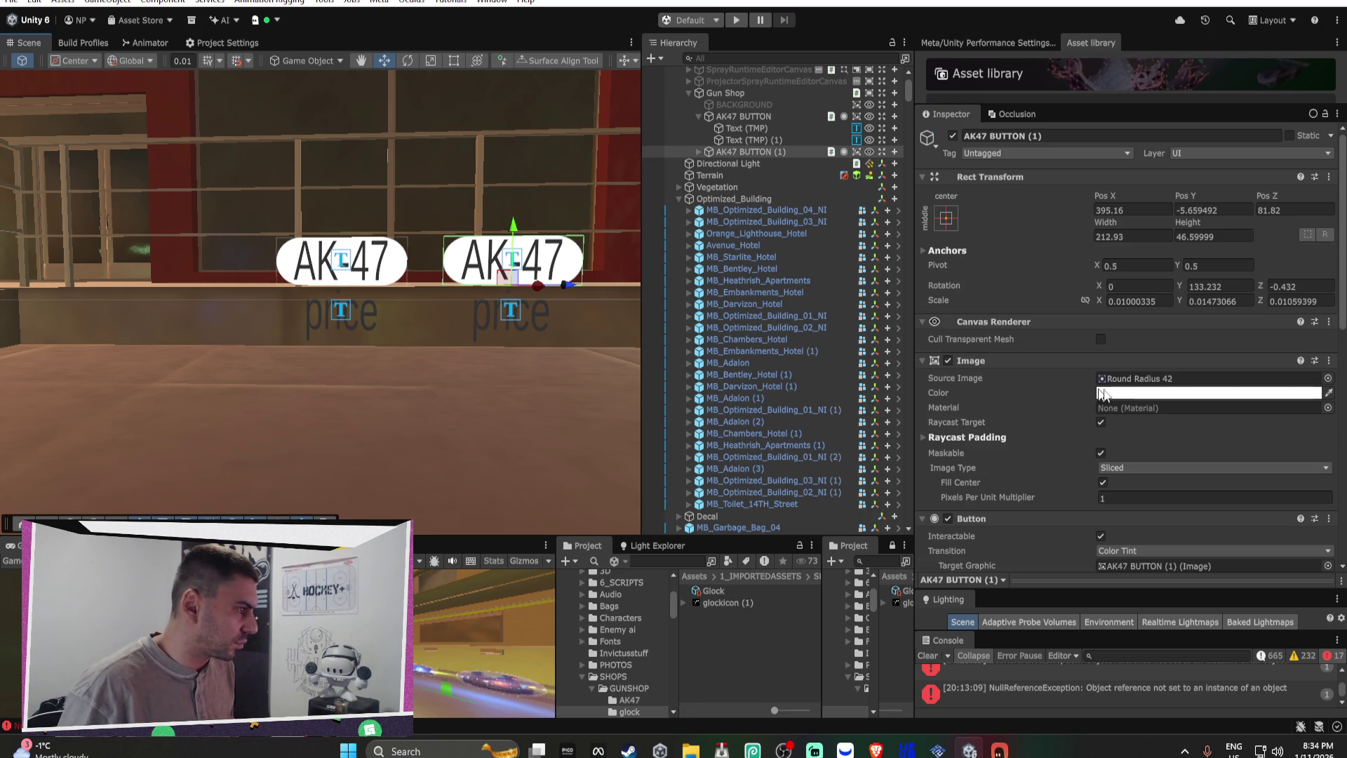
Step: Rename the duplicated AK47 button to GLOCK Button in the Hierarchy
scroll(1193, 397, "down", 3)
left_click(722, 153)
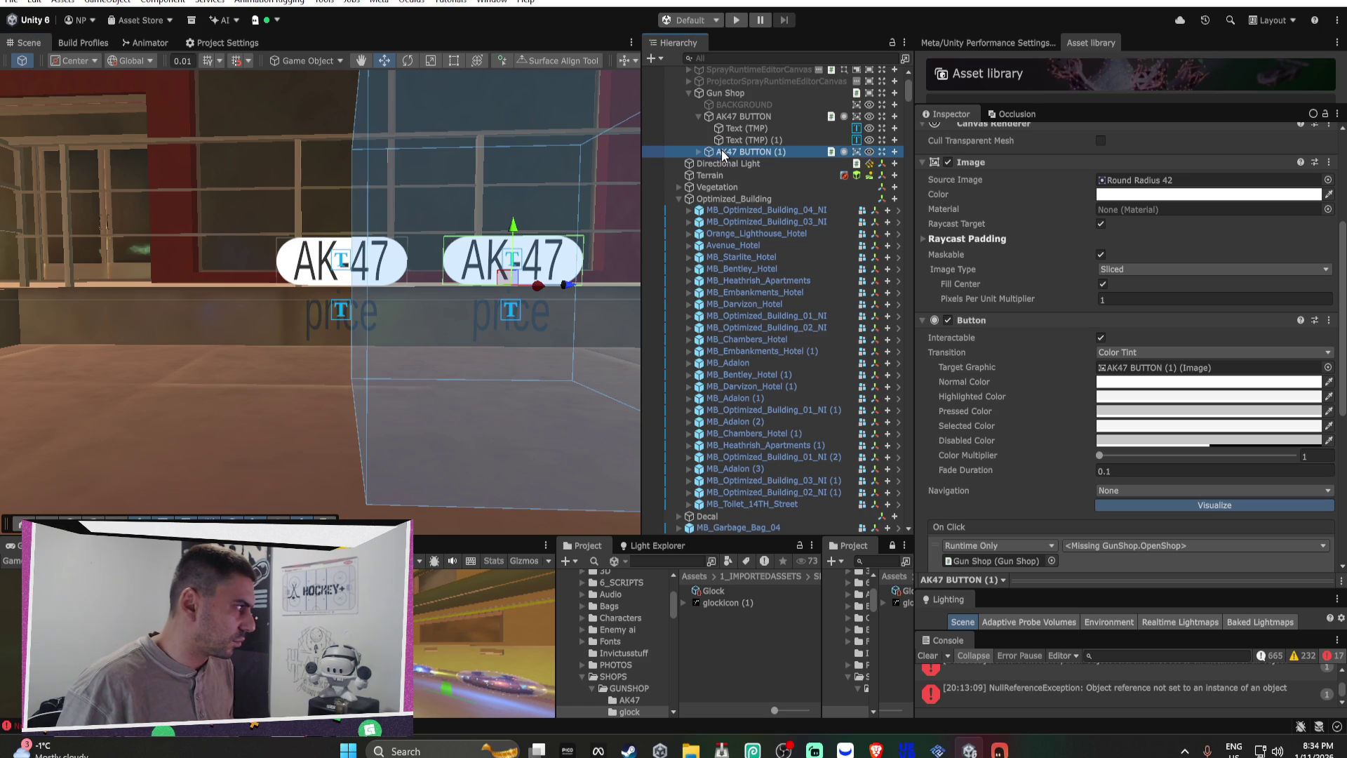
left_click(723, 152)
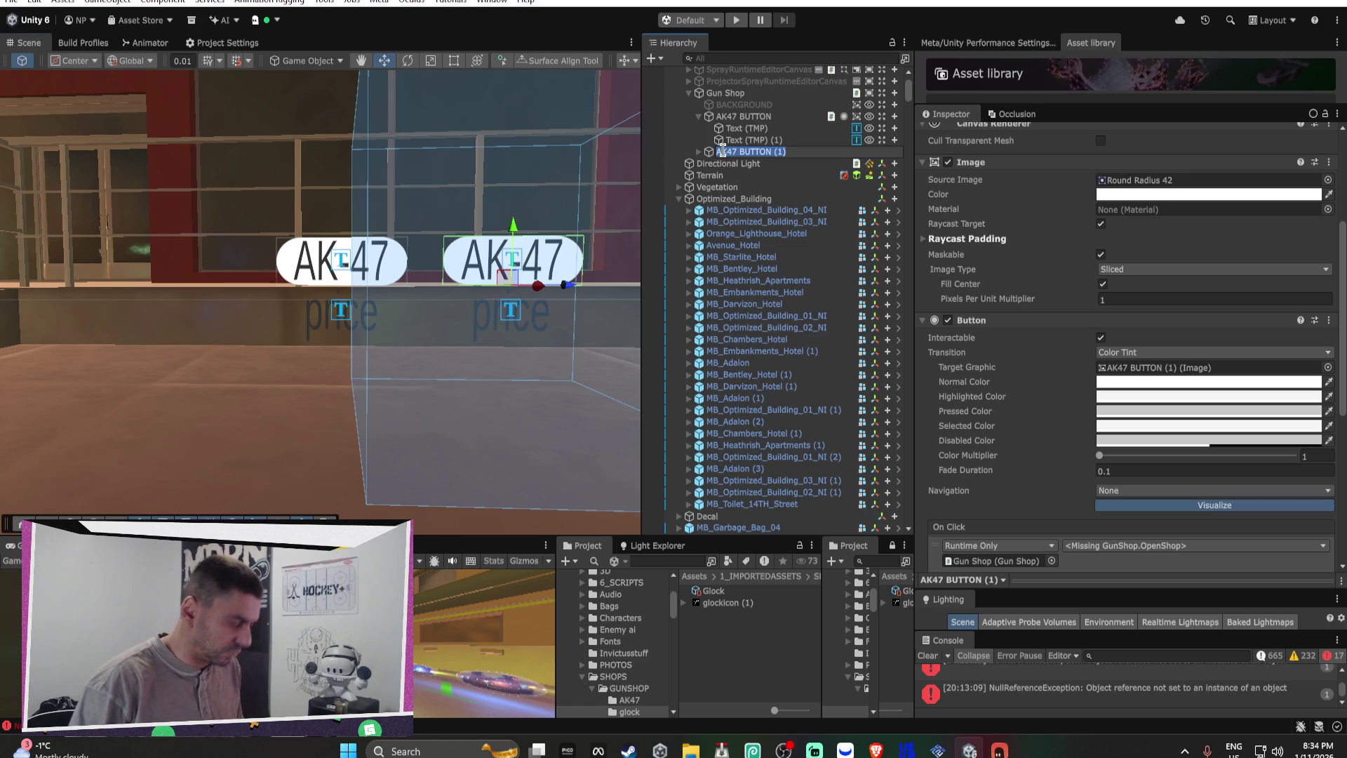
type("g")
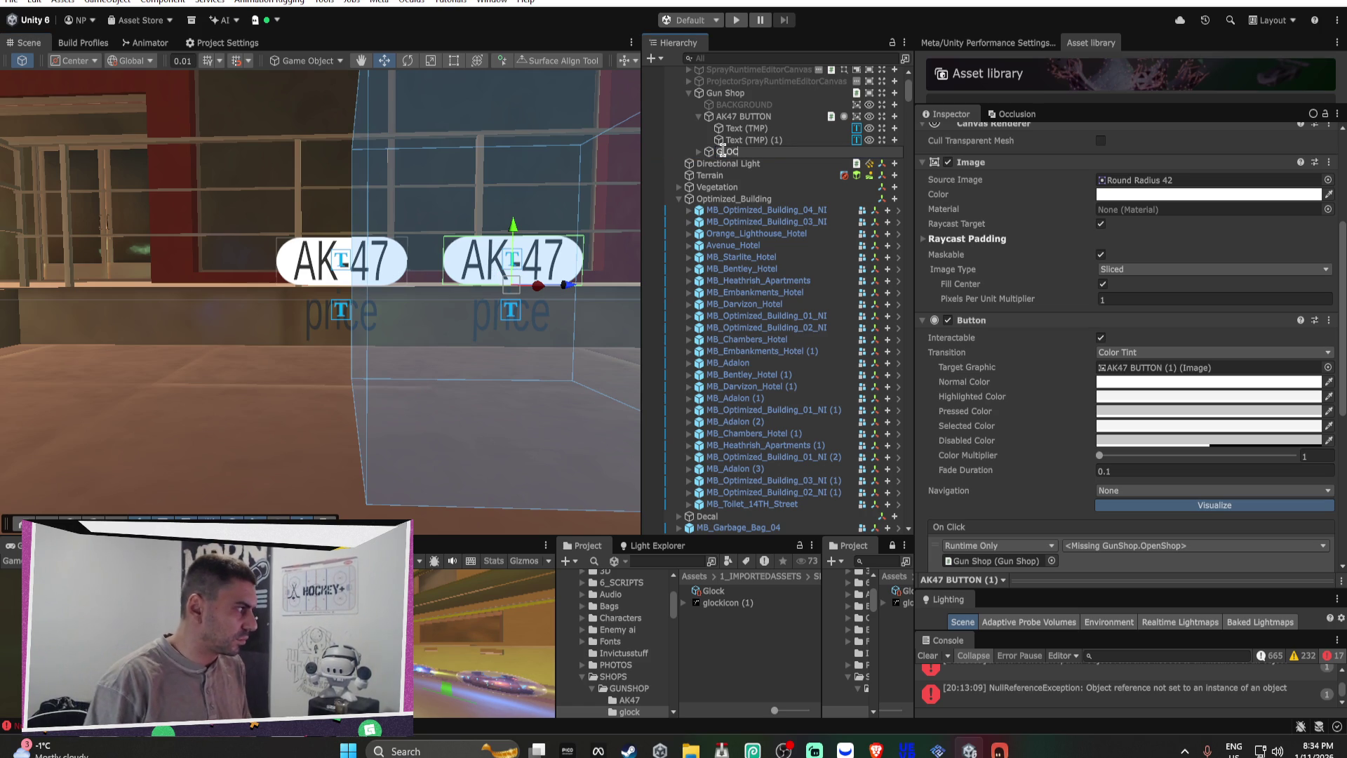
key("Return")
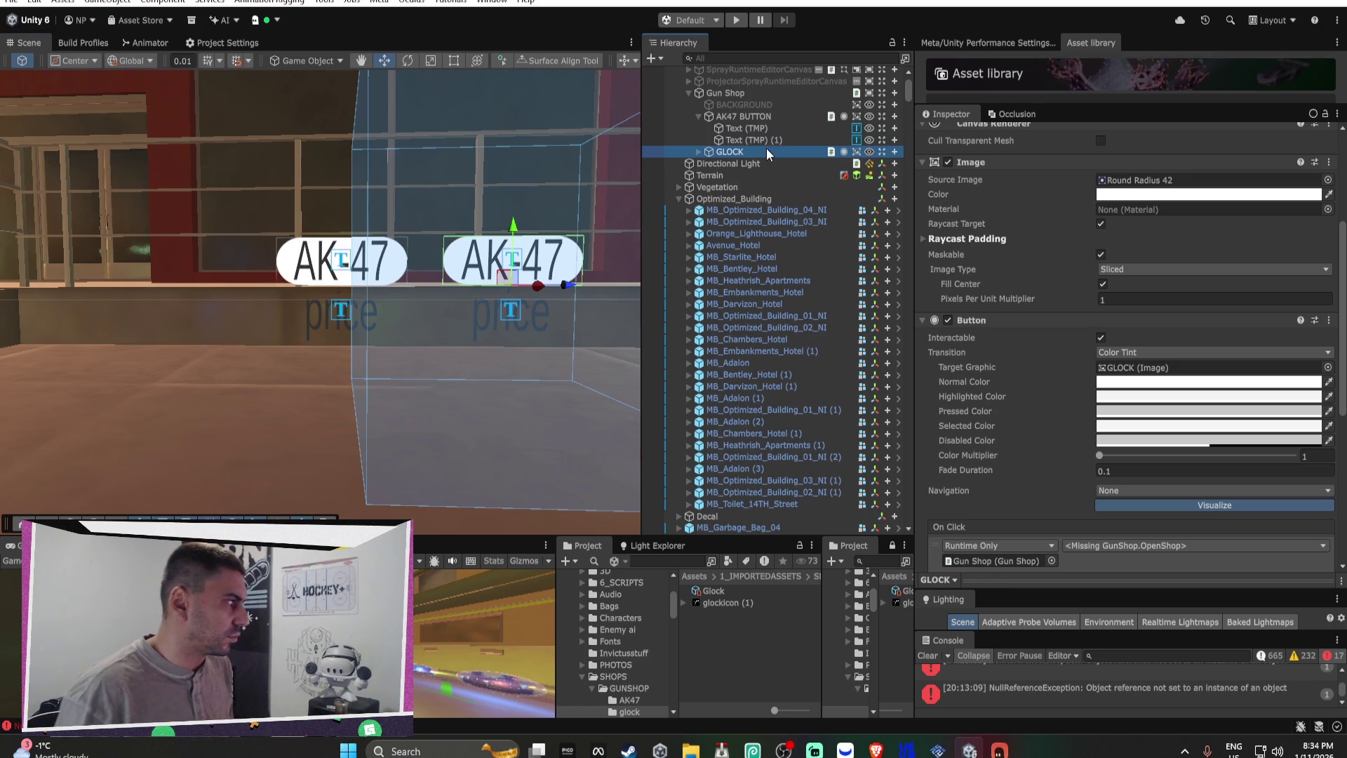
left_click(744, 153)
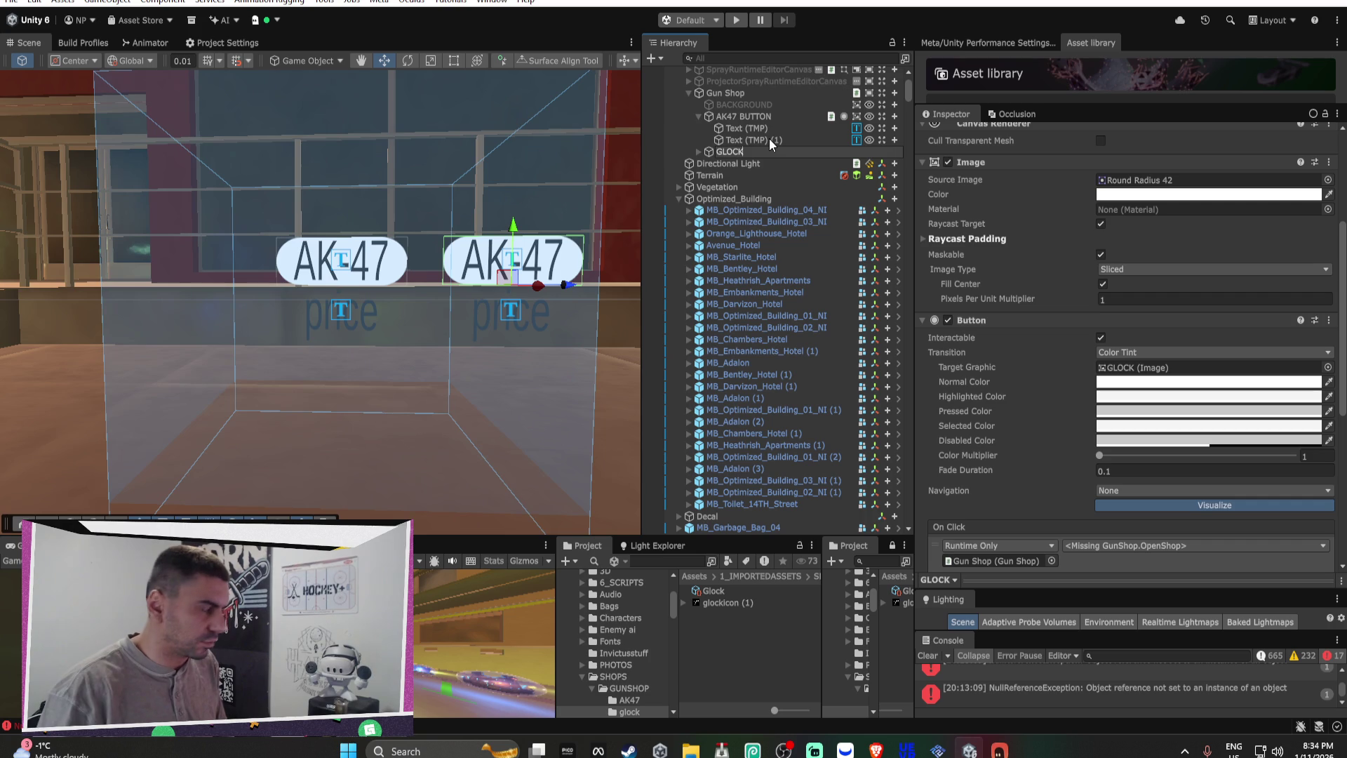
type(" Button")
key("Return")
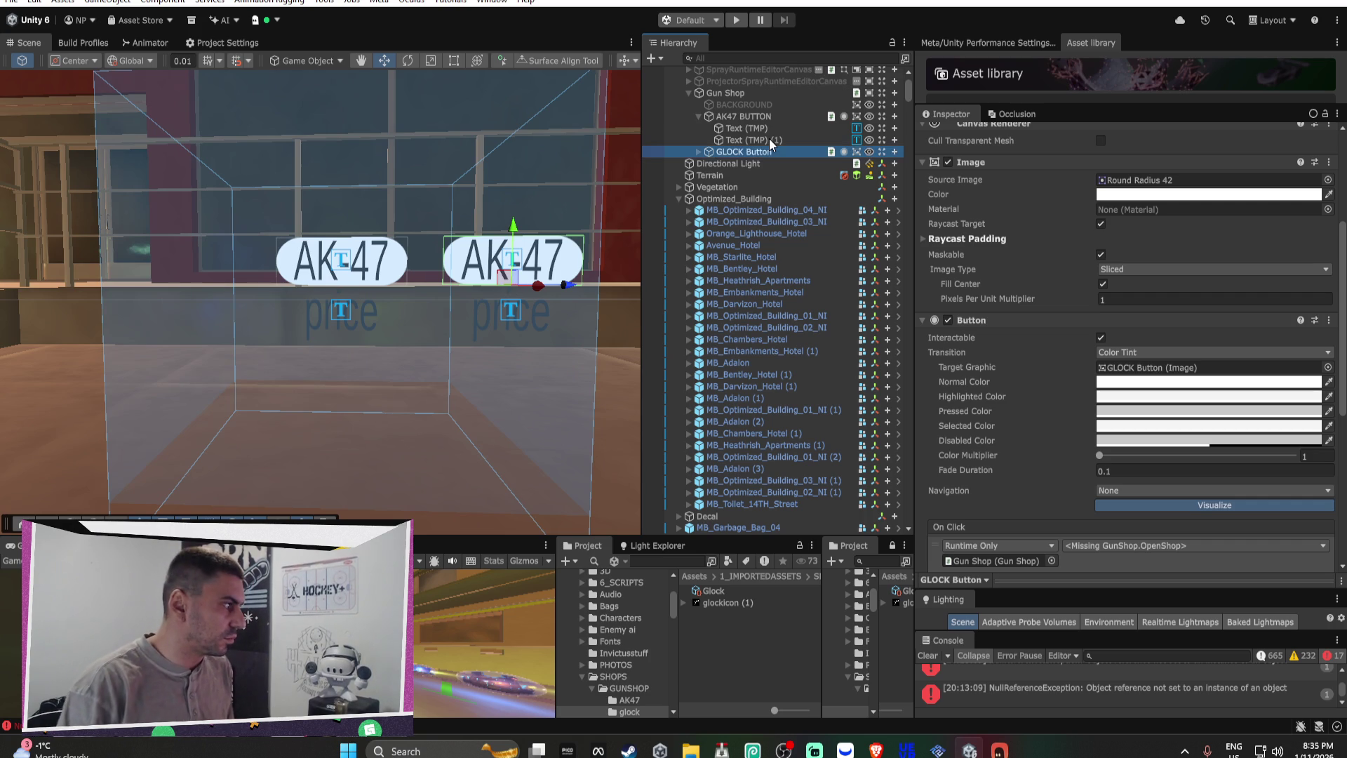
Step: Change the GLOCK Button's label text to GLOCK-18
left_click_drag(511, 316, 551, 362)
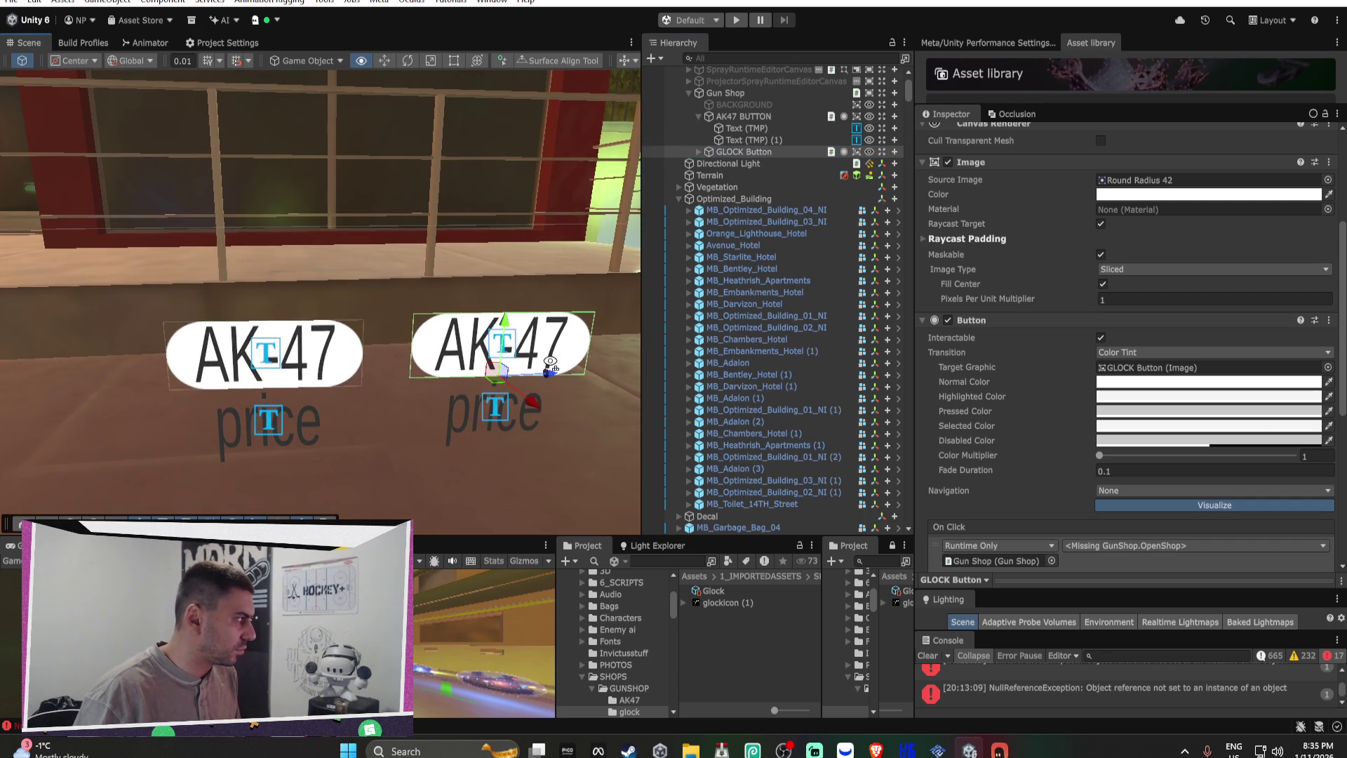
left_click(698, 152)
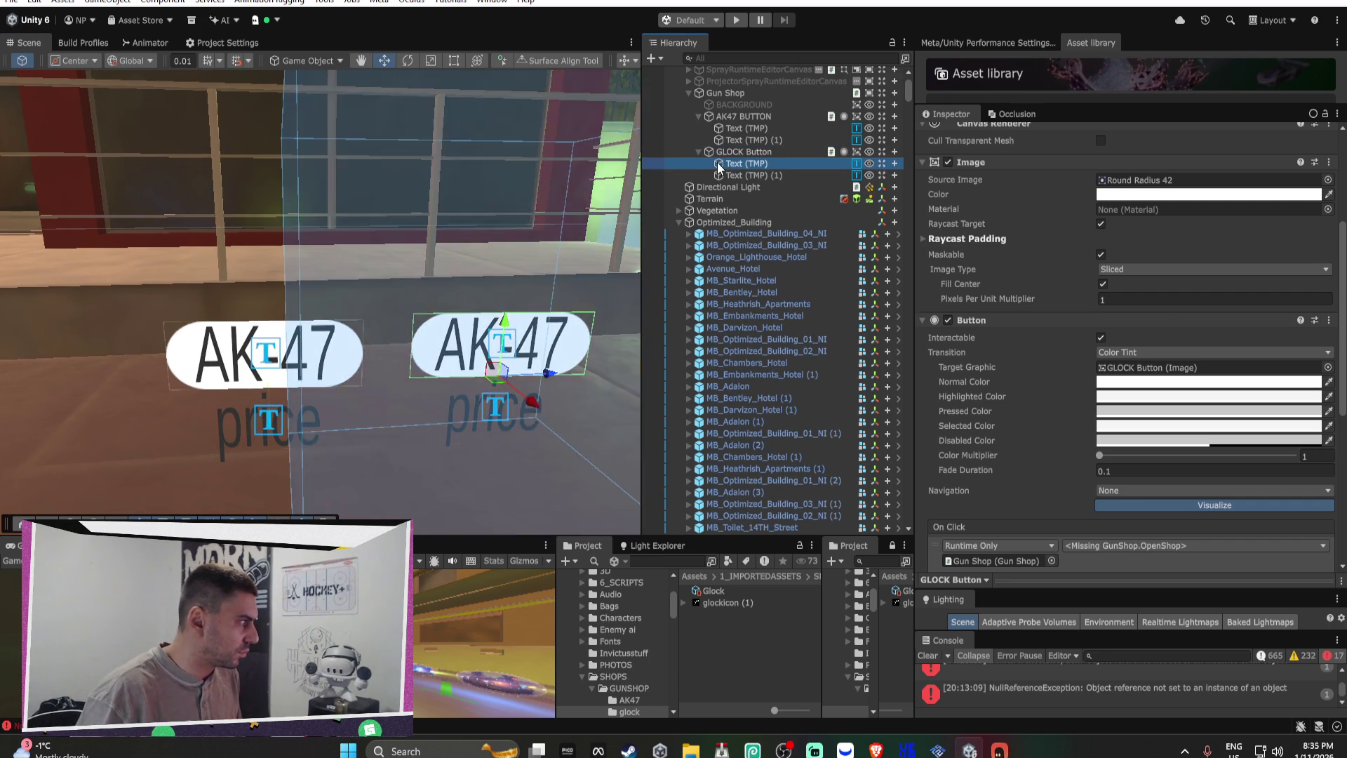
left_click(746, 164)
left_click(1020, 245)
type("GLOCC")
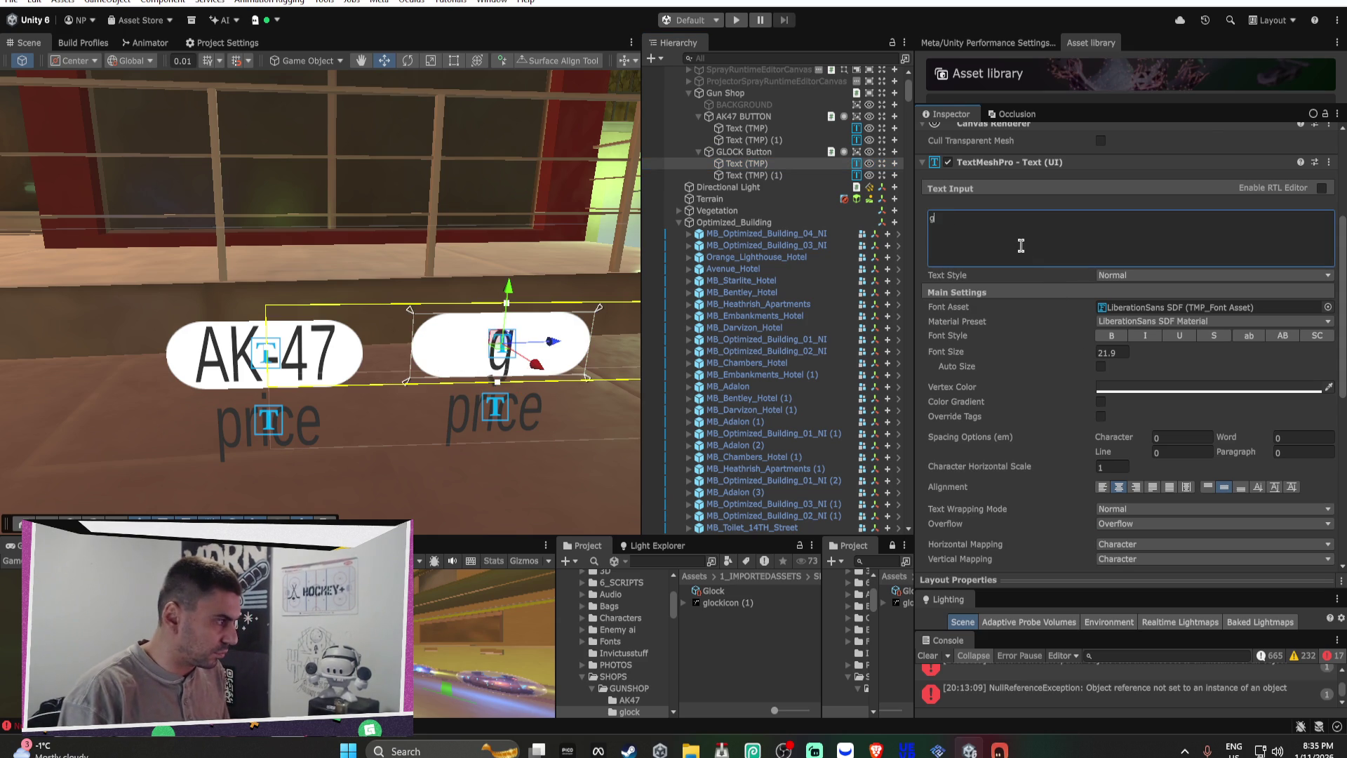
key("BackSpace")
type("K-189")
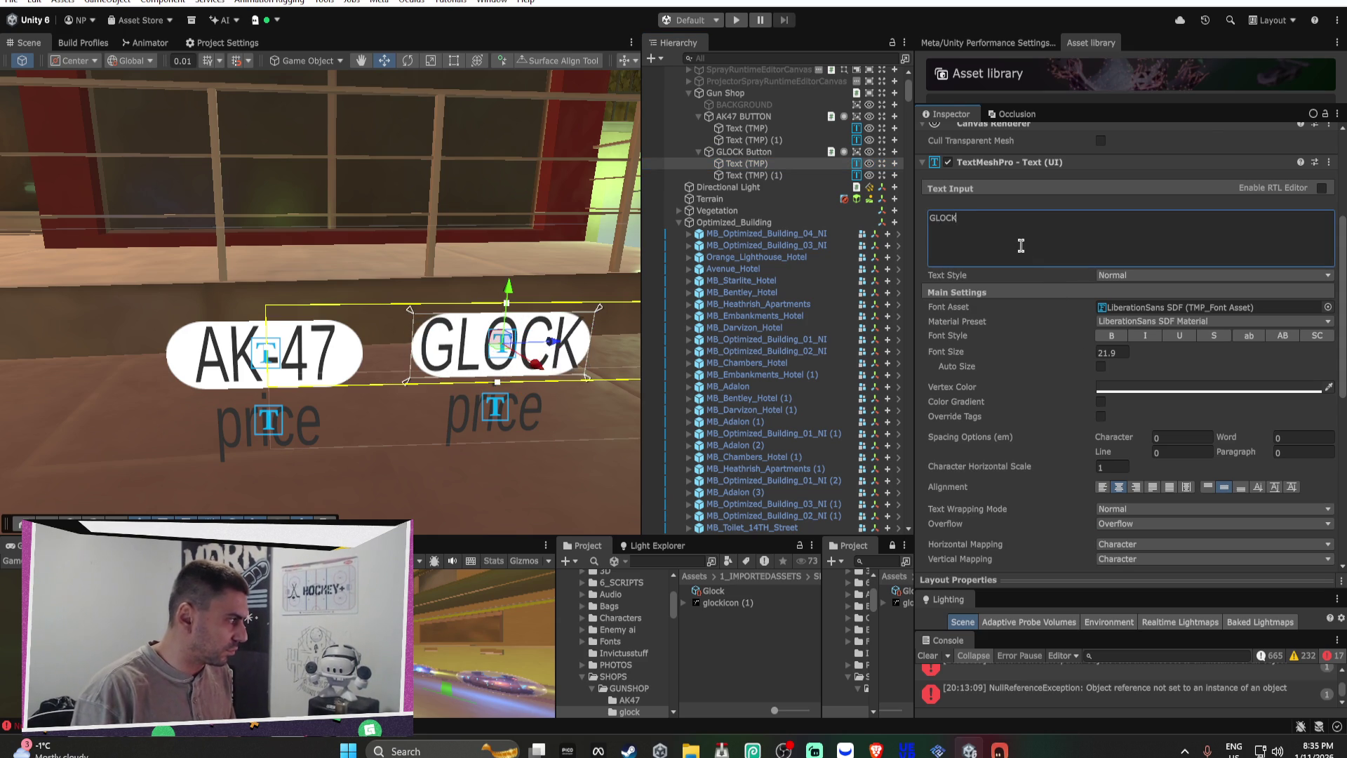
key("BackSpace")
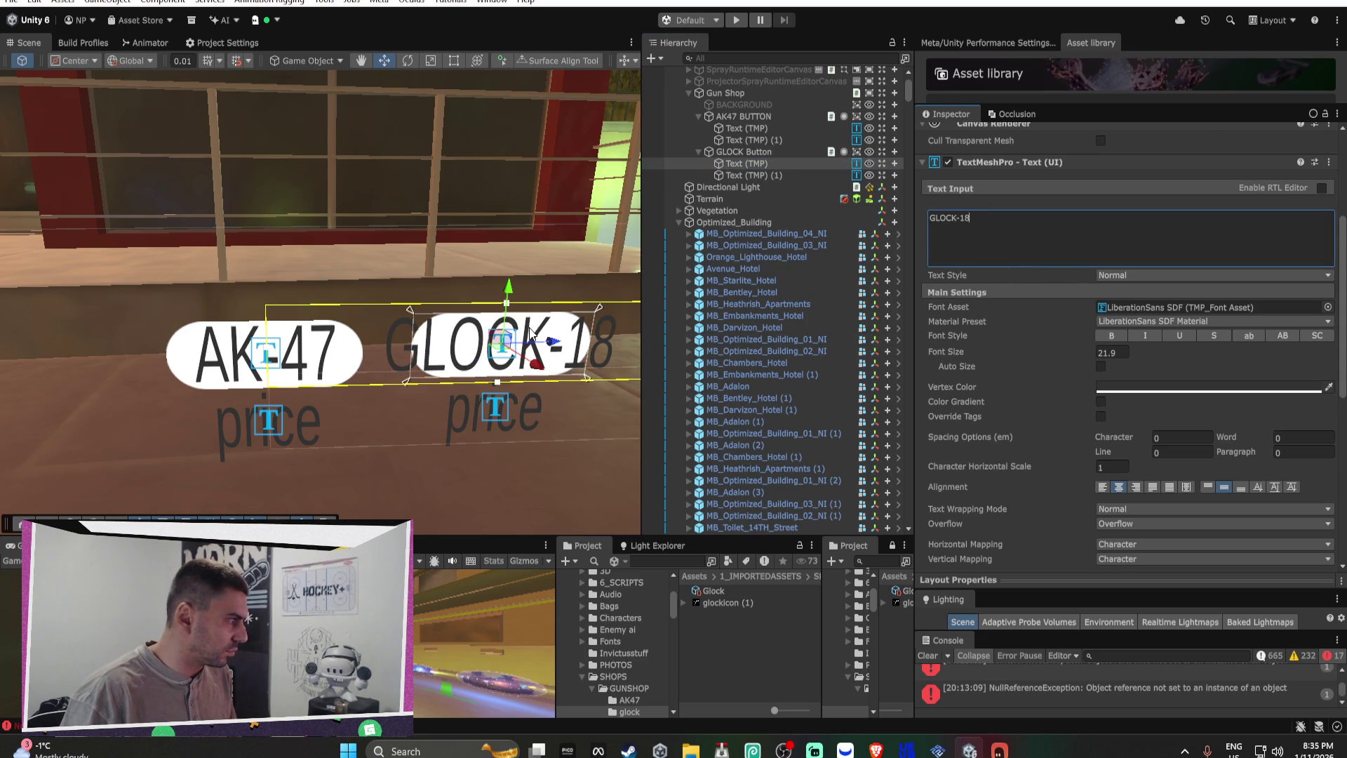
Step: Shrink the GLOCK-18 label with the Scale tool so it fits the button
key("r")
left_click_drag(514, 348, 495, 349)
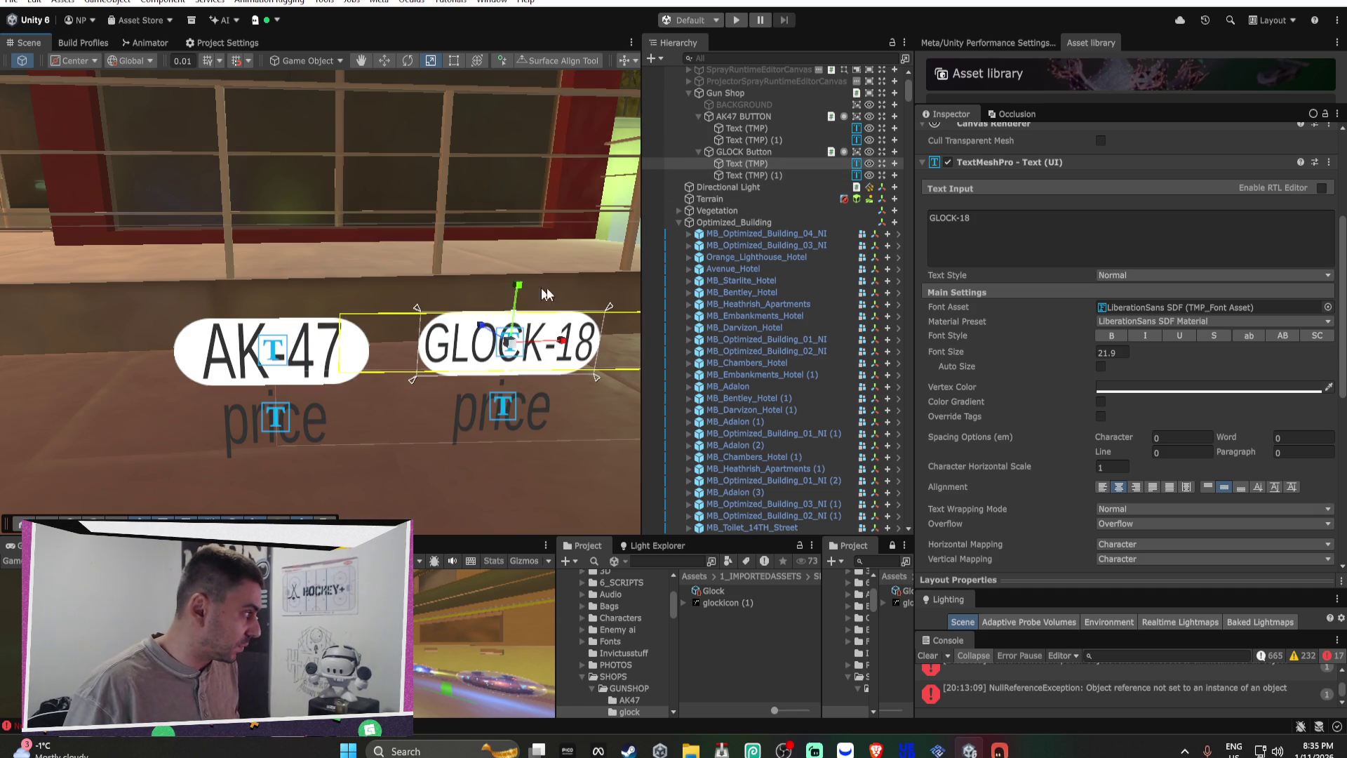
left_click(746, 128, "ctrl")
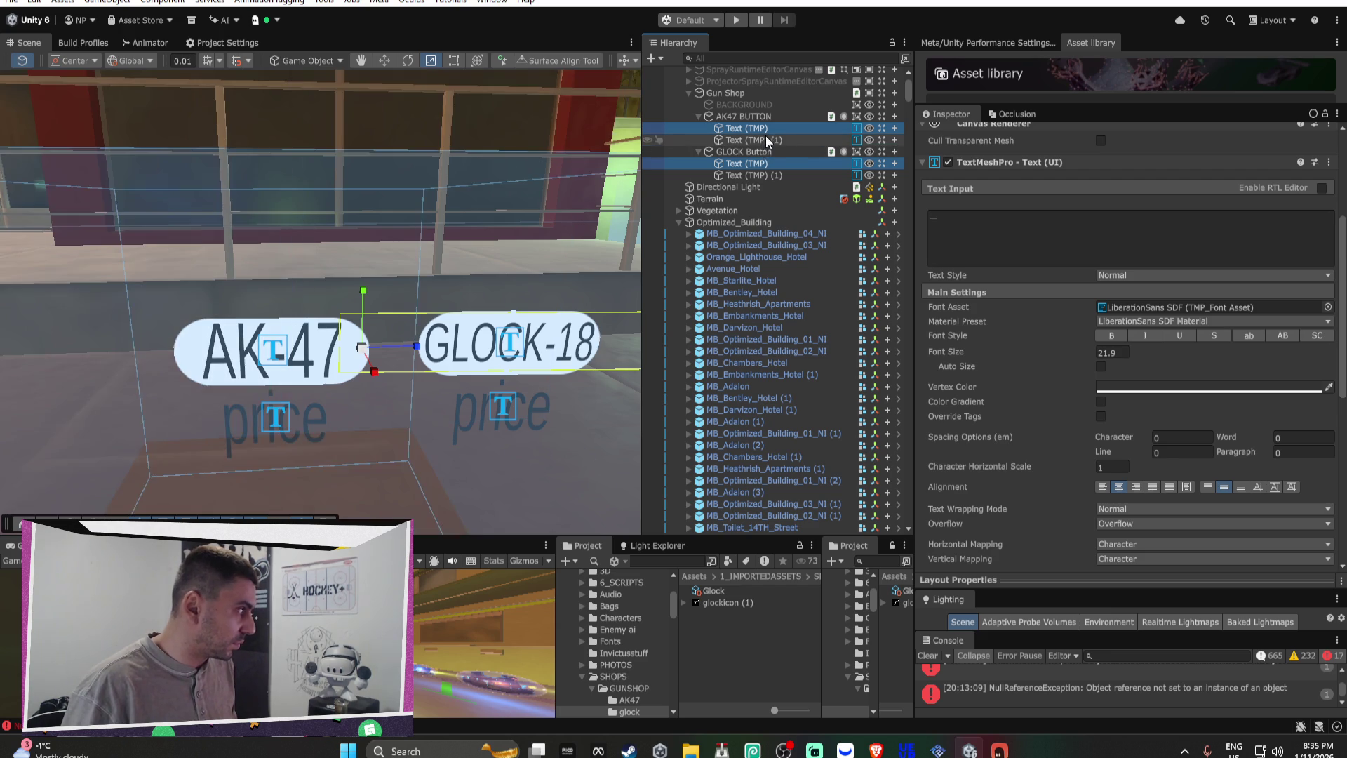
Step: Select the gun name and price labels and set their text colour to cyan
left_click(752, 140, "ctrl")
left_click(748, 175, "ctrl")
scroll(1161, 376, "down", 3)
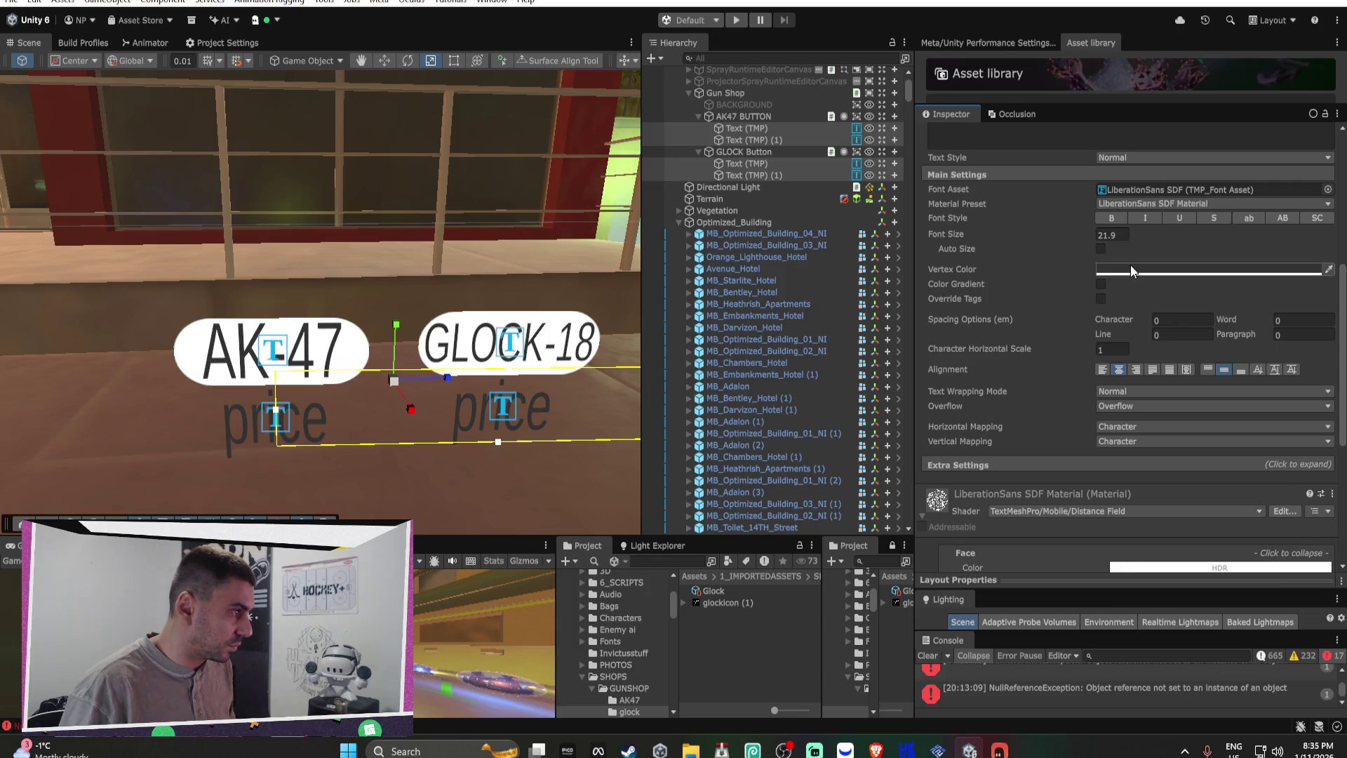
left_click(1165, 269)
left_click(1144, 370)
left_click_drag(1190, 362, 1244, 301)
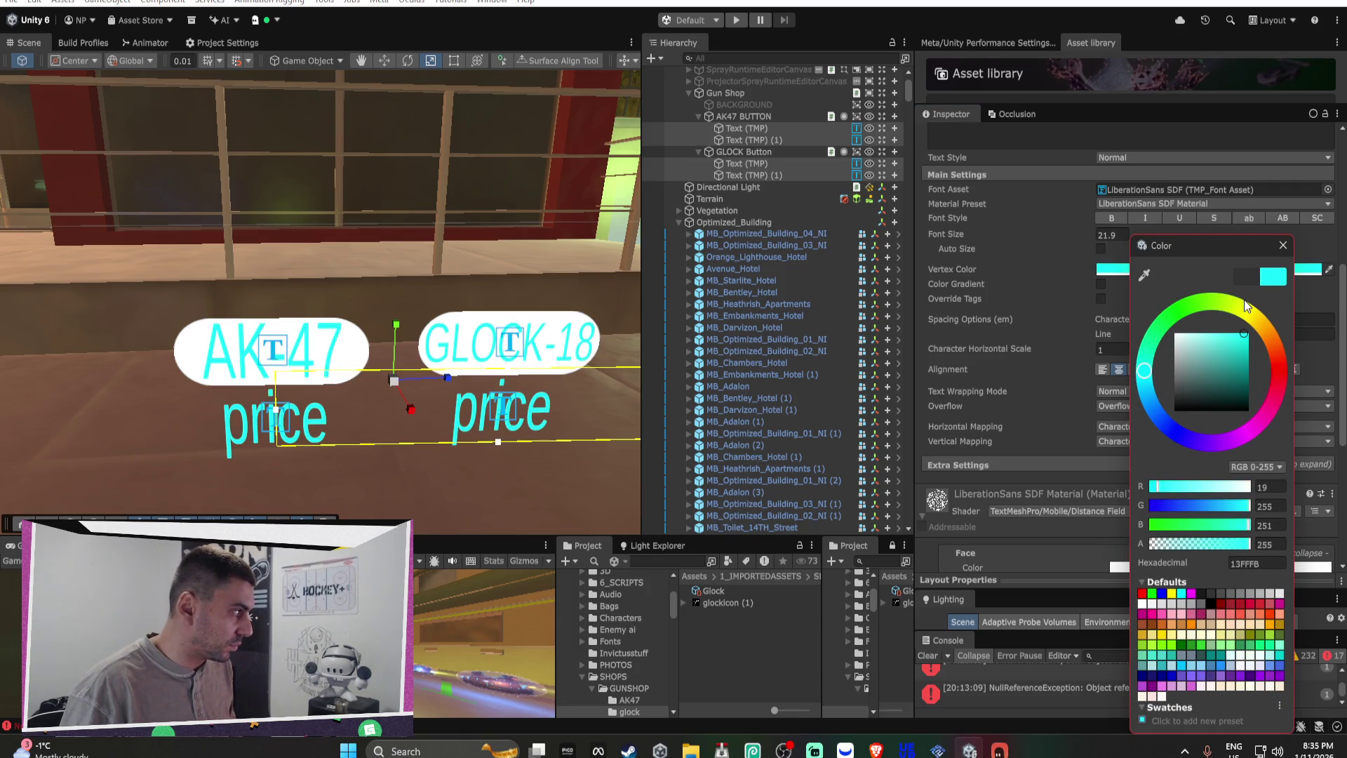
left_click(1204, 304)
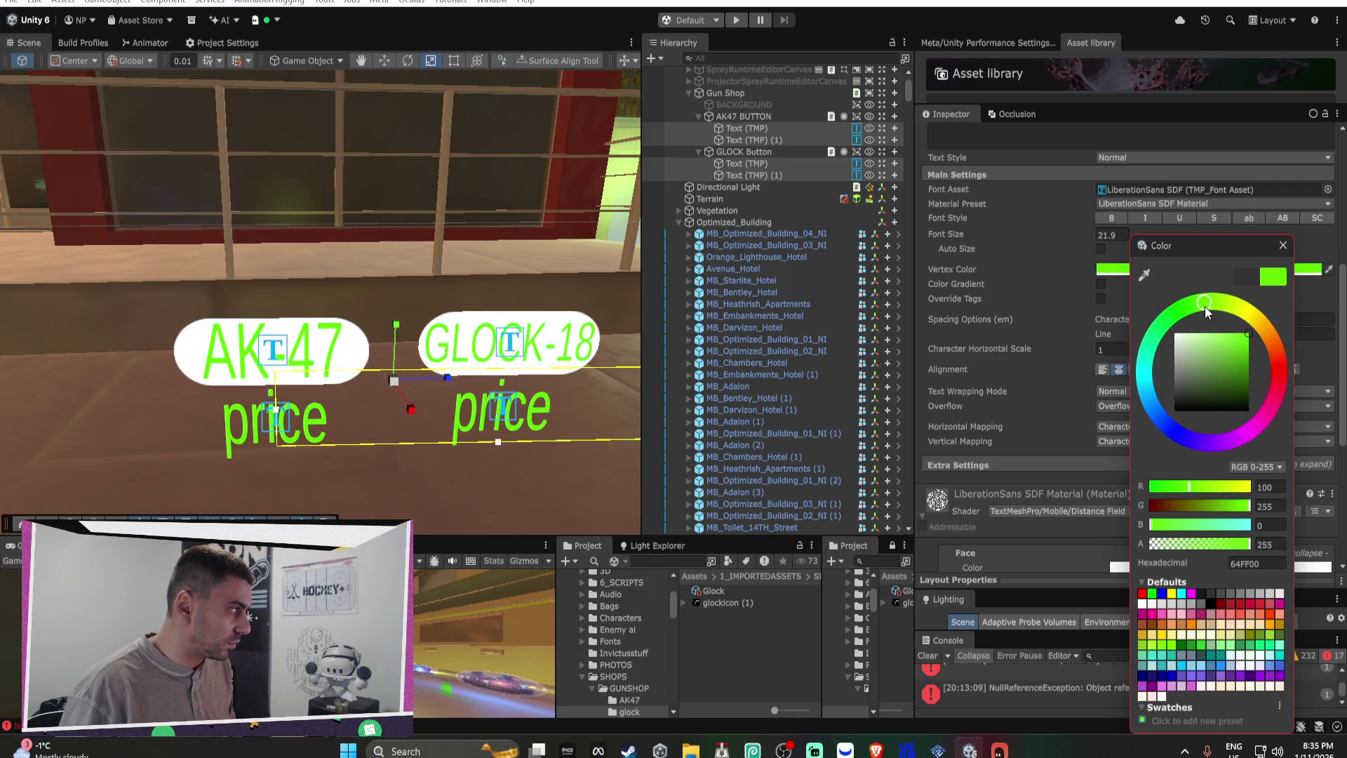
left_click(1143, 371)
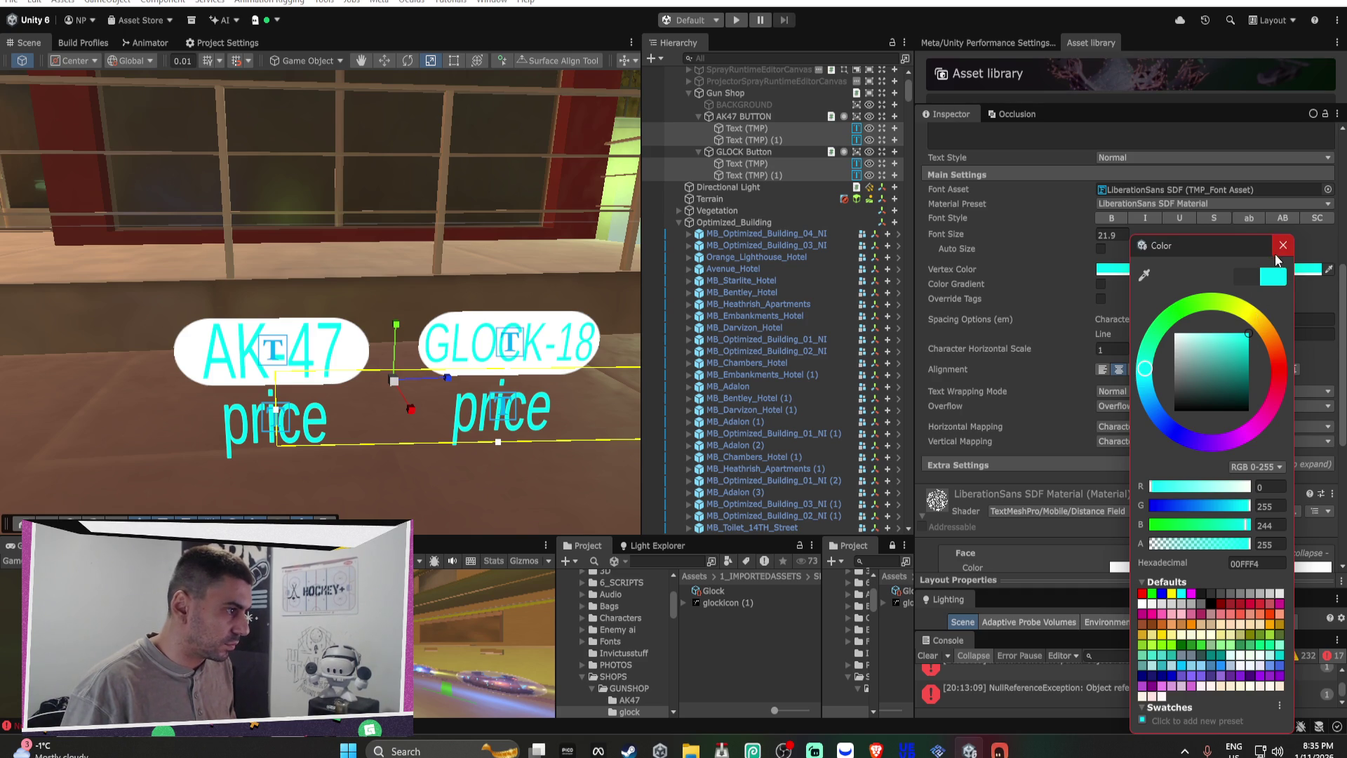
left_click(1283, 245)
Step: Add a black outline of thickness 0.19 and move the labels below the white buttons
scroll(1008, 400, "down", 5)
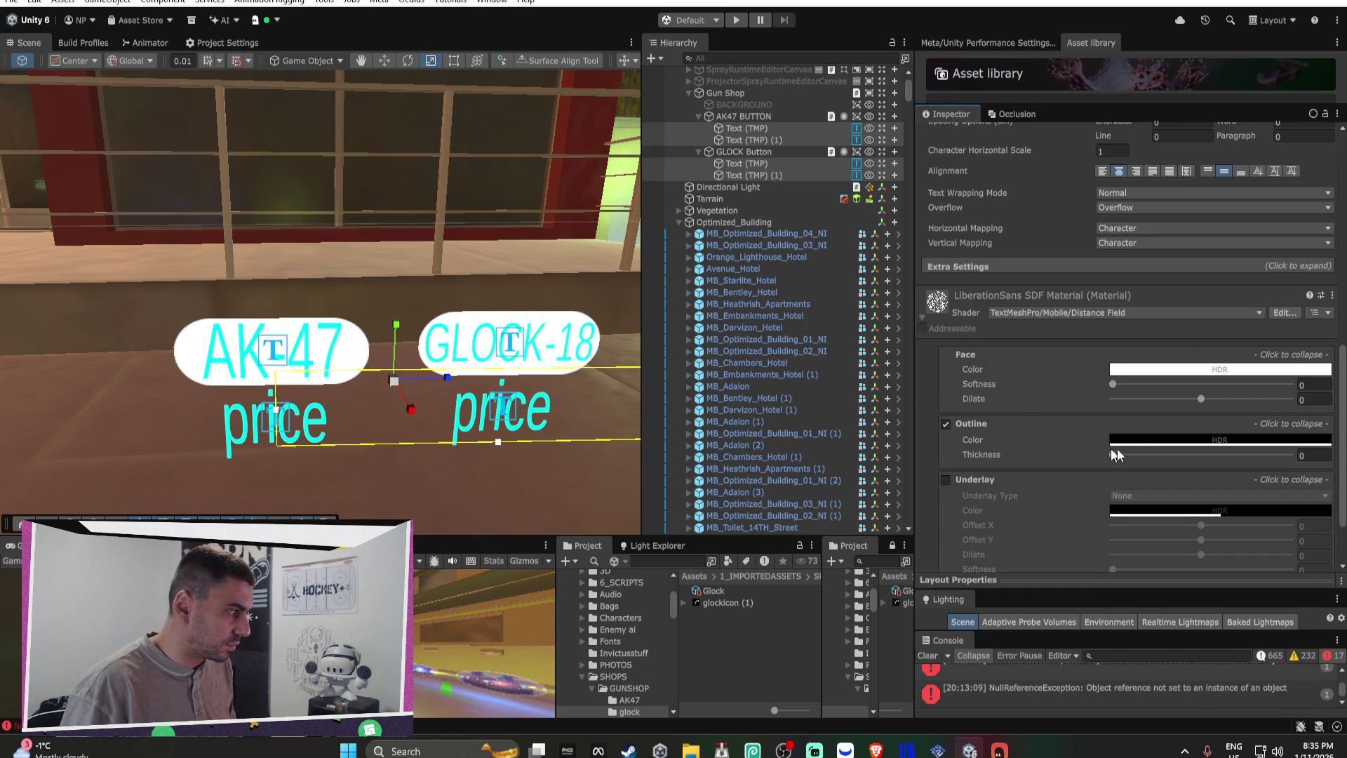
left_click_drag(1122, 456, 1146, 457)
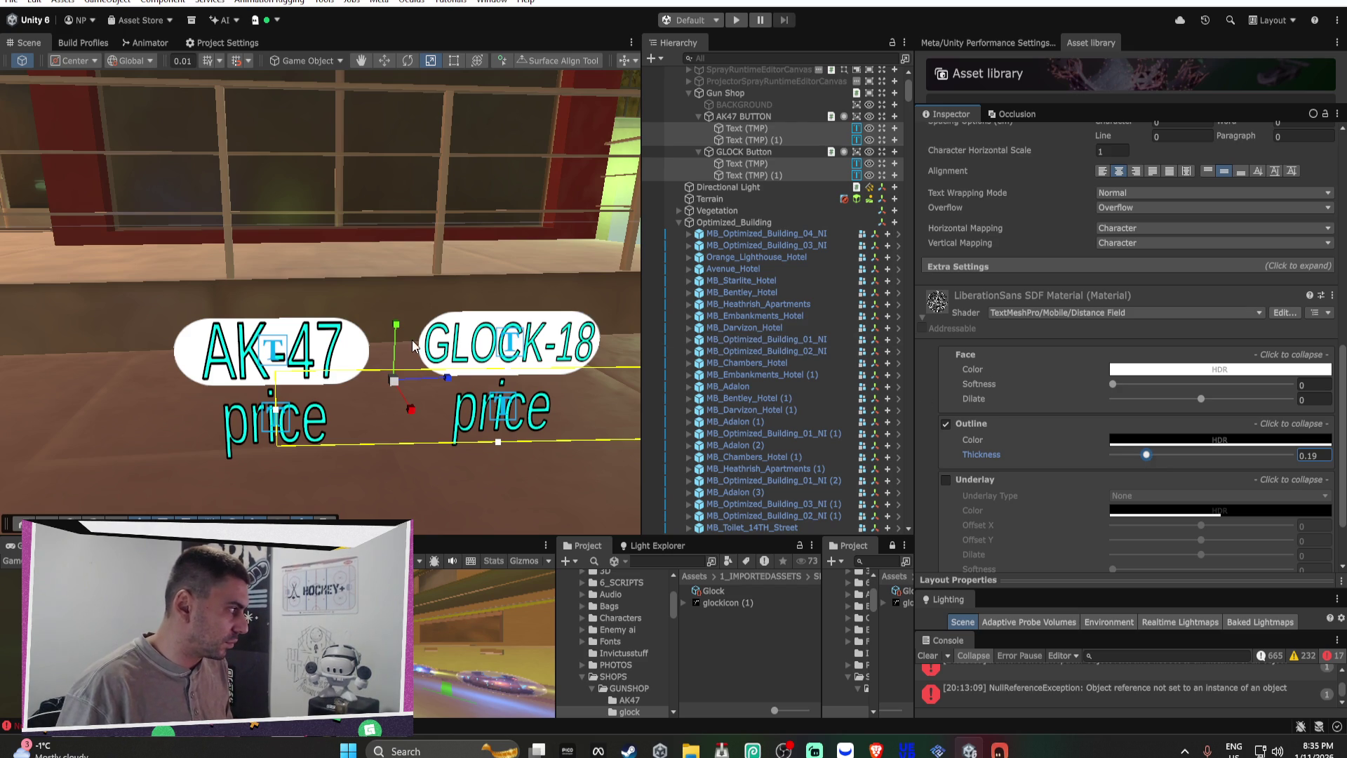
key("w")
mouse_move(395, 329)
left_mouse_down()
mouse_move(389, 402)
mouse_move(393, 330)
left_mouse_up()
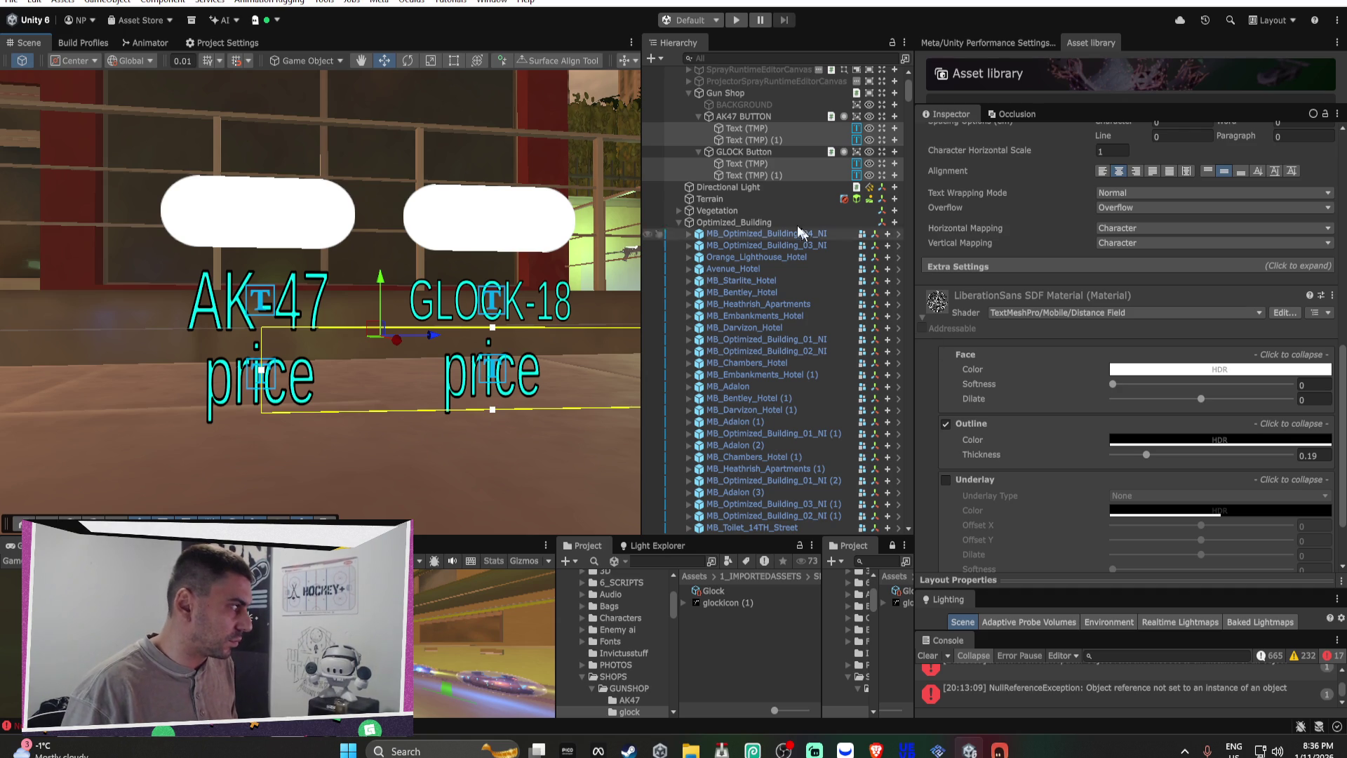
Step: Try linking the Gun Shop to both buttons' click action, leaving the function unchanged
left_click(745, 153)
left_click(746, 116, "ctrl")
scroll(1050, 288, "up", 1)
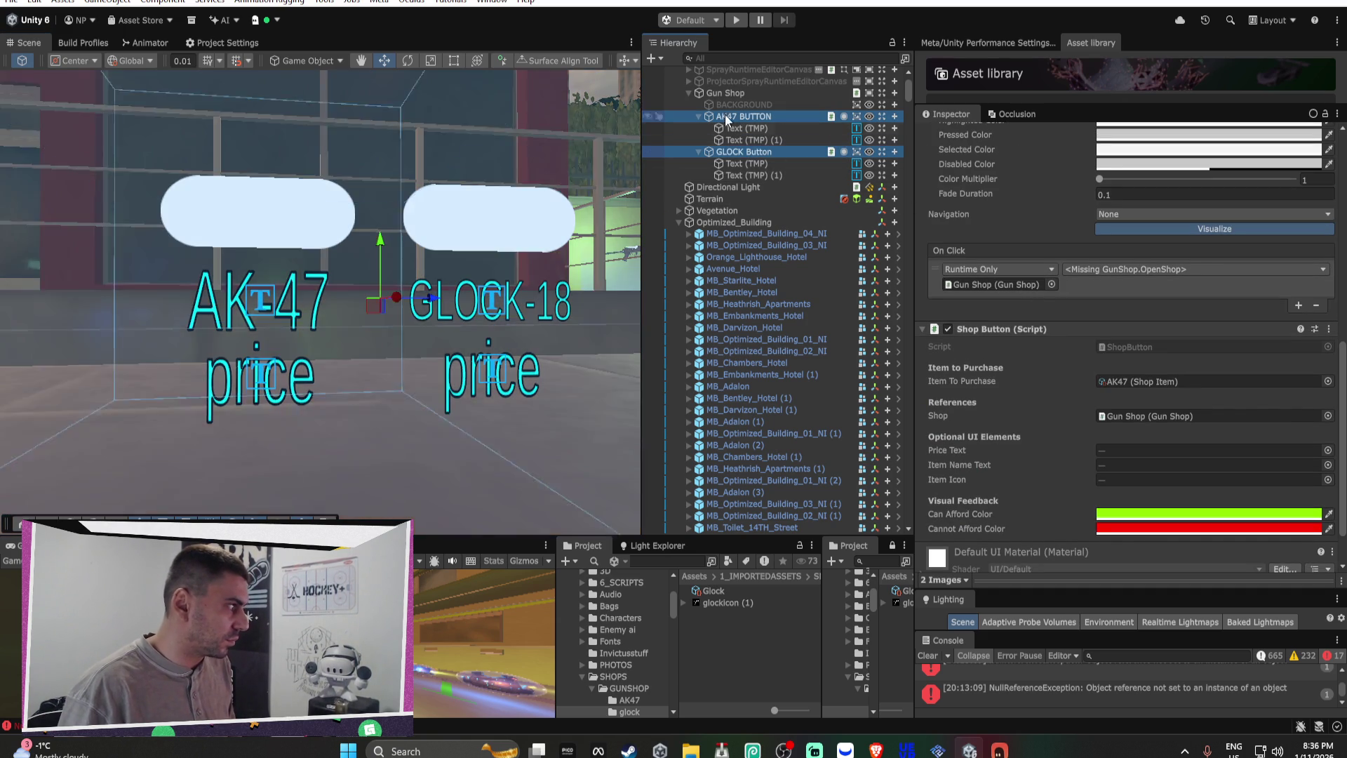
mouse_move(734, 95)
left_mouse_down()
mouse_move(1068, 269)
mouse_move(999, 291)
left_mouse_up()
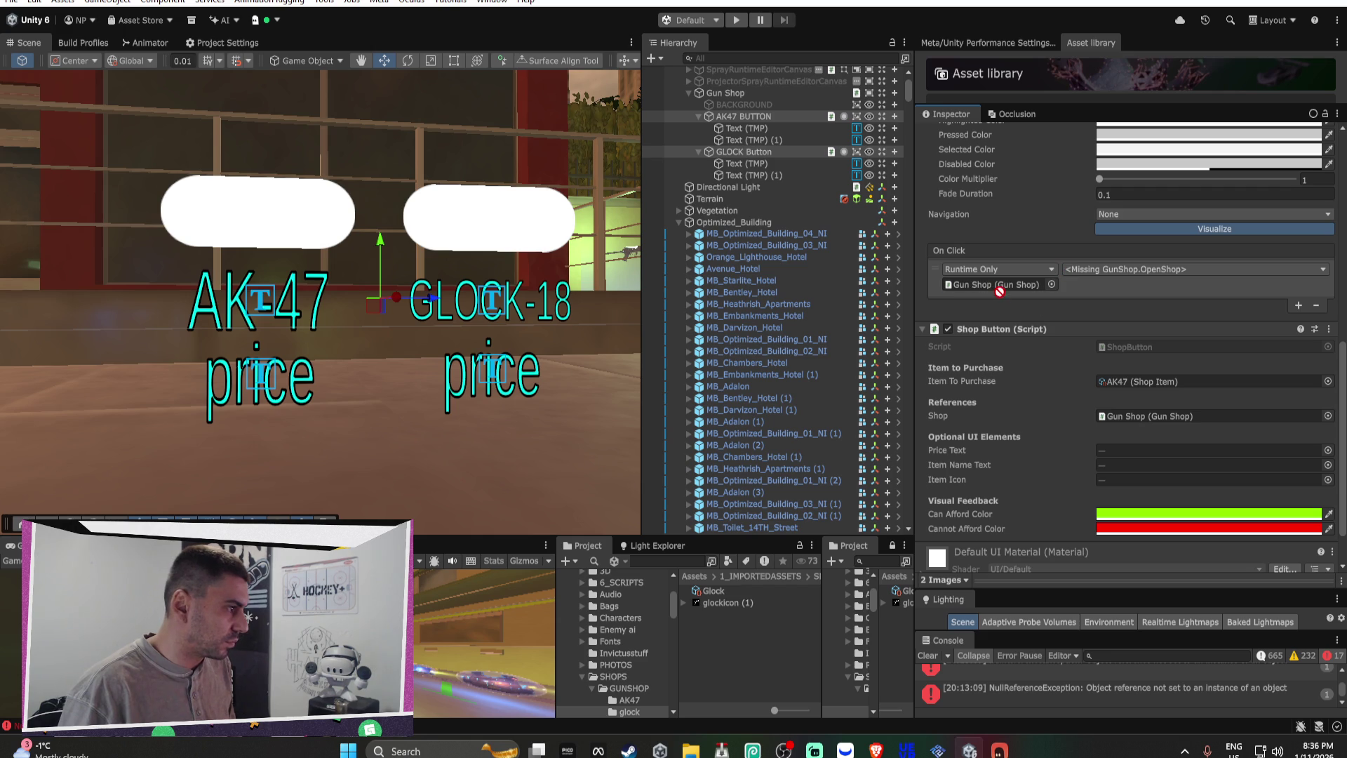
left_click(1126, 268)
mouse_move(1141, 360)
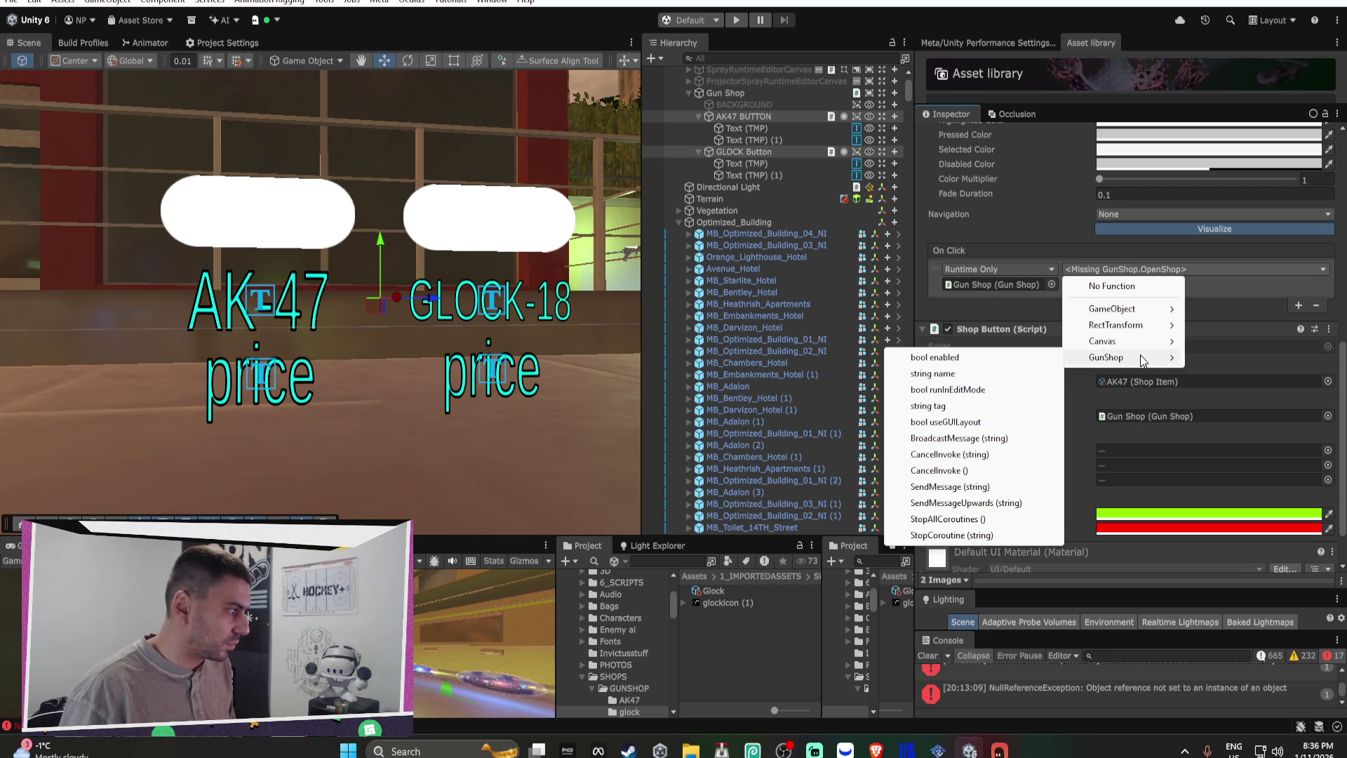
left_click(1282, 317)
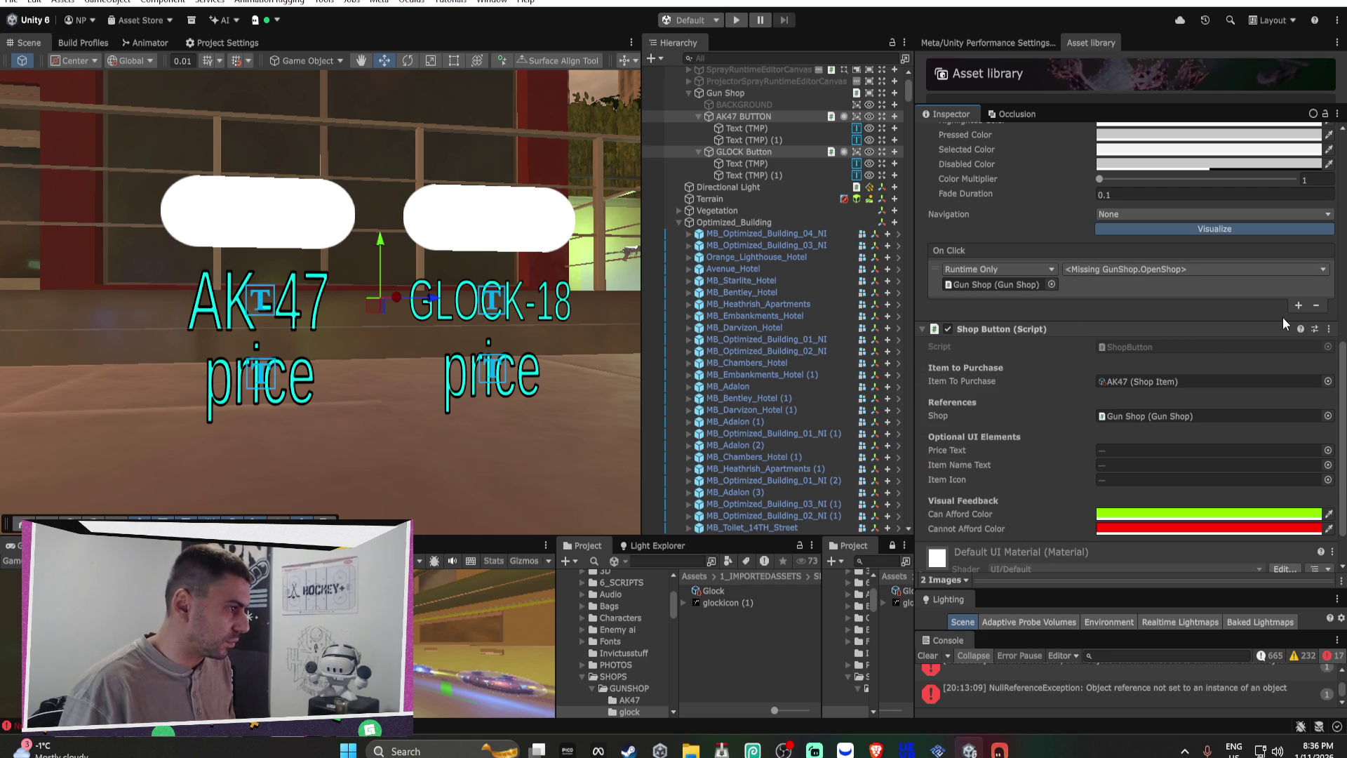
scroll(1079, 350, "down", 2)
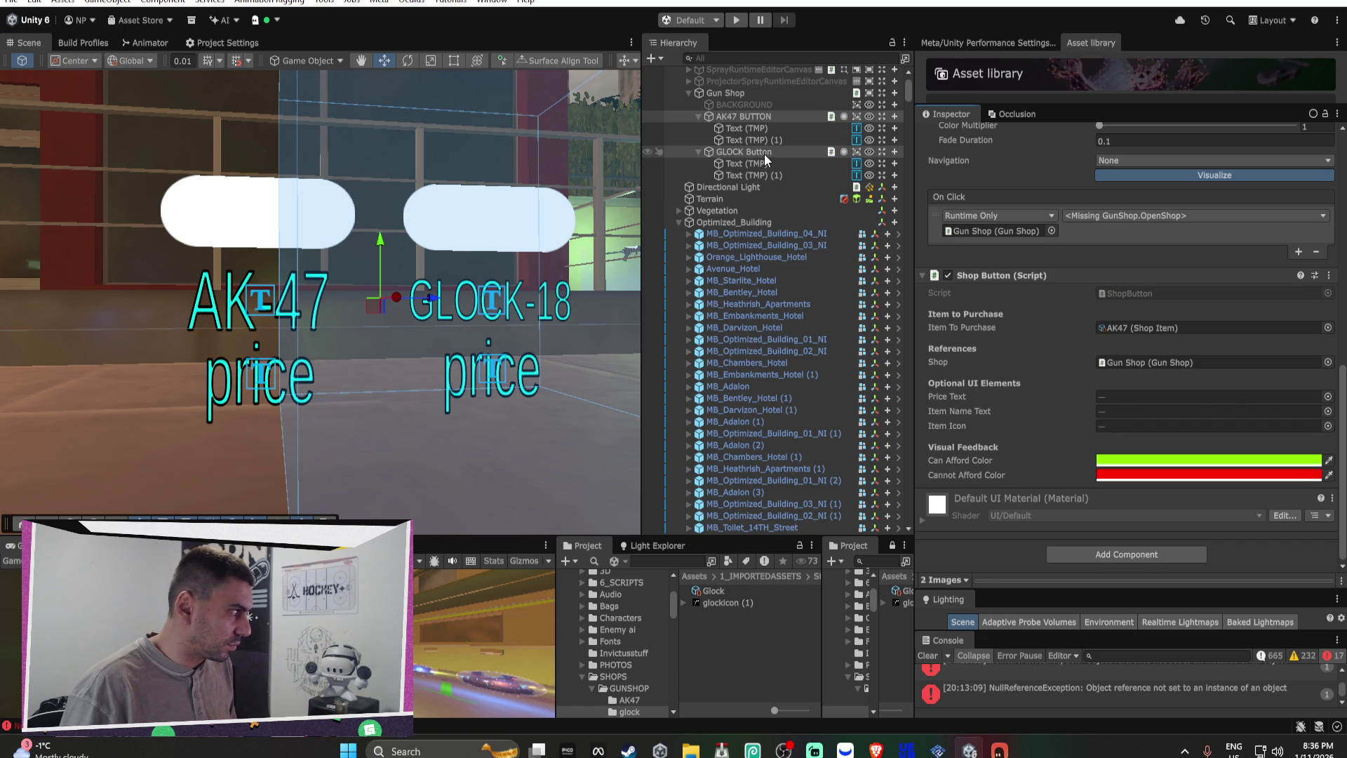
Step: Set the GLOCK Button's Item To Purchase to the Glock shop item
left_click(764, 153)
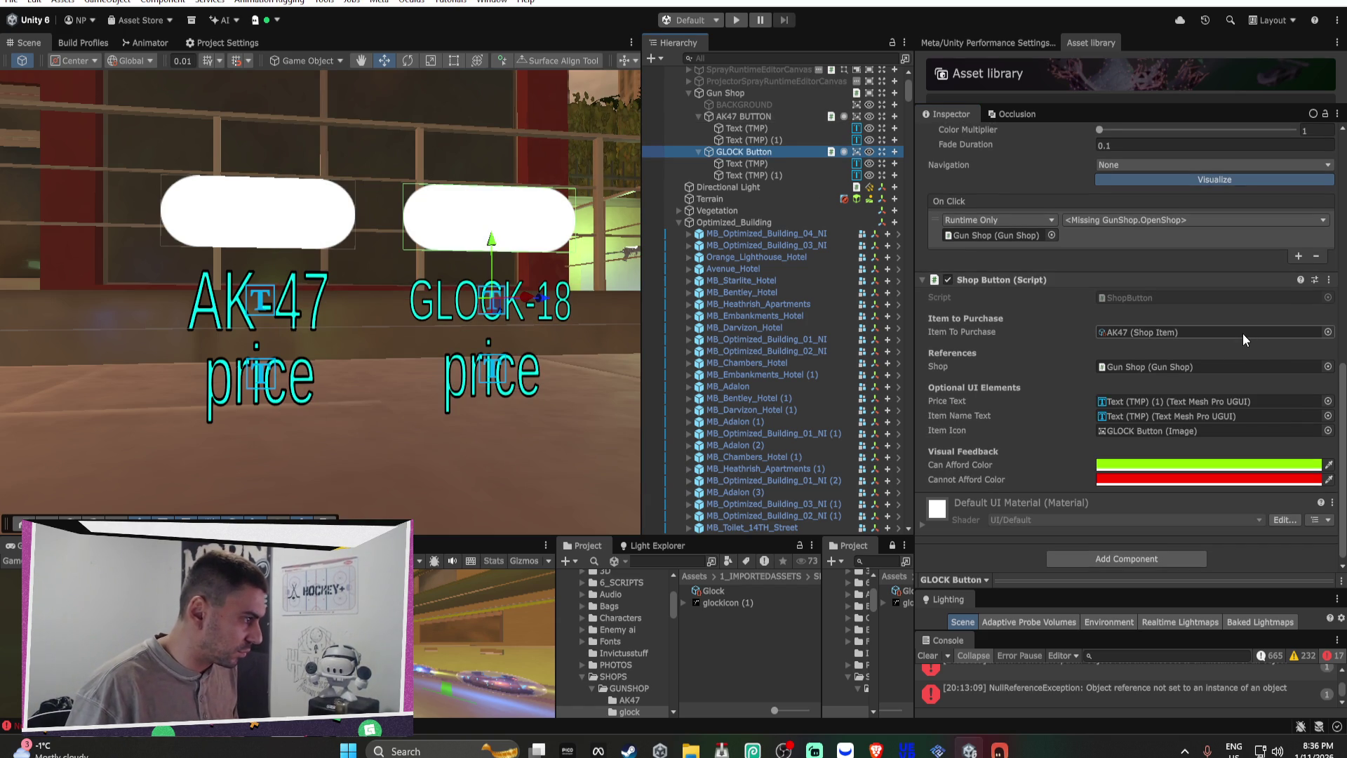
left_click(1327, 332)
double_click(772, 386)
Step: Collapse both buttons and select Gun Shop to view its AK47 and Glock items
scroll(767, 140, "up", 2)
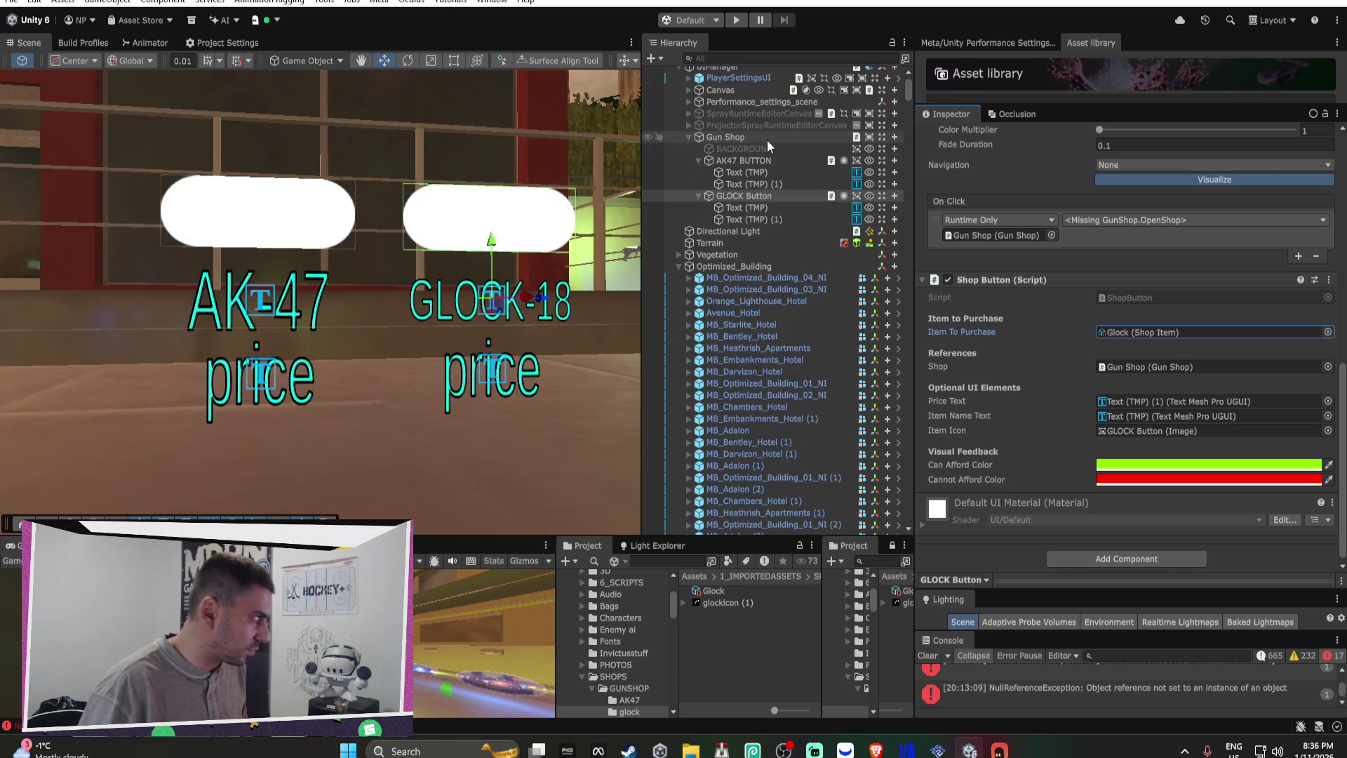
left_click(696, 161)
left_click(699, 172)
left_click(733, 137)
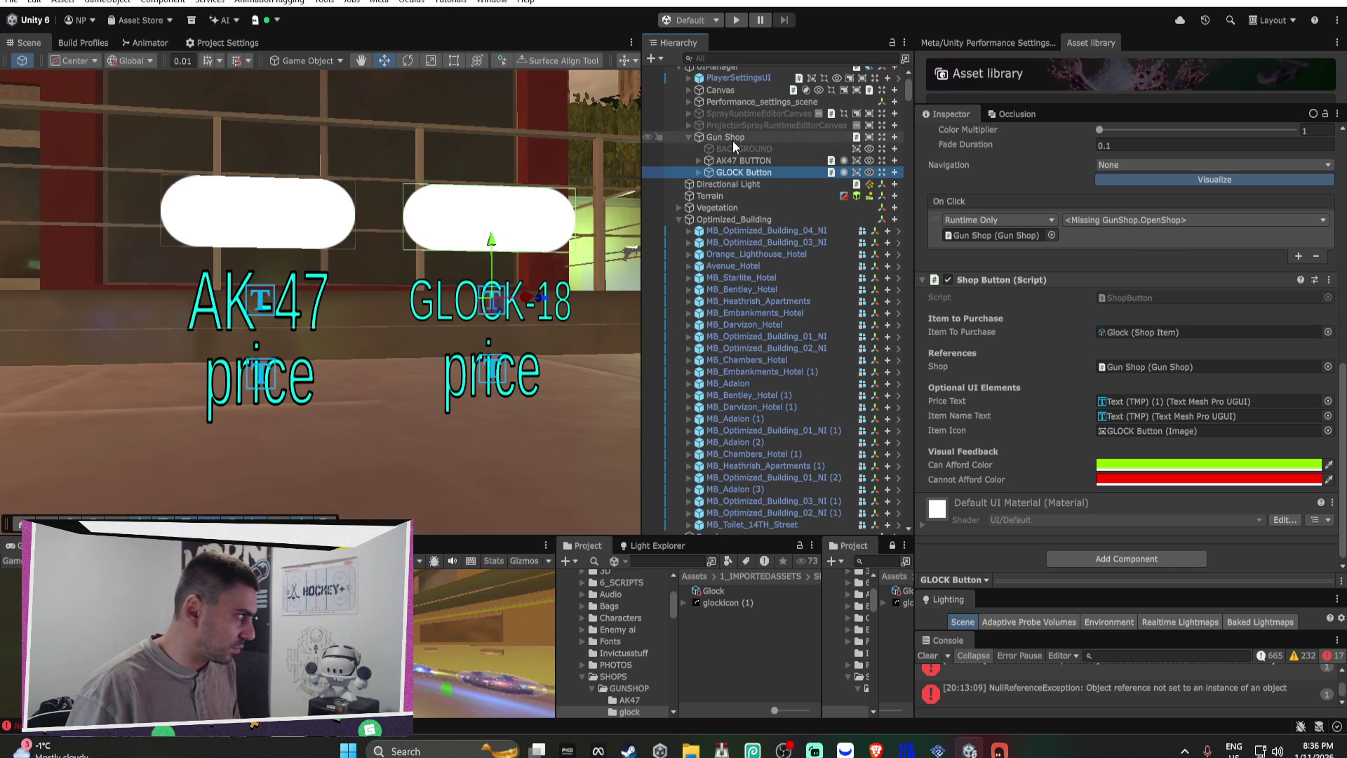
left_click(1119, 248)
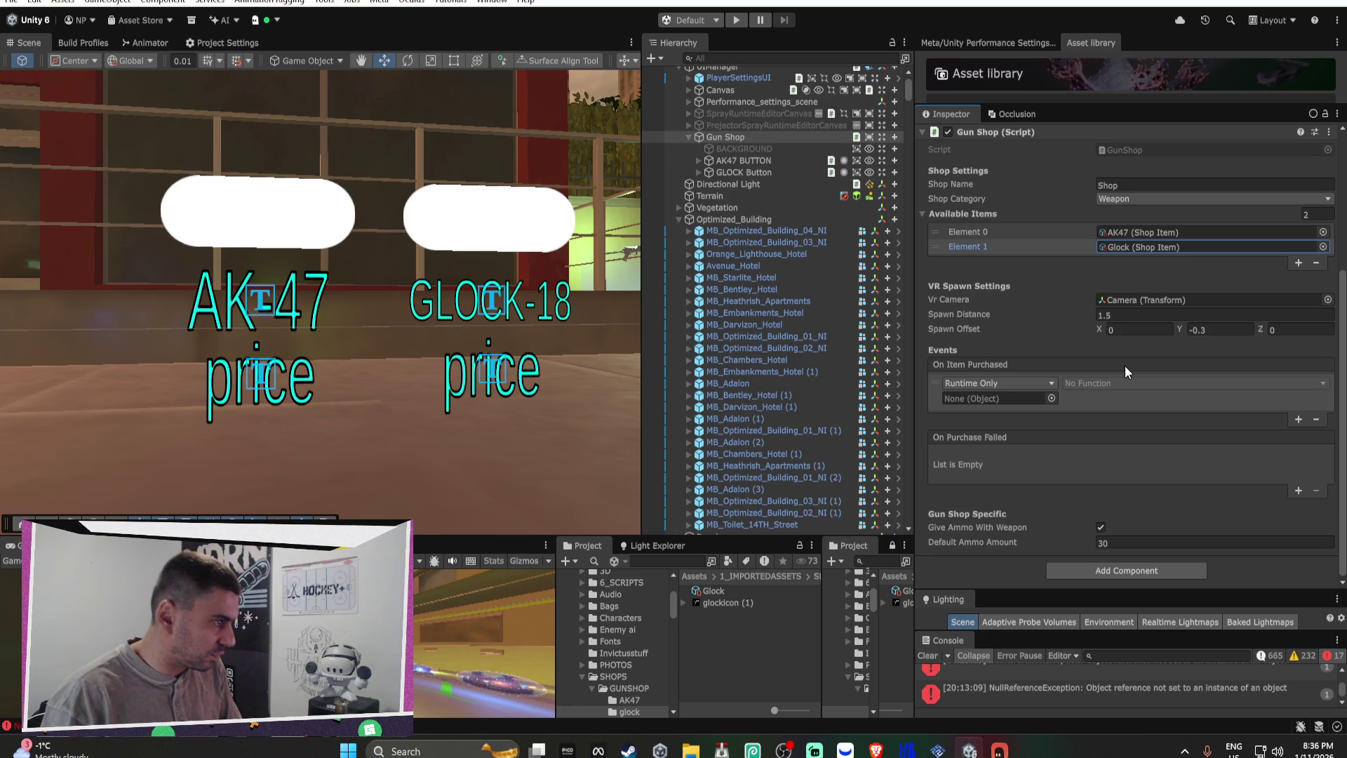
Step: Set spawn distance 0.5 and vertical offset 0, then remove the On Item Purchased entry
left_click(1130, 315)
type("0.5")
key("Return")
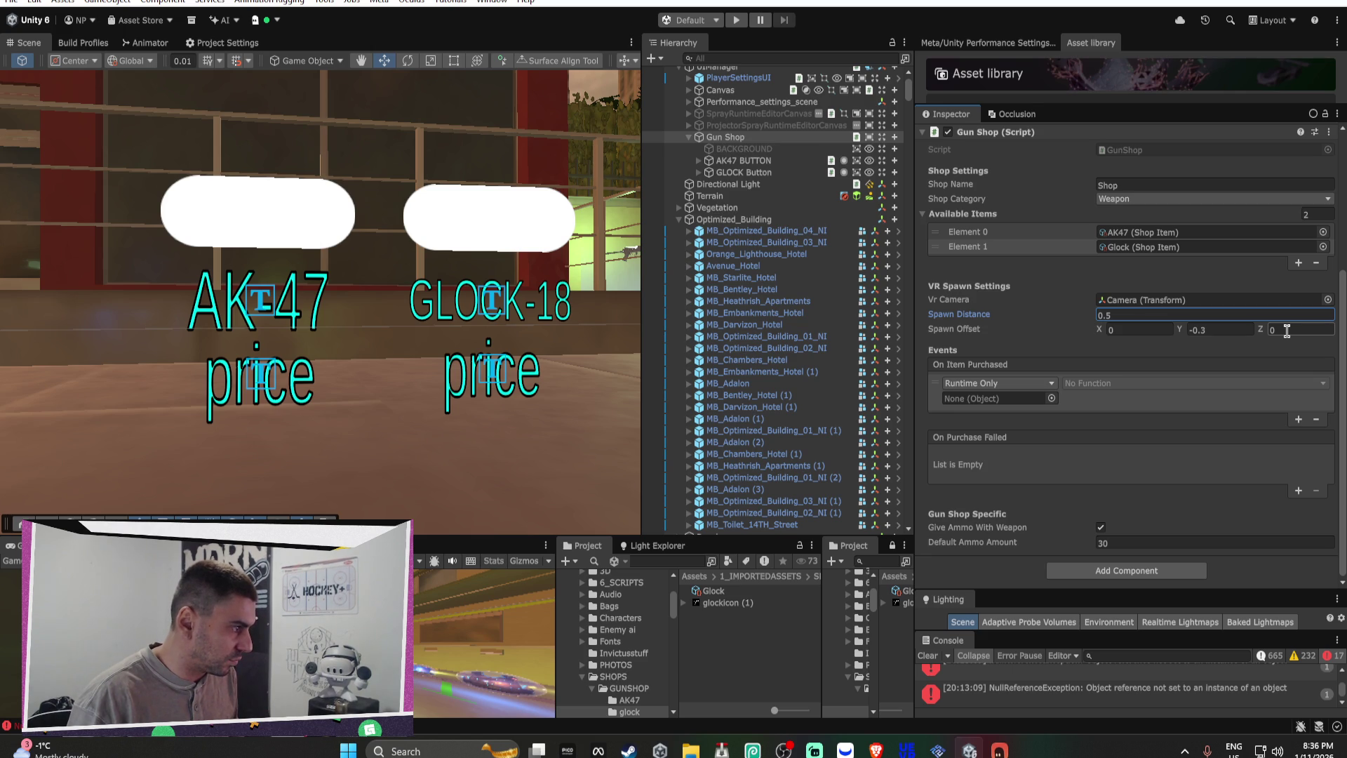
left_click(1218, 332)
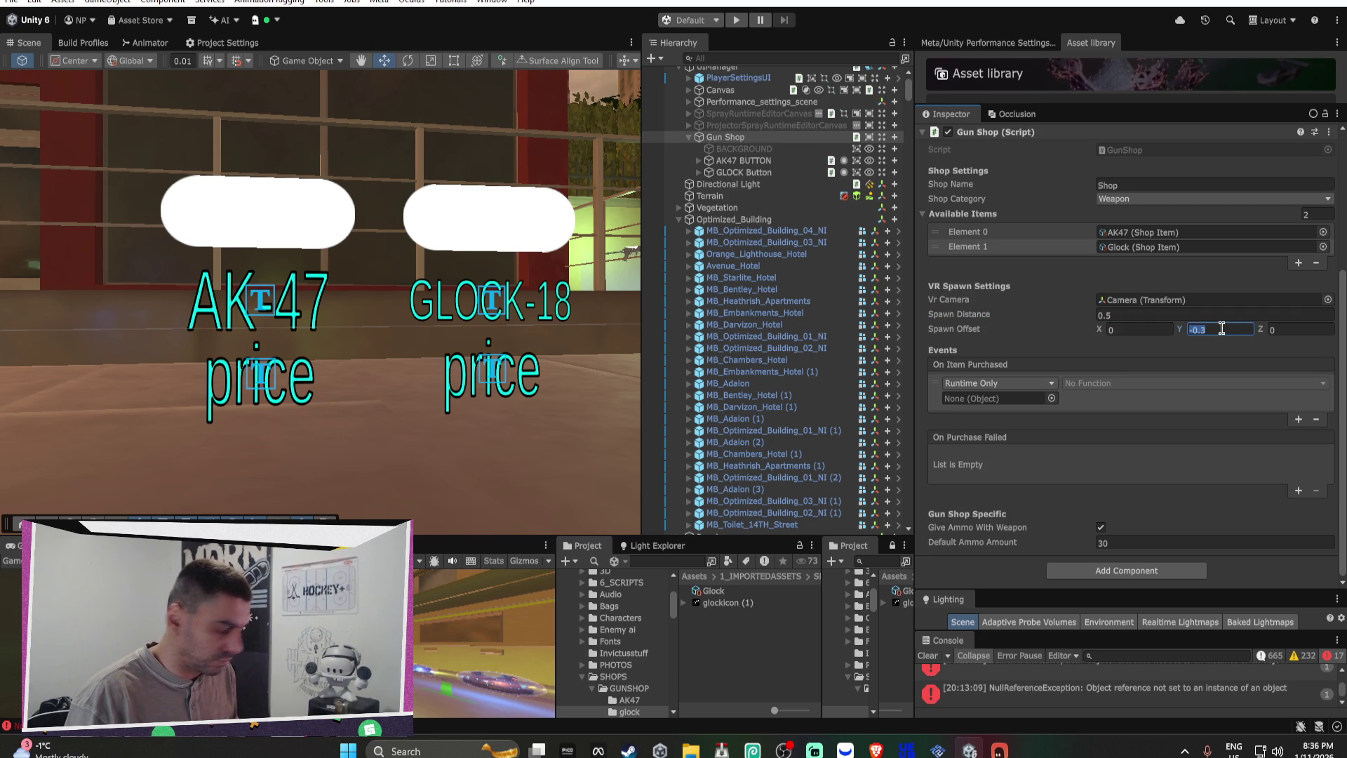
type("0")
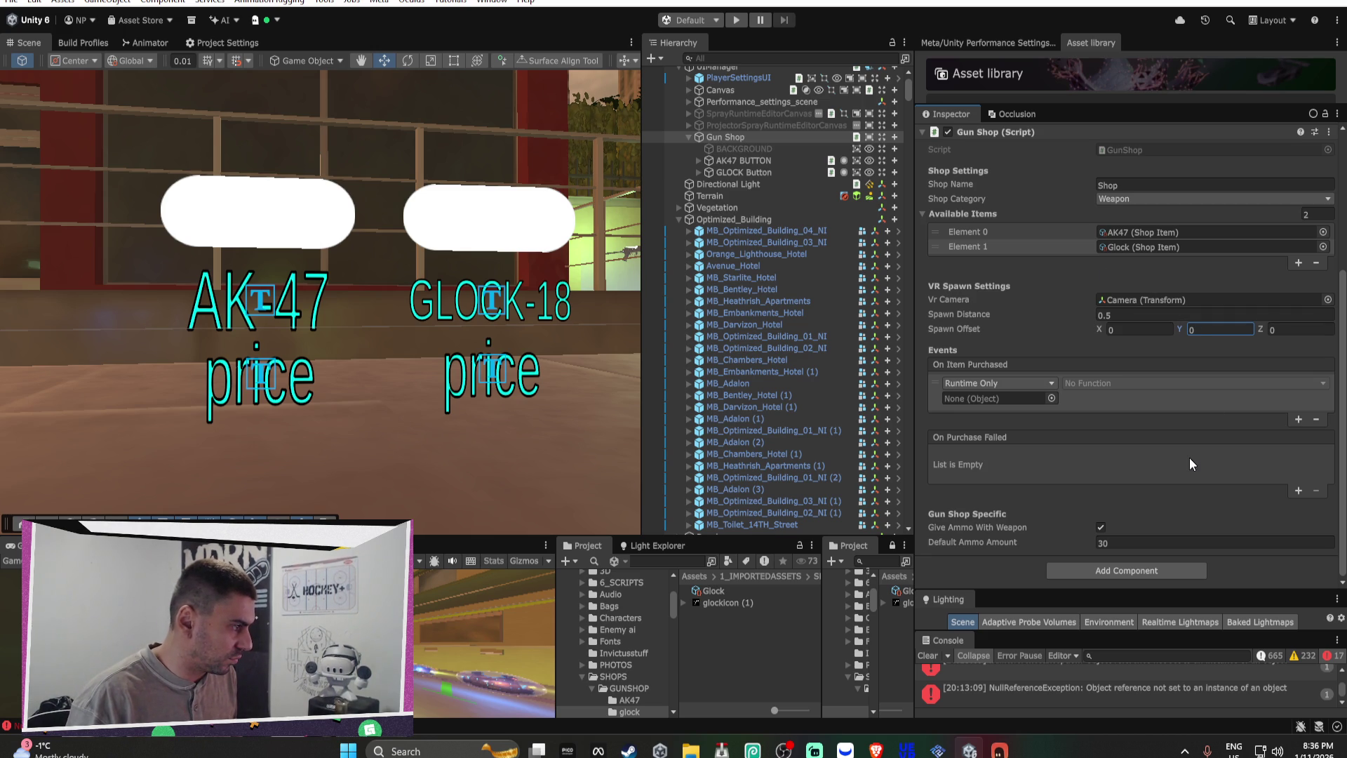
left_click(1294, 405)
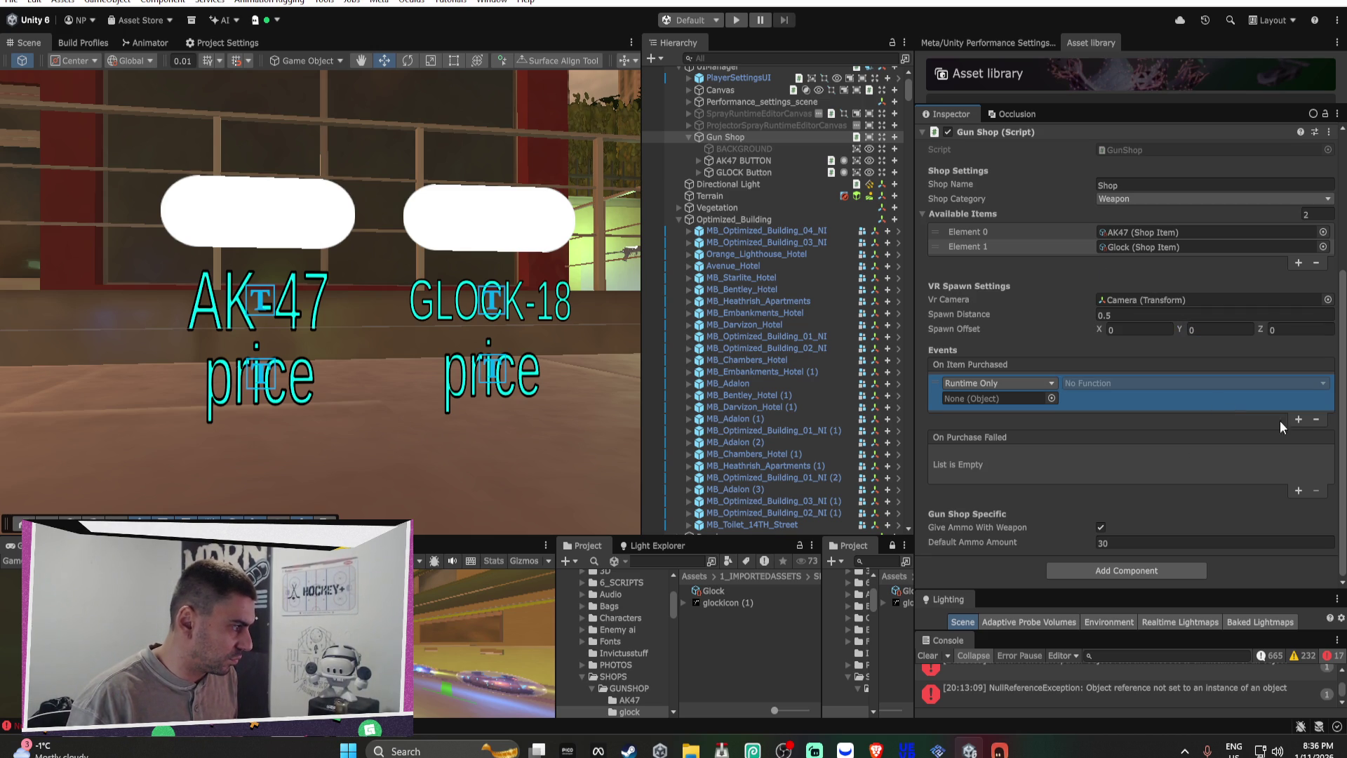
left_click(1317, 419)
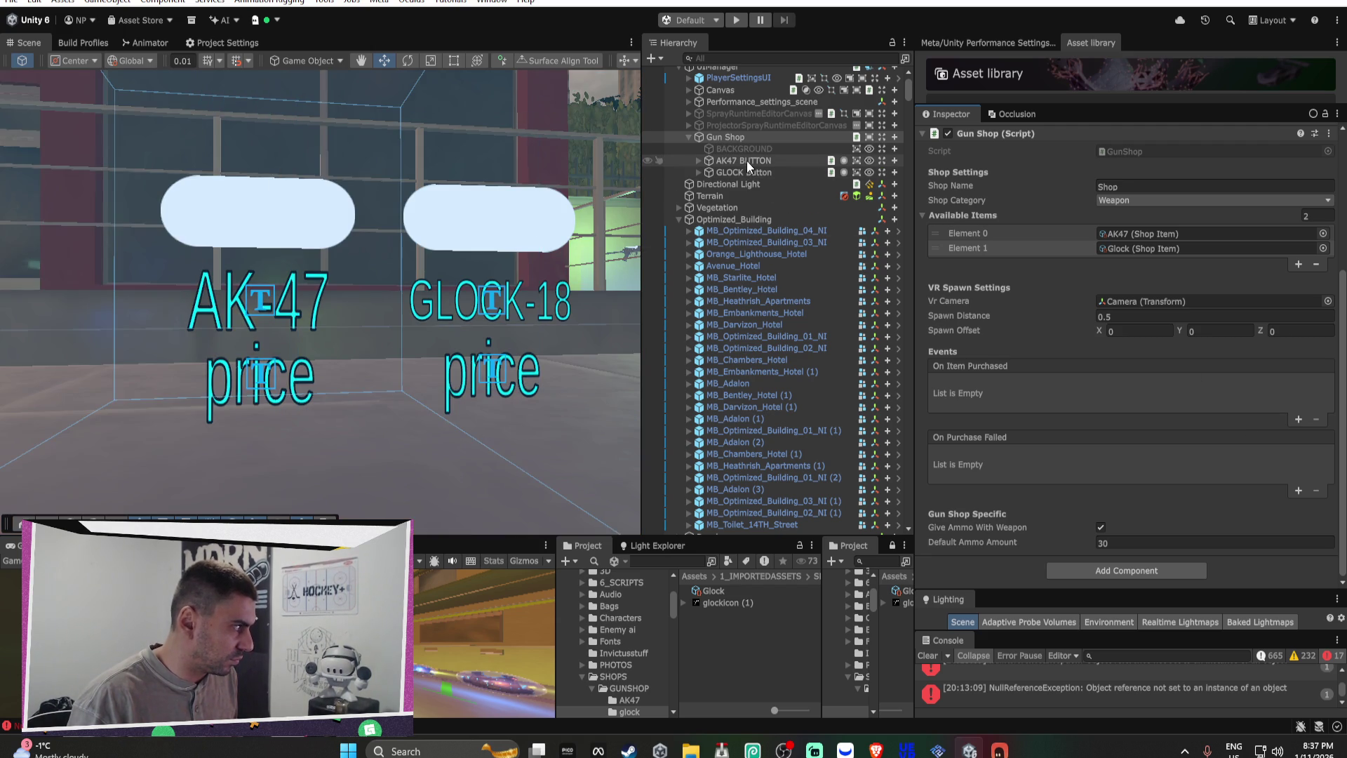
Step: Compare the GLOCK and AK47 buttons' Shop Button settings, expand both, and play the scene
left_click(745, 172)
scroll(1070, 266, "down", 10)
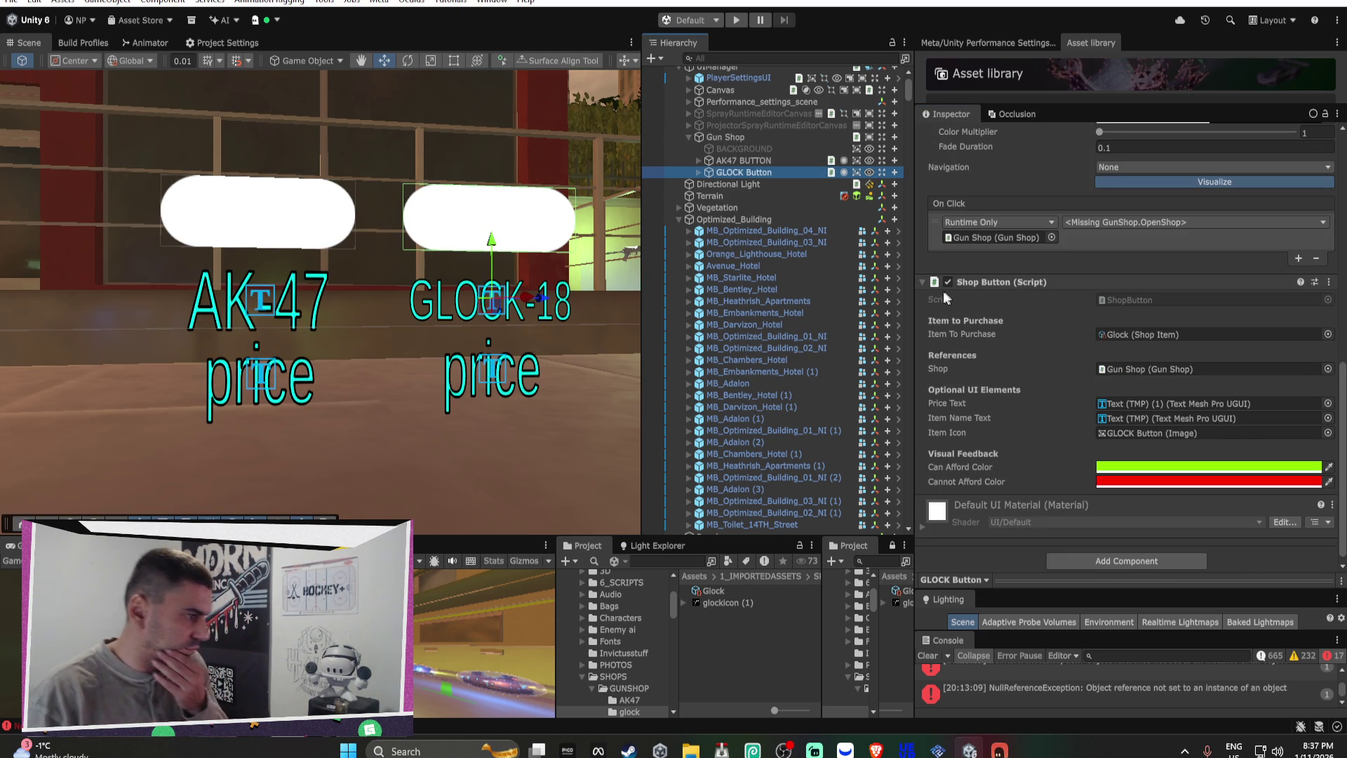
left_click(772, 161)
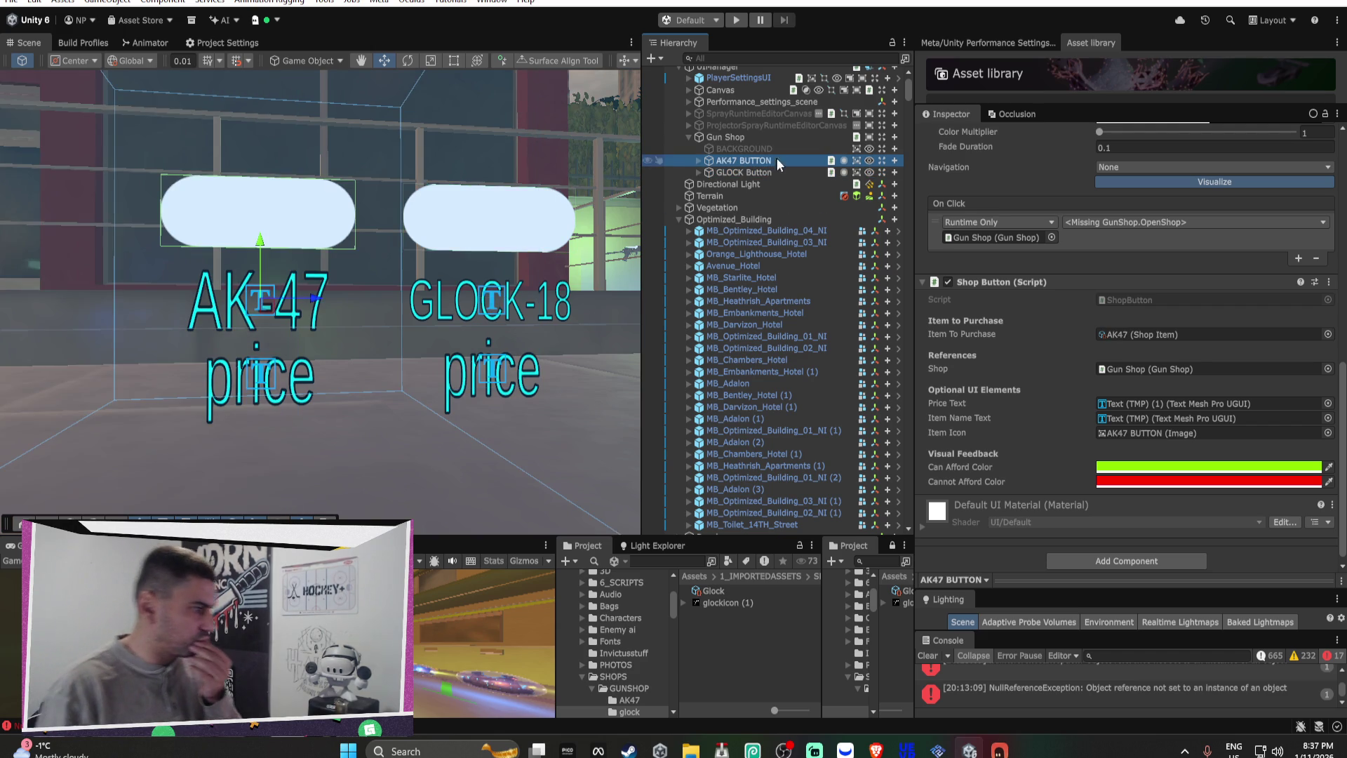
left_click(774, 173)
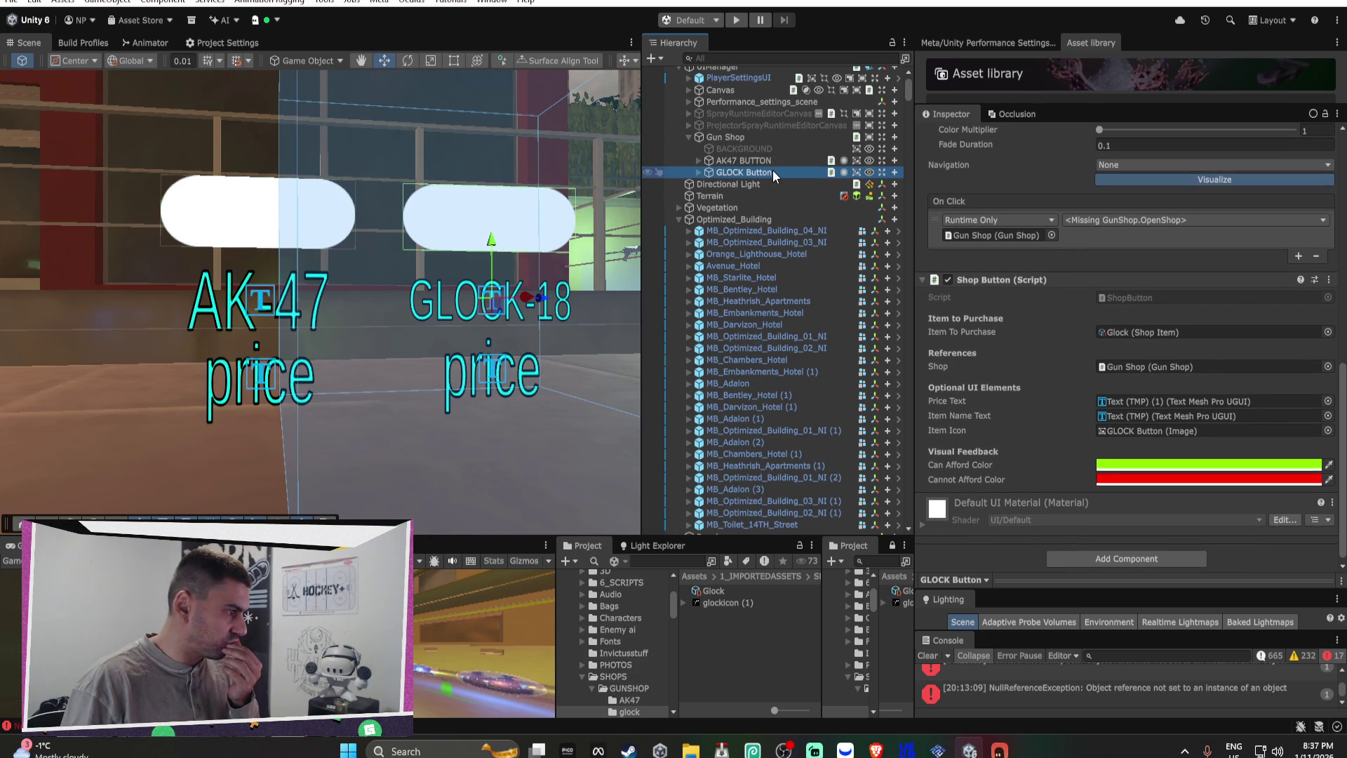
left_click(696, 172)
left_click(697, 160)
left_click_drag(421, 266, 359, 281)
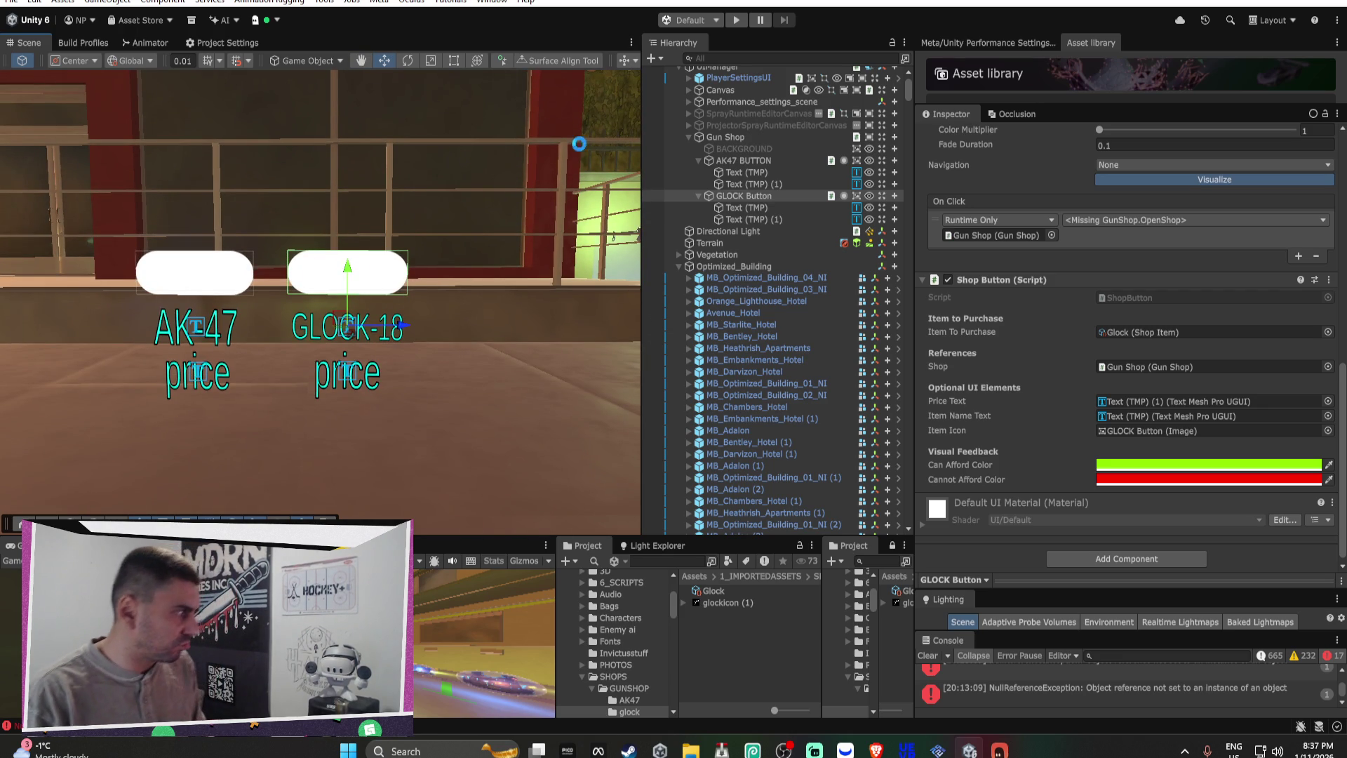
left_click(736, 20)
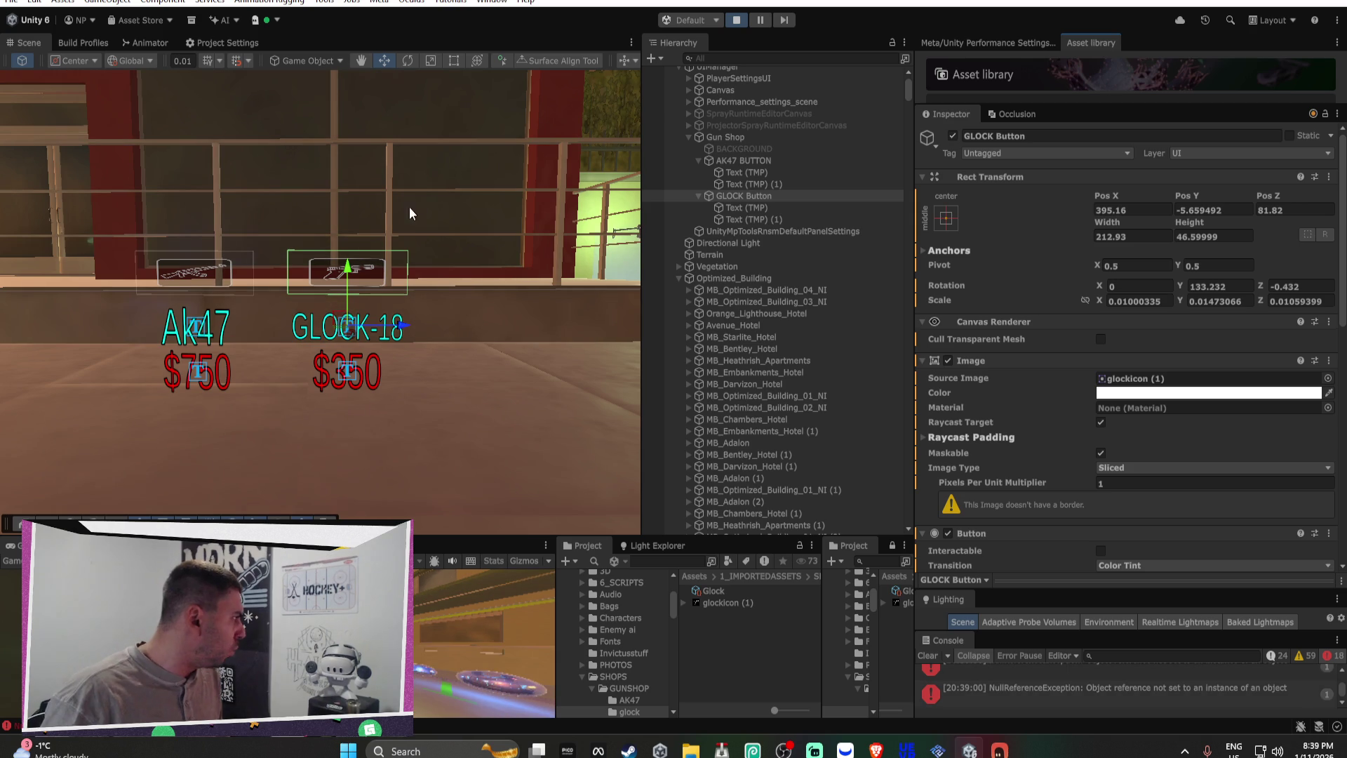
Step: Raise the GLOCK button's height to 102.12, copy that value, and exit Play mode
mouse_move(430, 226)
left_mouse_down()
mouse_move(421, 235)
mouse_move(452, 203)
mouse_move(454, 234)
left_mouse_up()
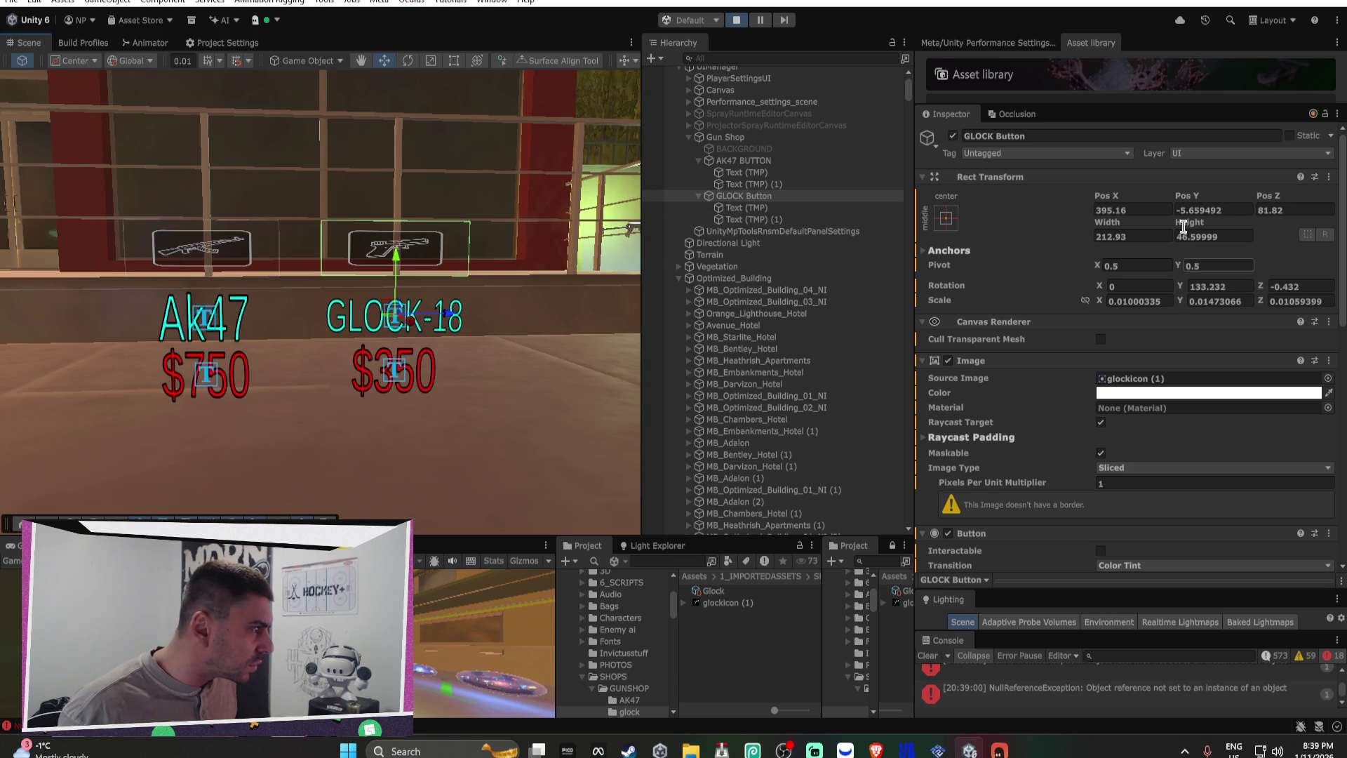
mouse_move(1178, 222)
left_mouse_down()
mouse_move(1319, 219)
mouse_move(588, 214)
mouse_move(771, 205)
mouse_move(925, 217)
left_mouse_up()
left_click_drag(1134, 217, 1147, 217)
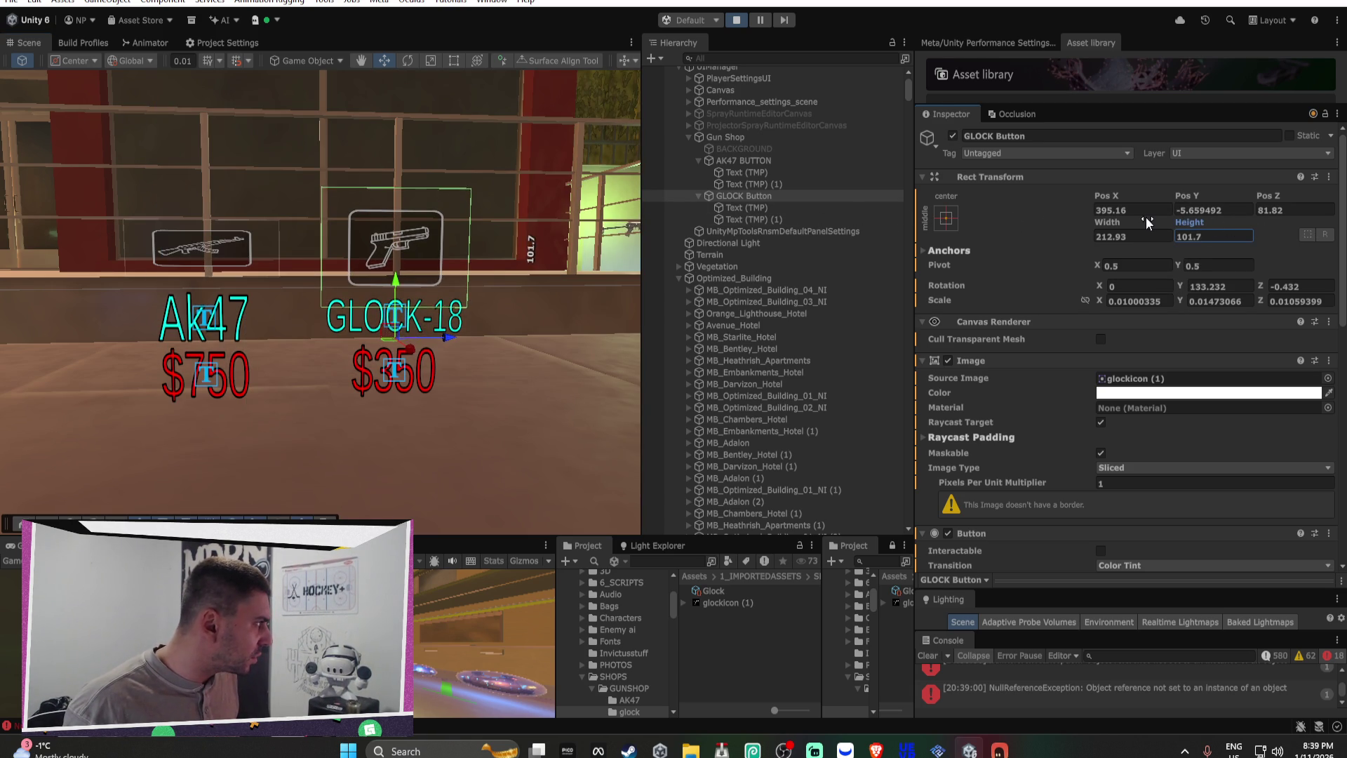
right_click(1197, 225)
left_click(1228, 274)
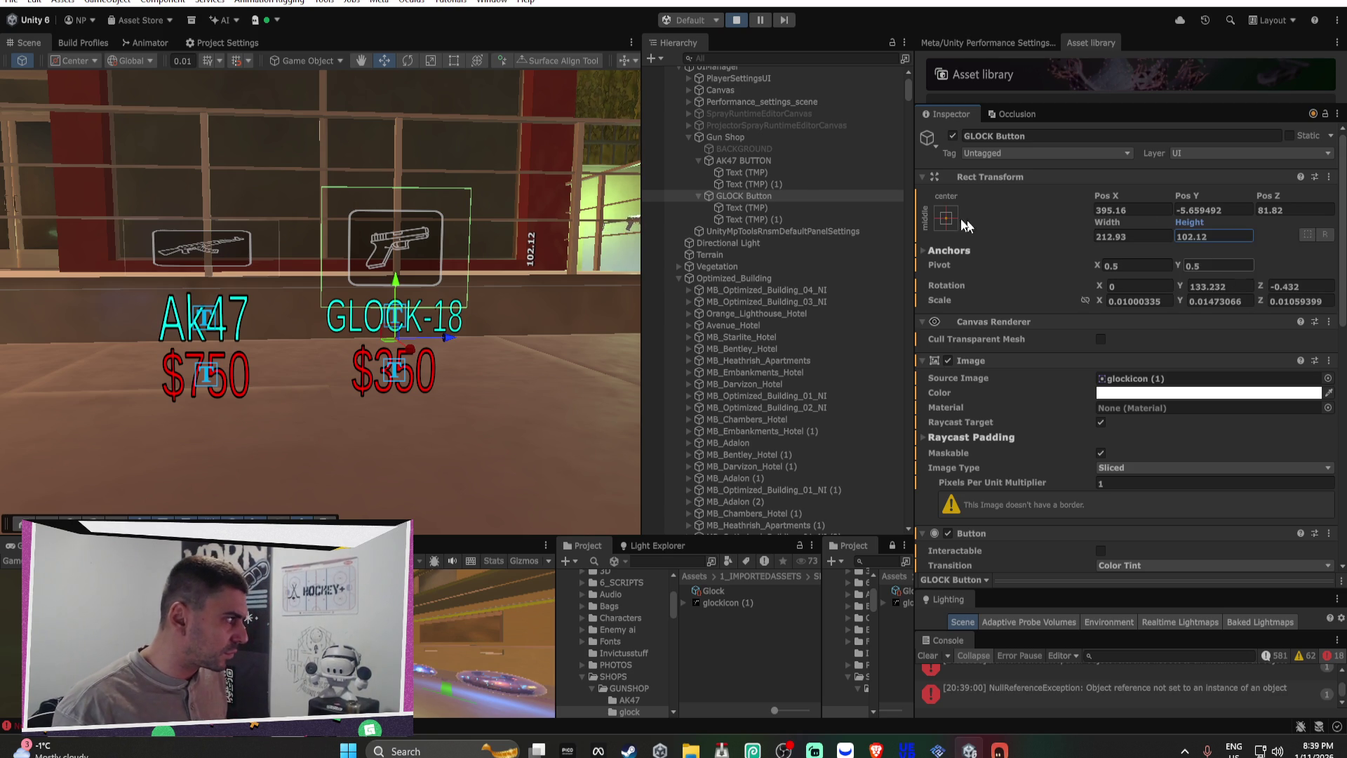
left_click(1214, 236)
key("ctrl+p")
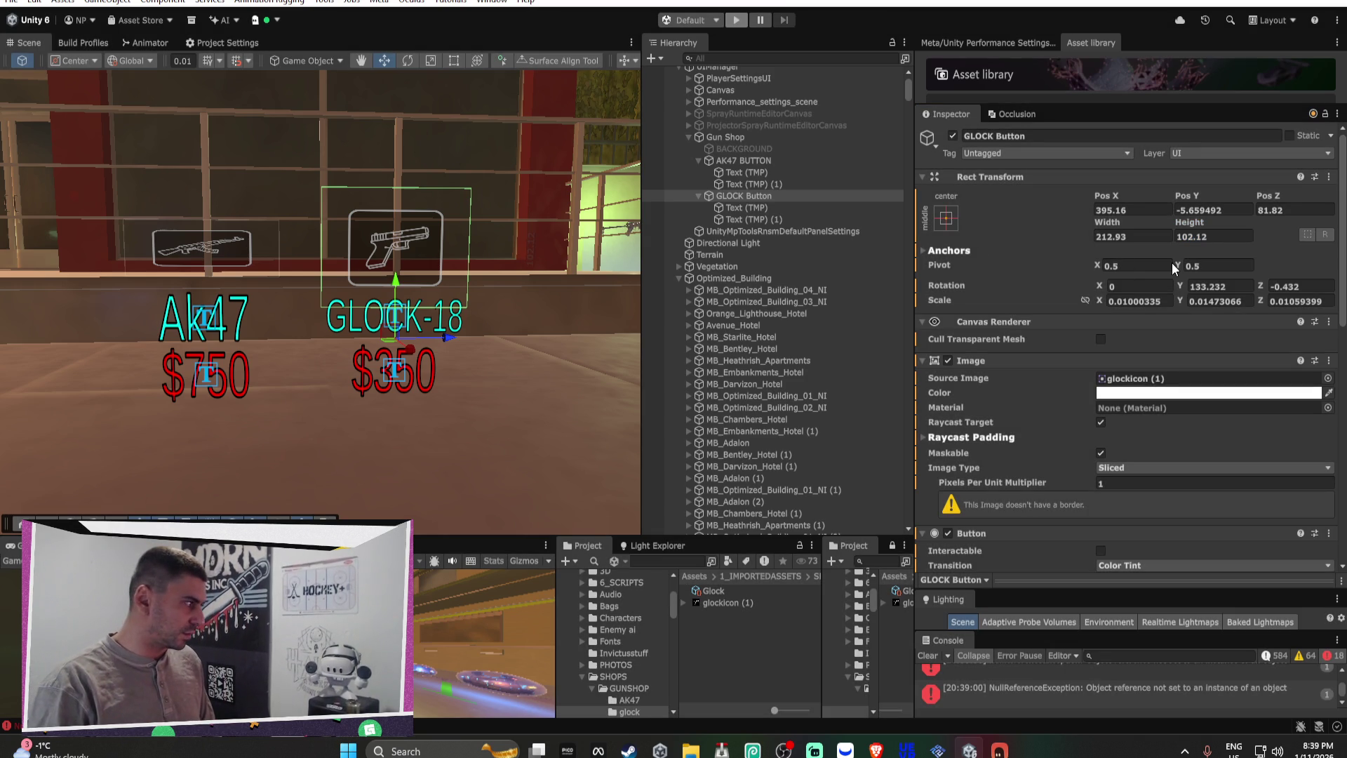
Step: Set the AK47 BUTTON's height to 102.12 and play the scene again
left_click(1212, 237)
left_click(218, 240)
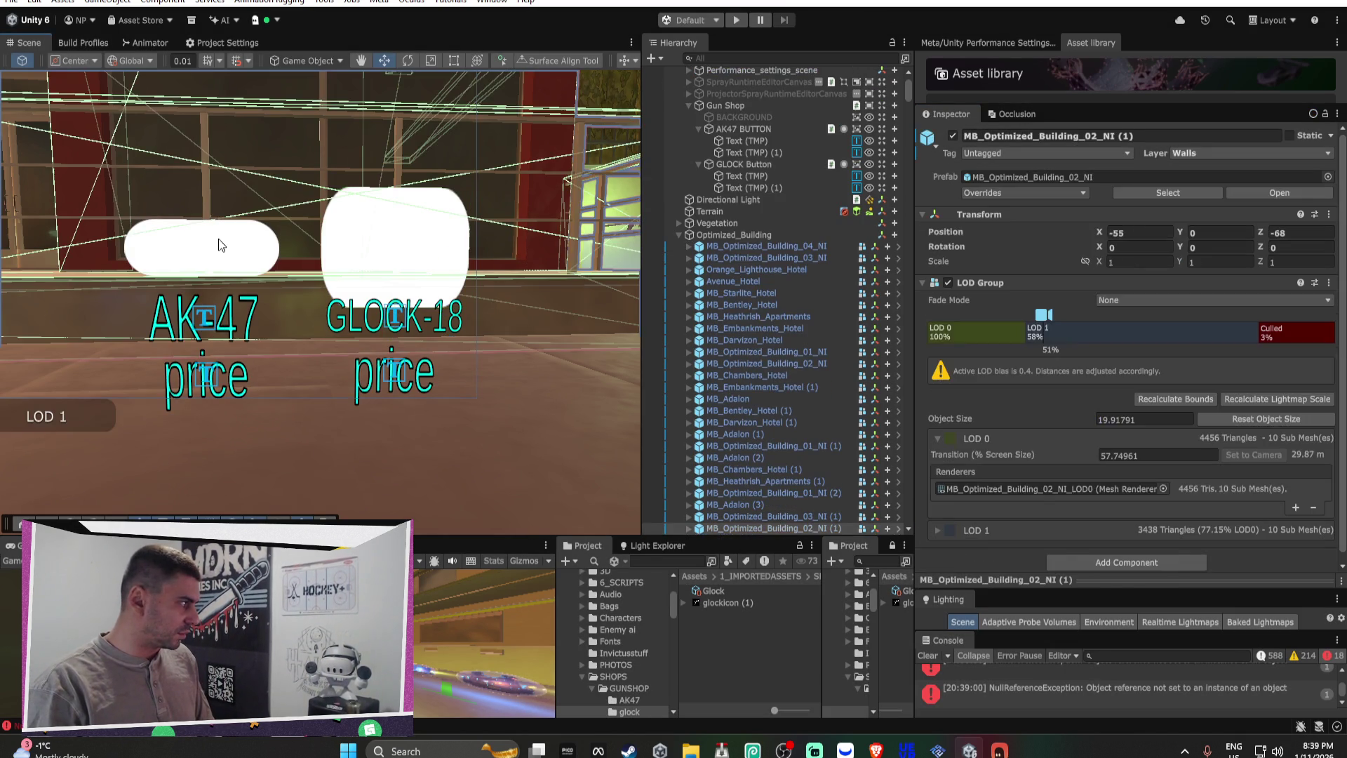
left_click(208, 254)
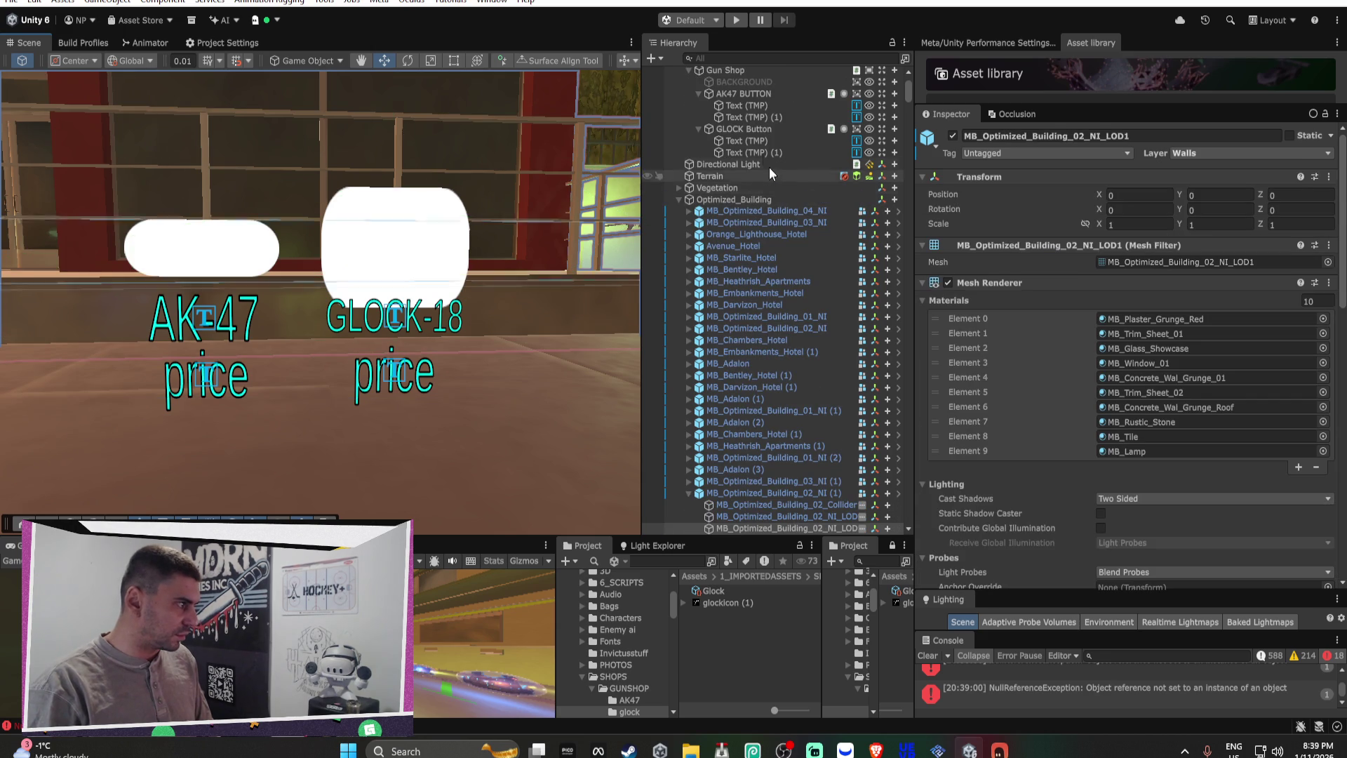
left_click(755, 94)
left_click(1211, 237)
type("102.12")
key("Return")
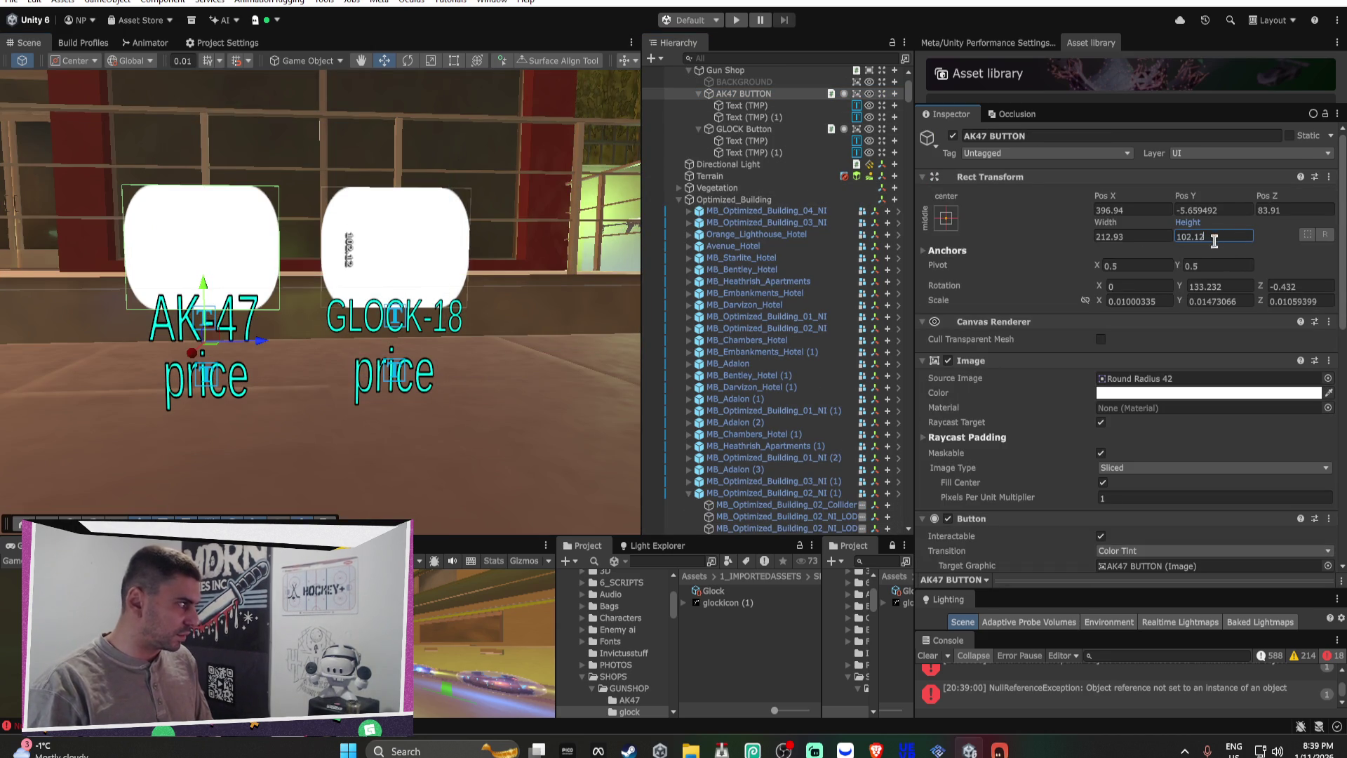
scroll(404, 230, "down", 3)
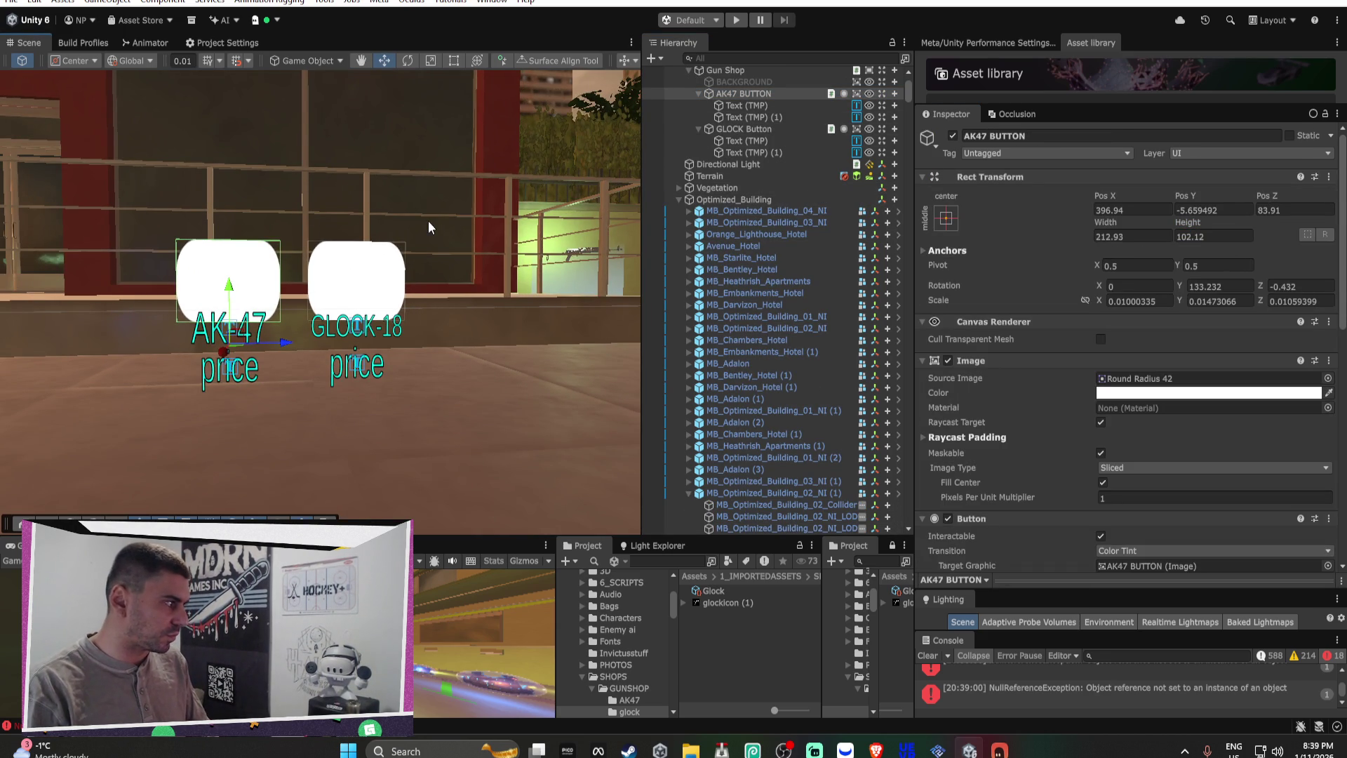
left_click(737, 19)
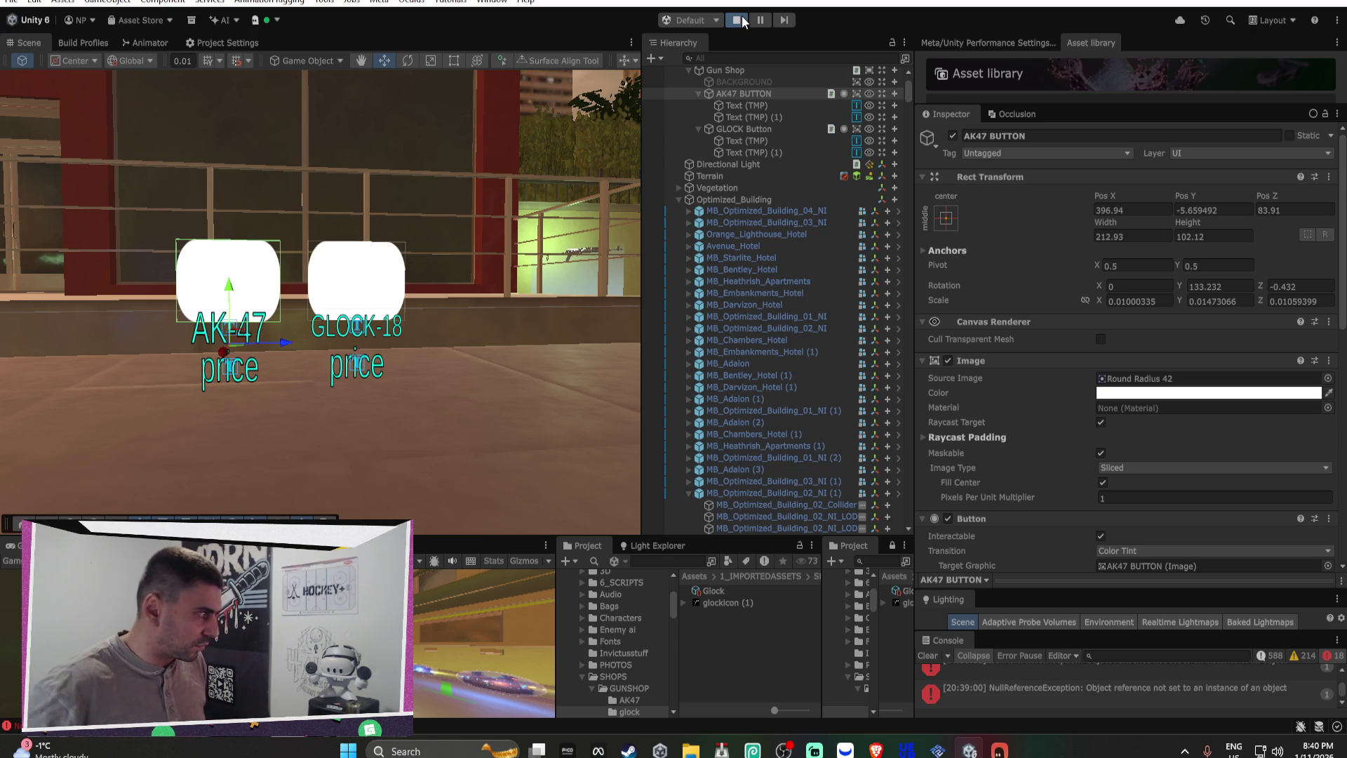
Step: Inspect the buttons' gun icons and prices, stop playing, and switch to the ChatGPT conversation
mouse_move(811, 753)
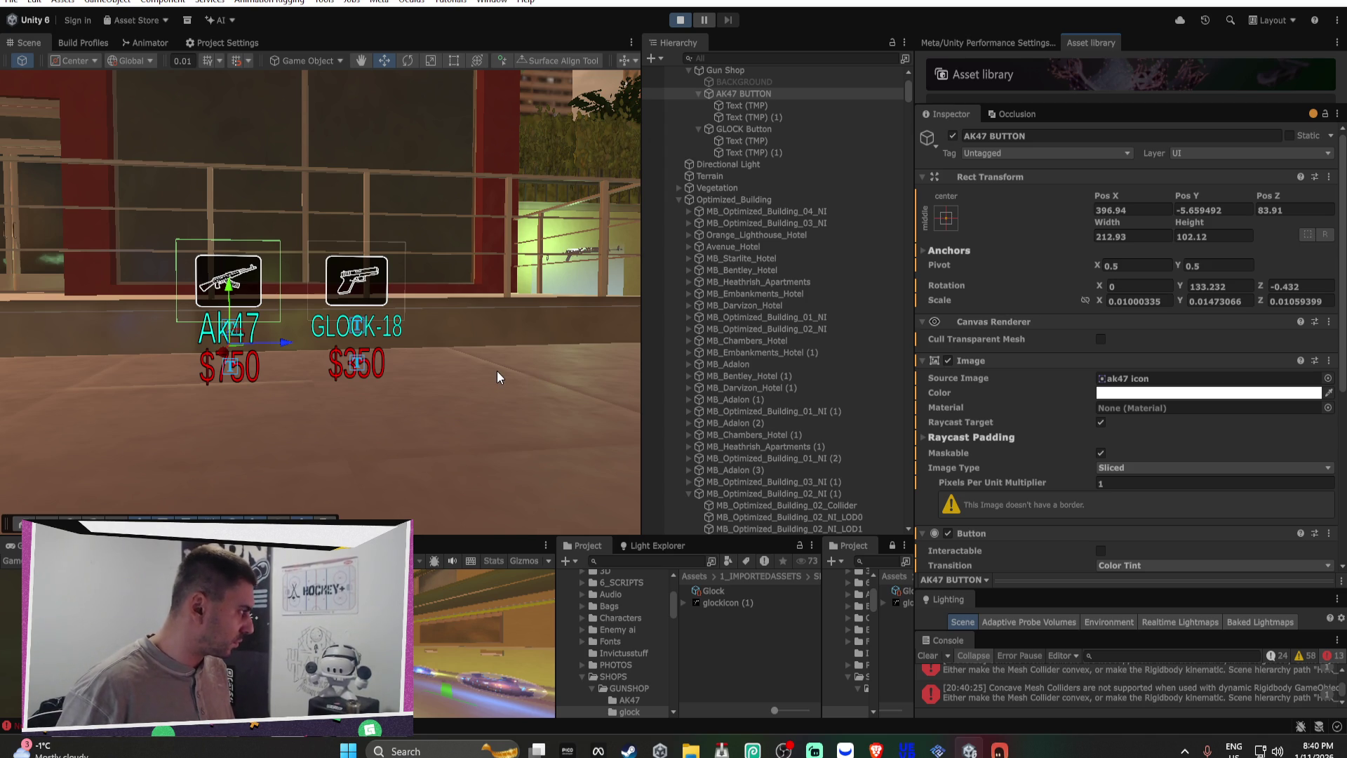
mouse_move(408, 376)
left_mouse_down()
mouse_move(380, 363)
mouse_move(395, 376)
left_mouse_up()
key("d")
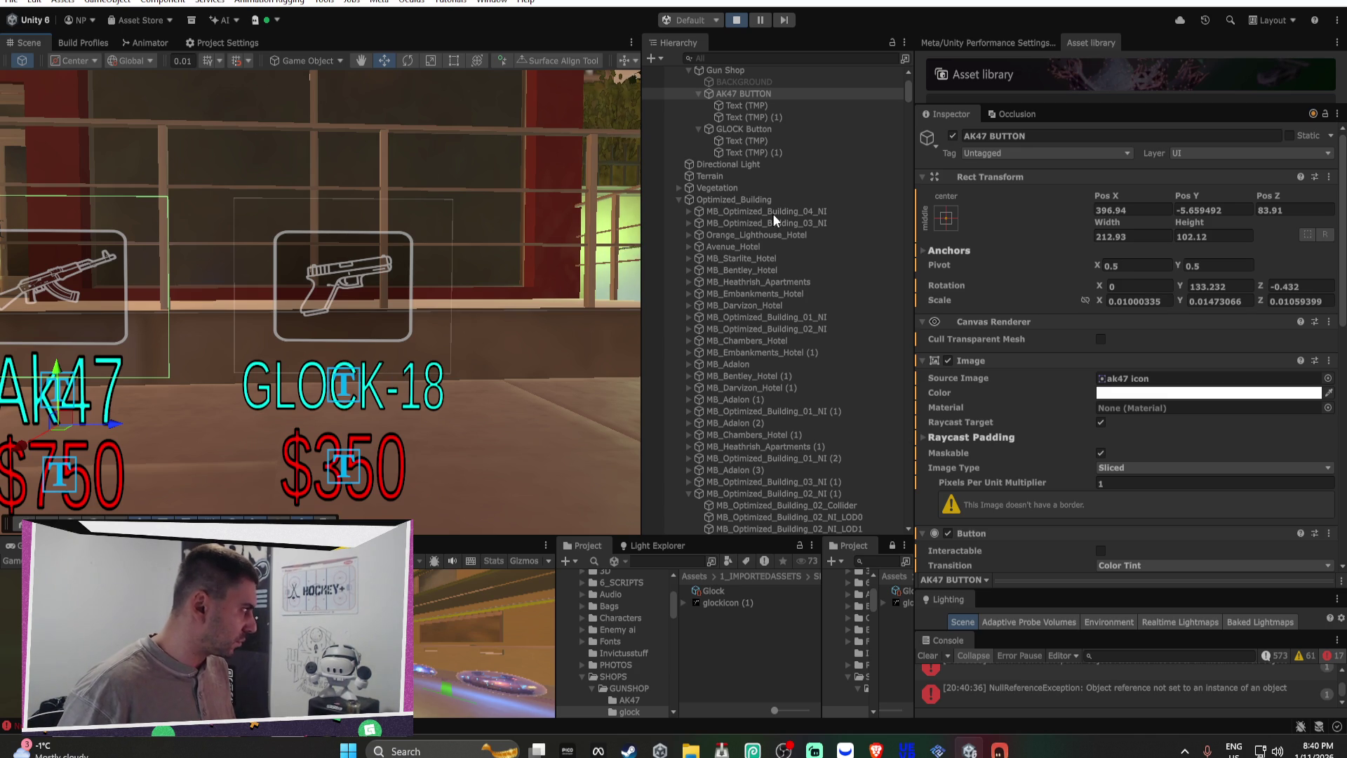
left_click(735, 23)
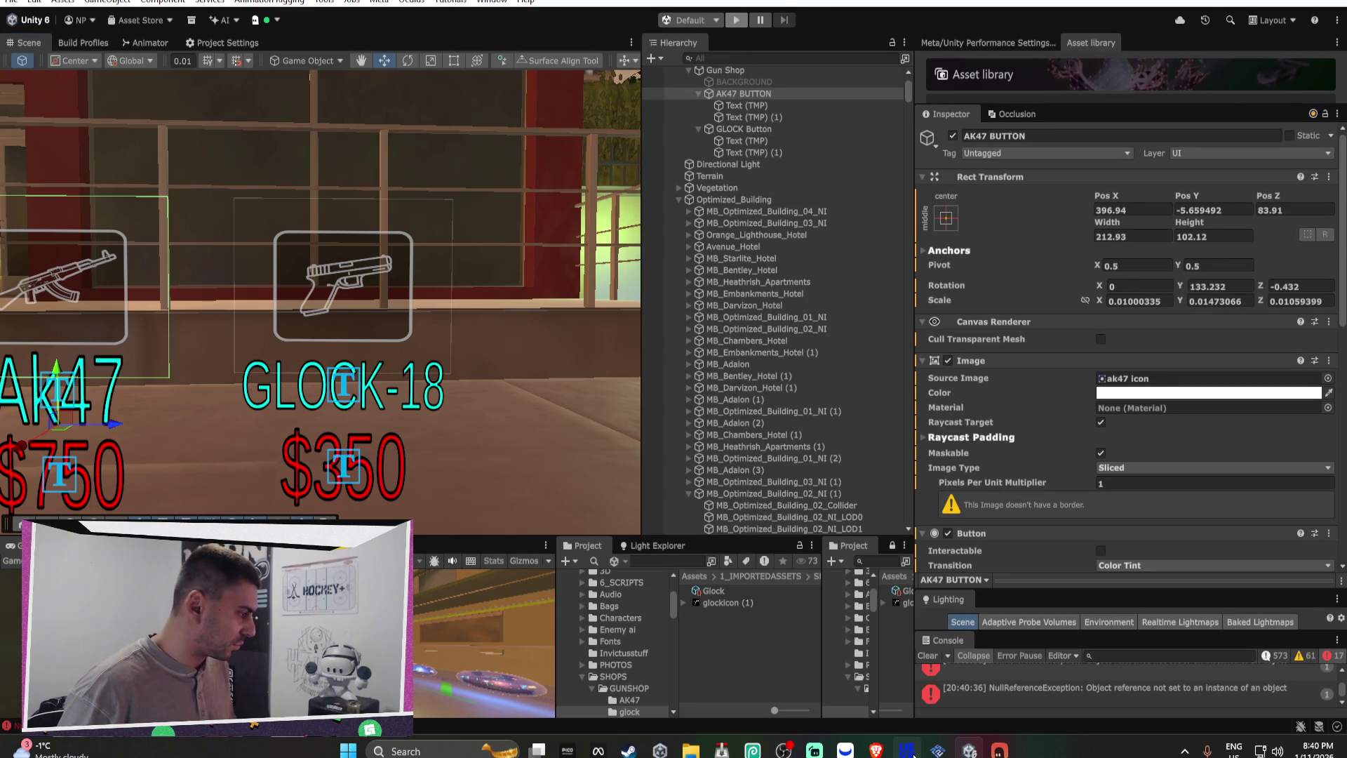
mouse_move(969, 751)
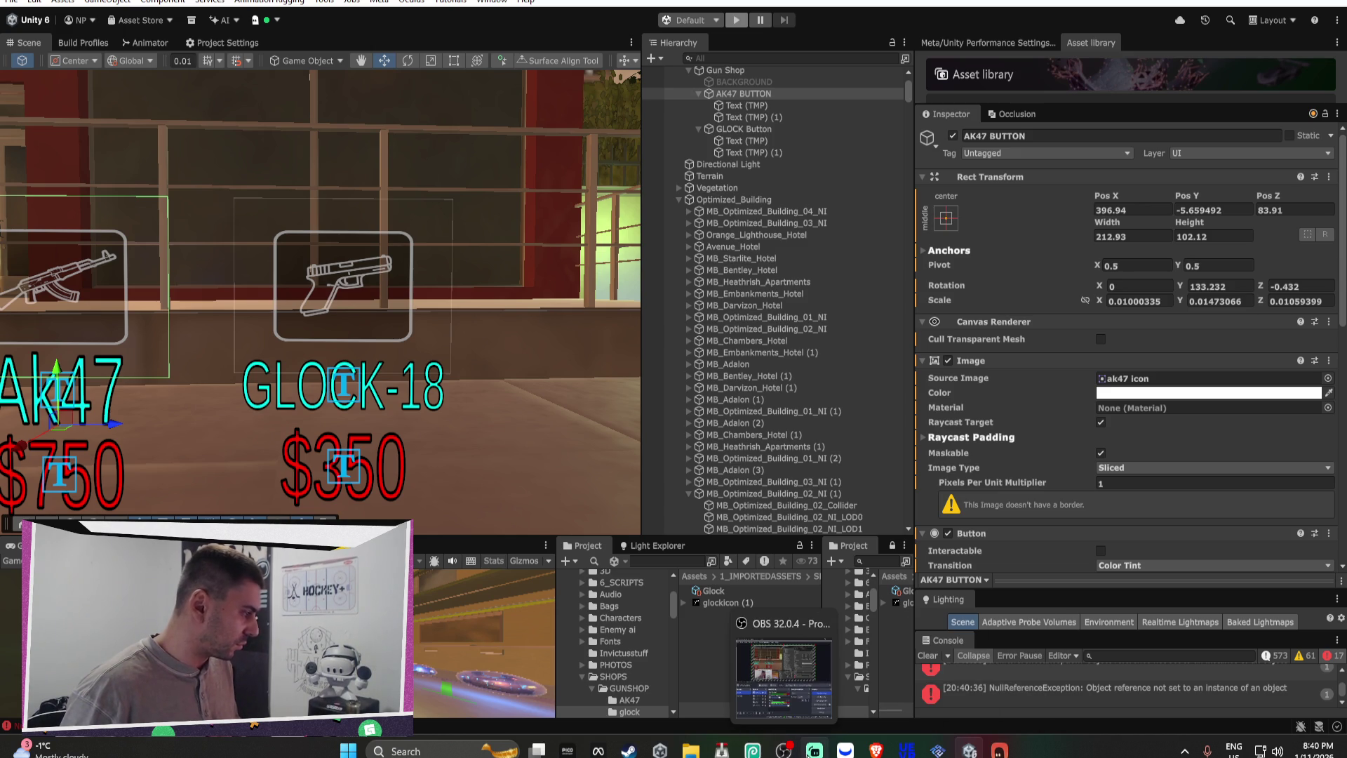
mouse_move(875, 751)
left_click(915, 689)
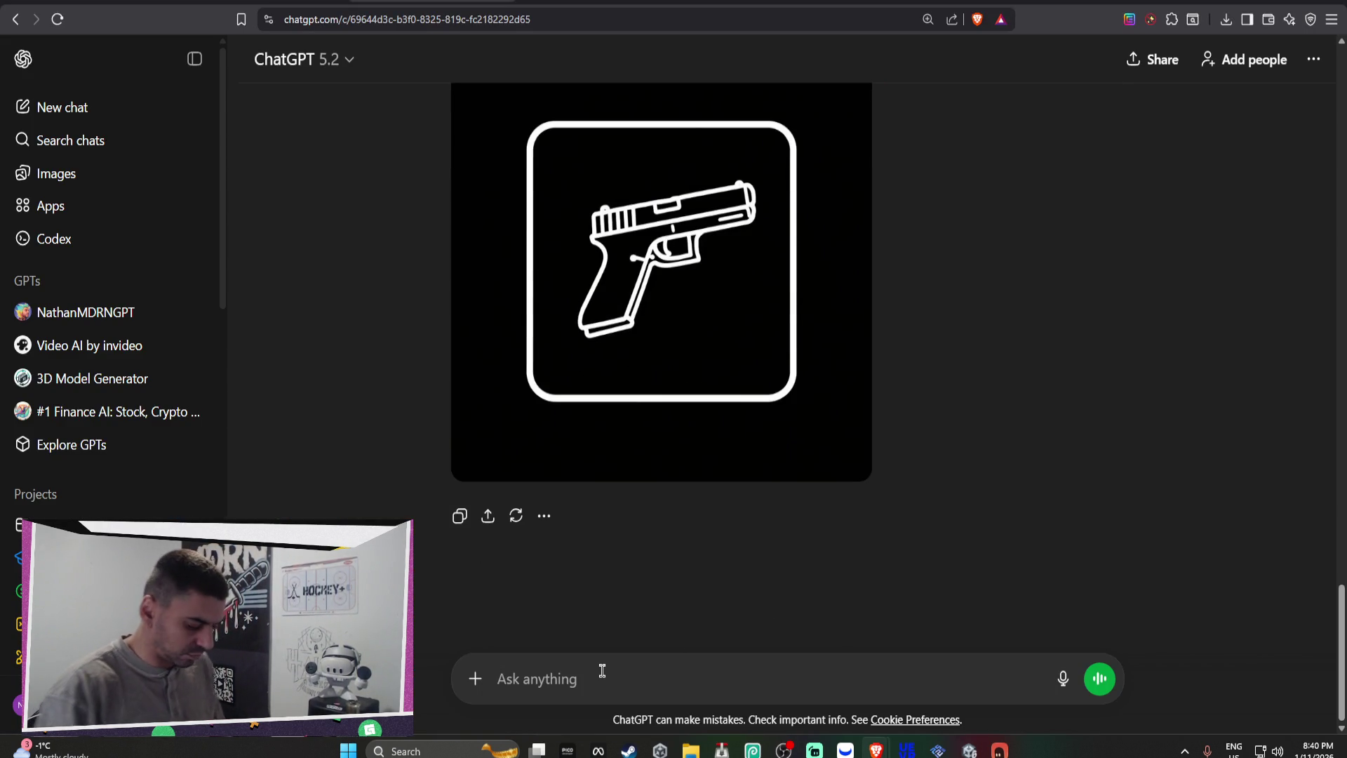
Step: Ask ChatGPT 'make me one for assault rifle ammo', then return to Unity
type("make me one for assau")
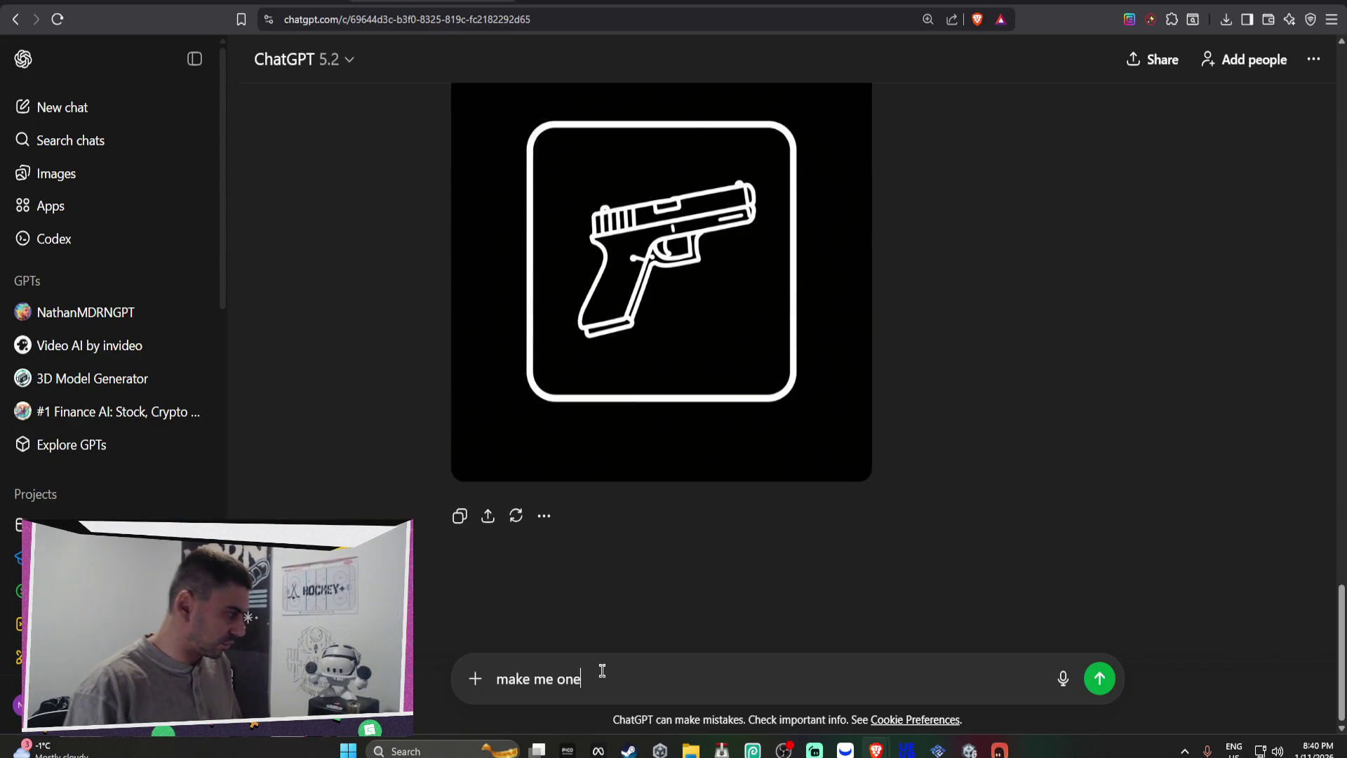
type("lt rifle ammo")
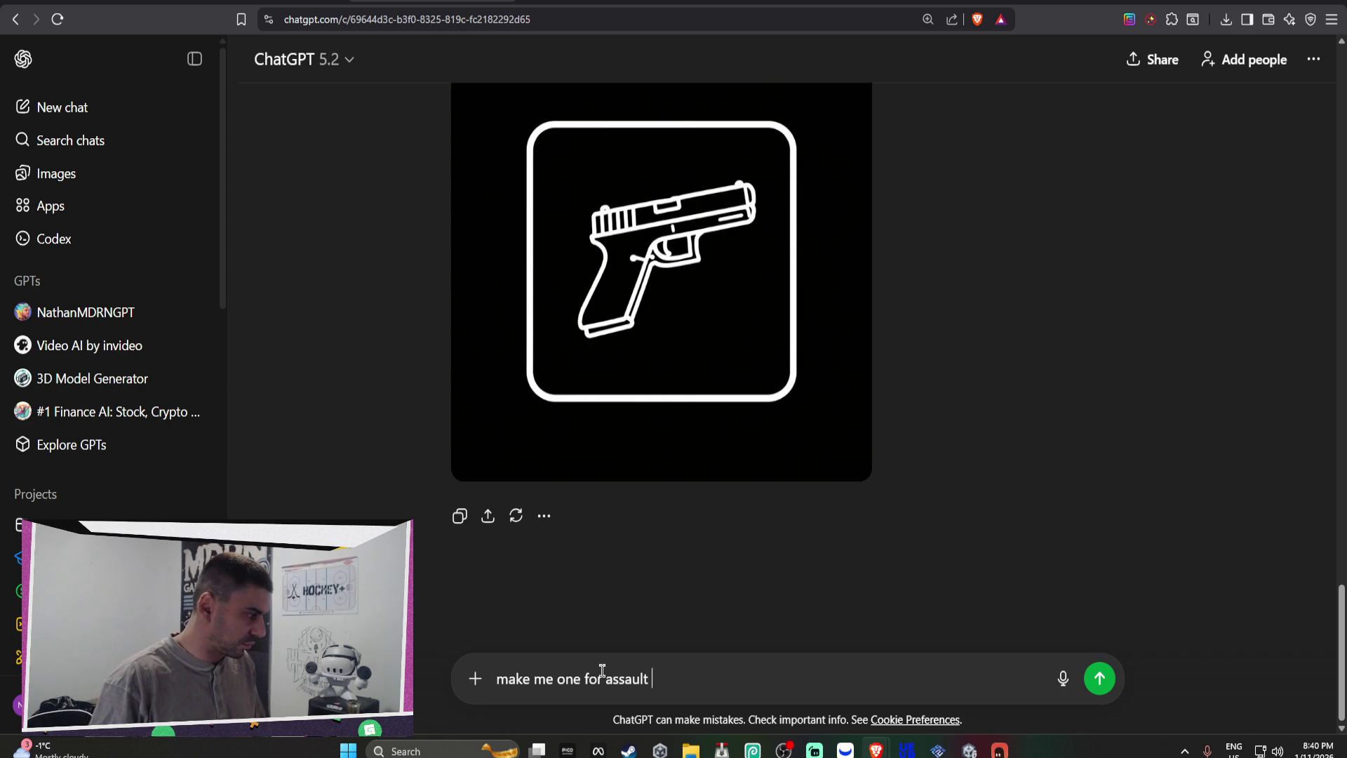
key("Return")
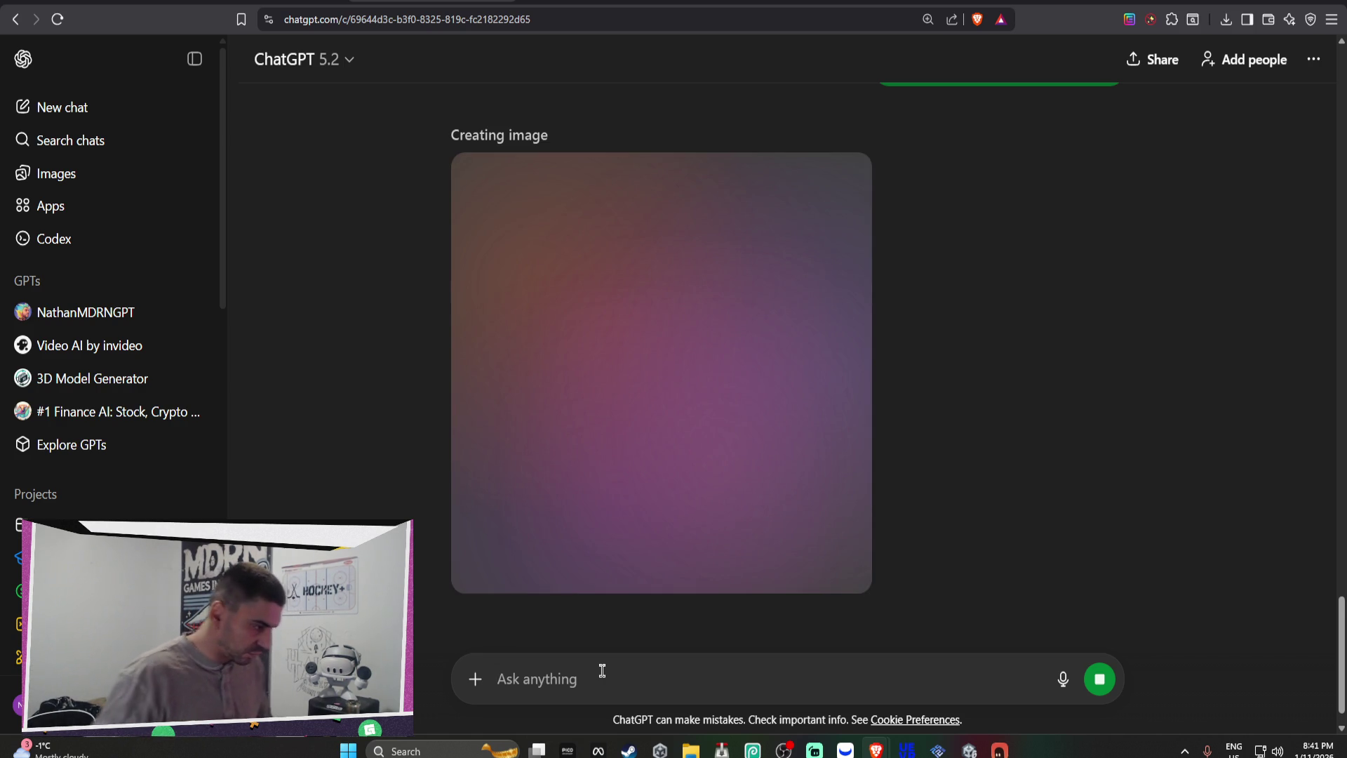
left_click(969, 749)
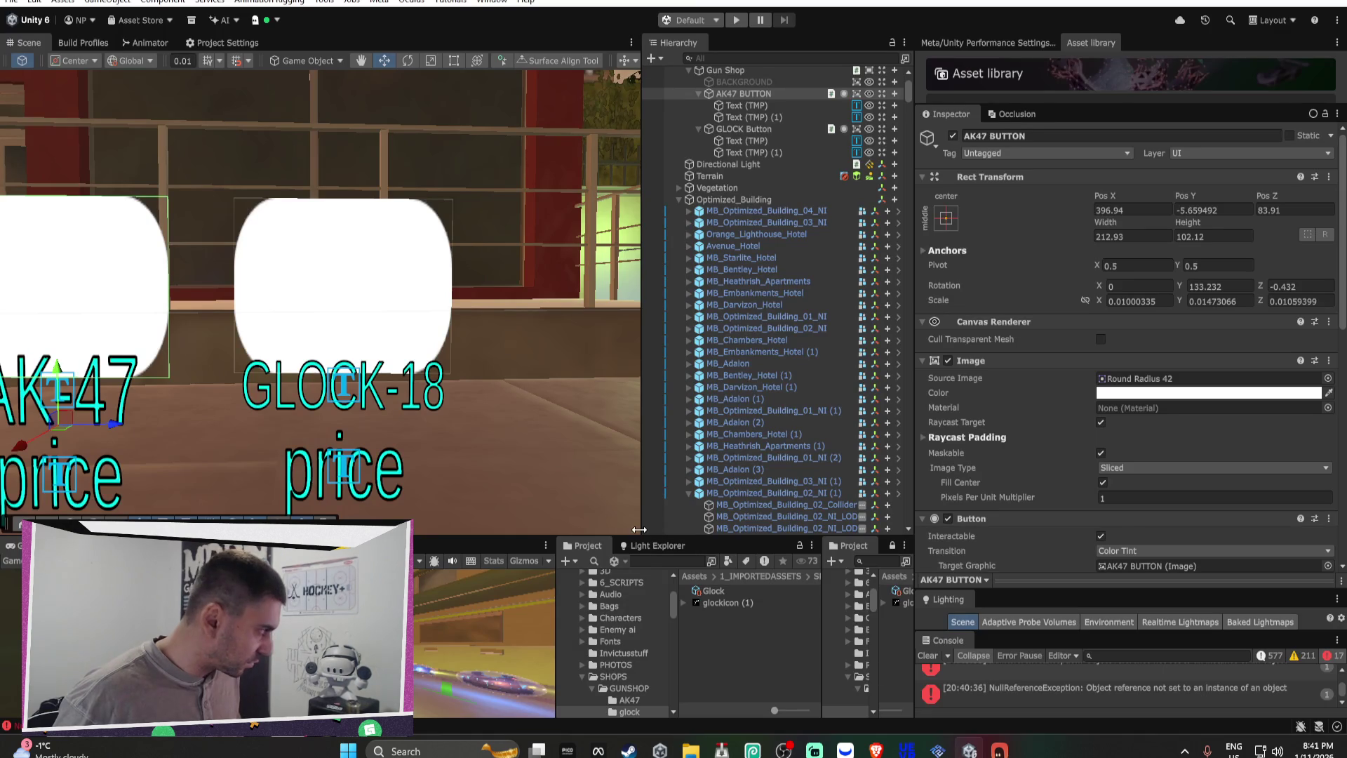
Step: Duplicate the AK47 and GLOCK buttons and move the copies right of the originals
left_click(744, 129, "ctrl")
left_click_drag(442, 281, 432, 226)
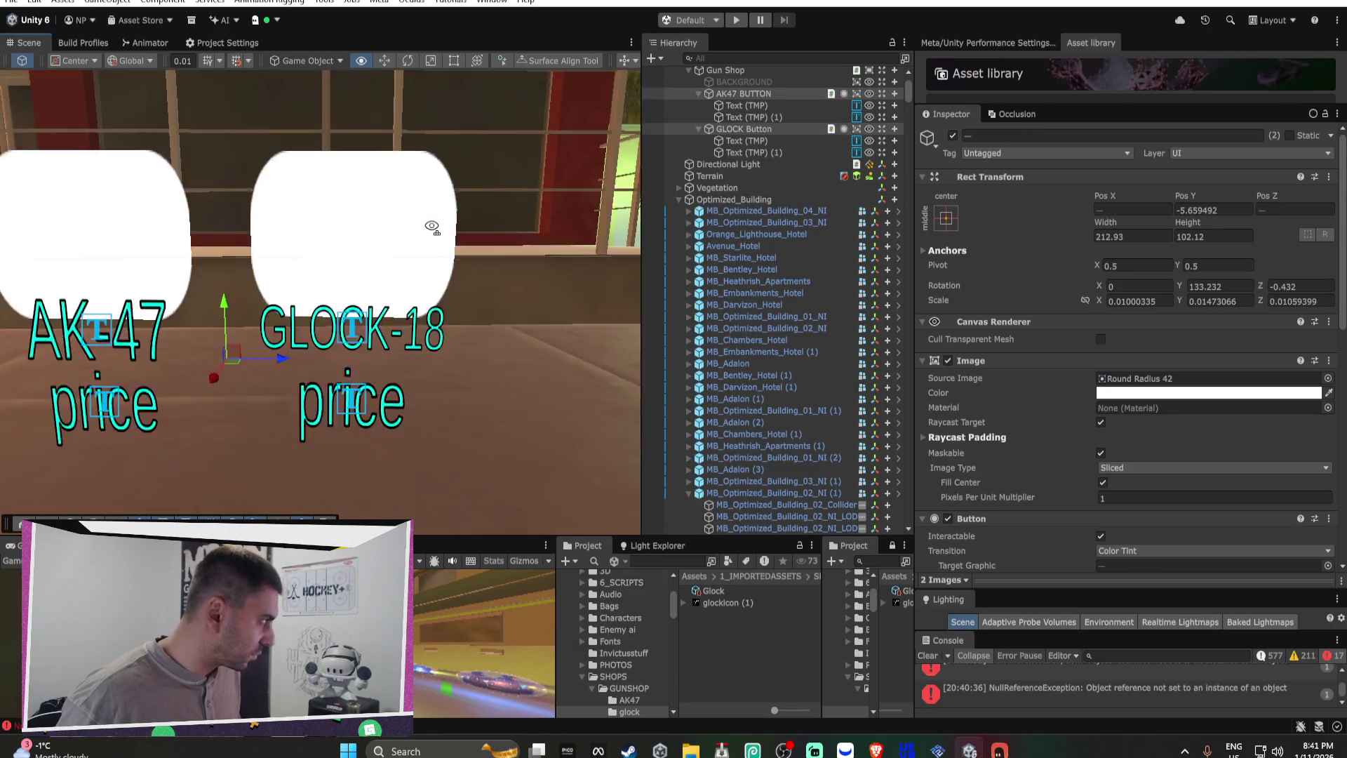
key("f")
key("ctrl+d")
left_click_drag(343, 333, 534, 334)
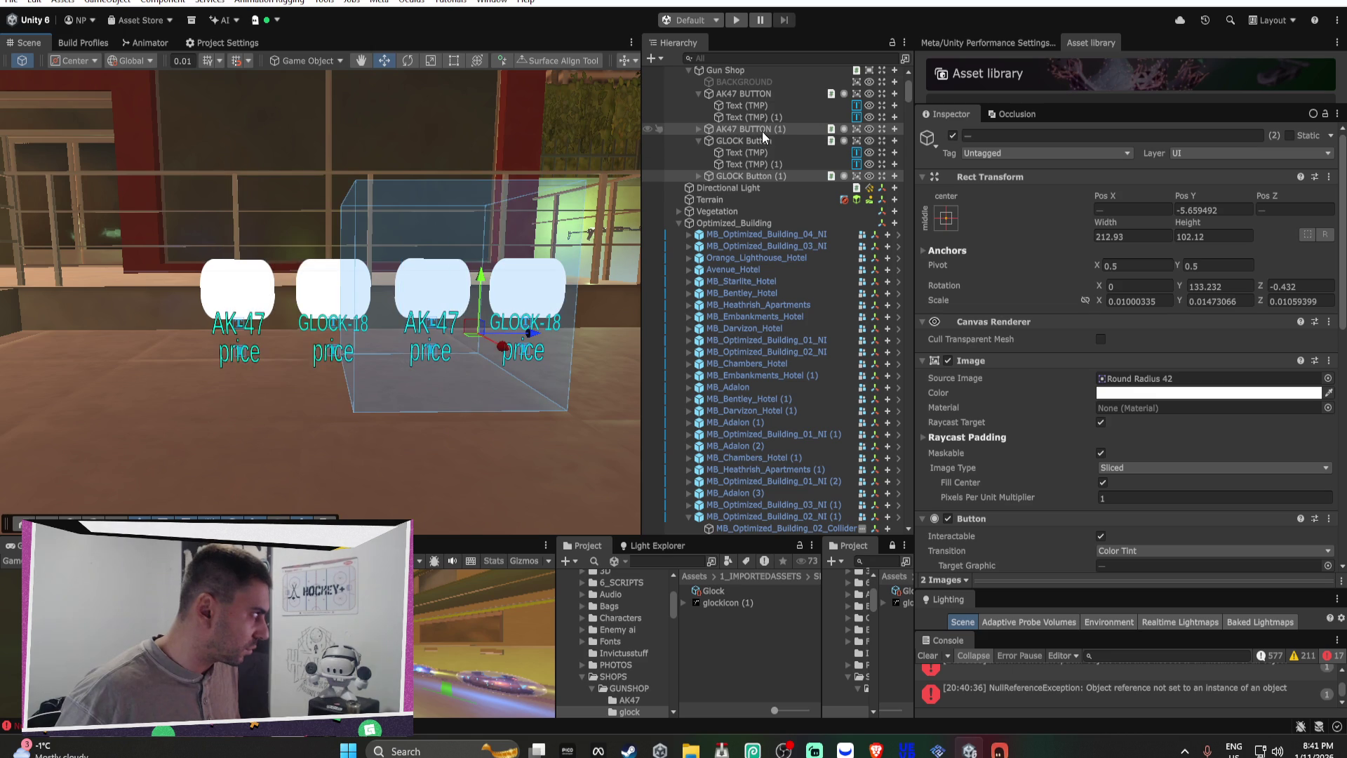
left_click(698, 140)
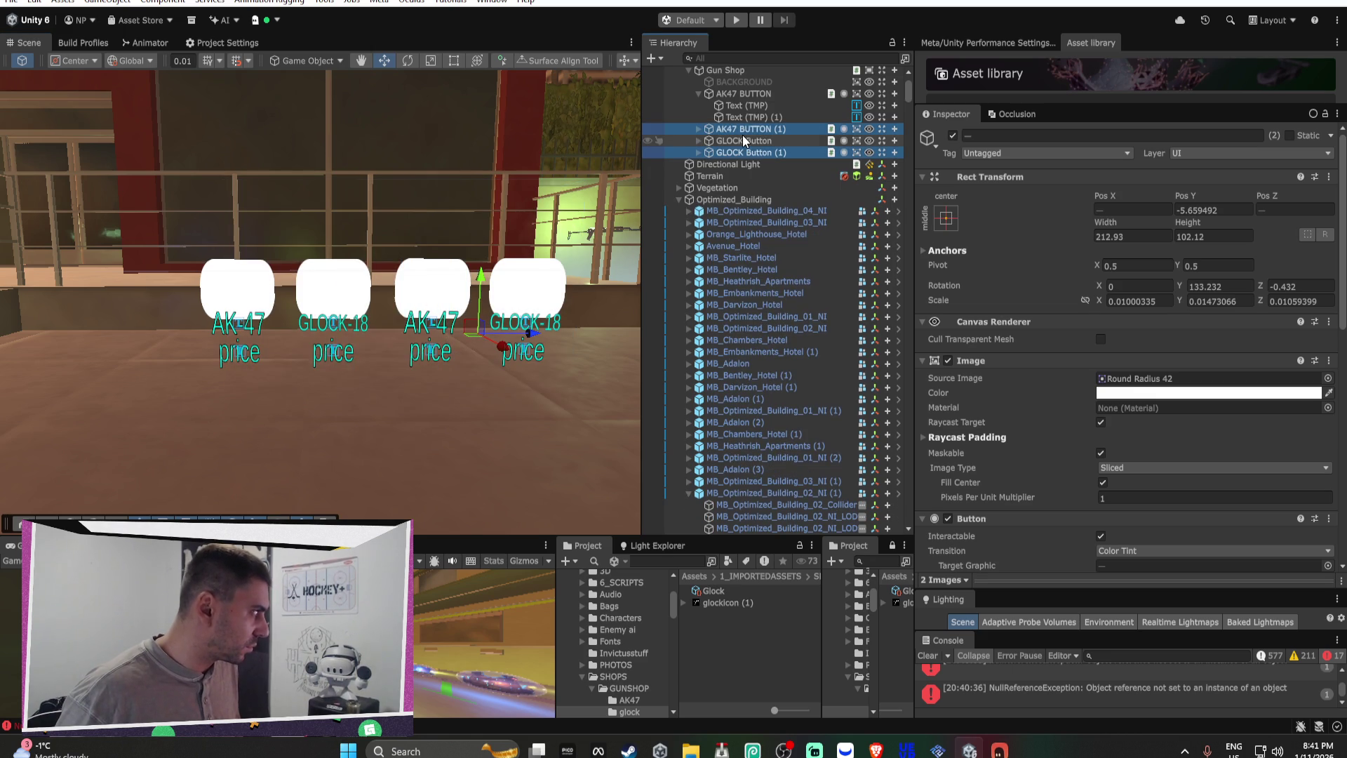
left_click_drag(754, 131, 758, 147)
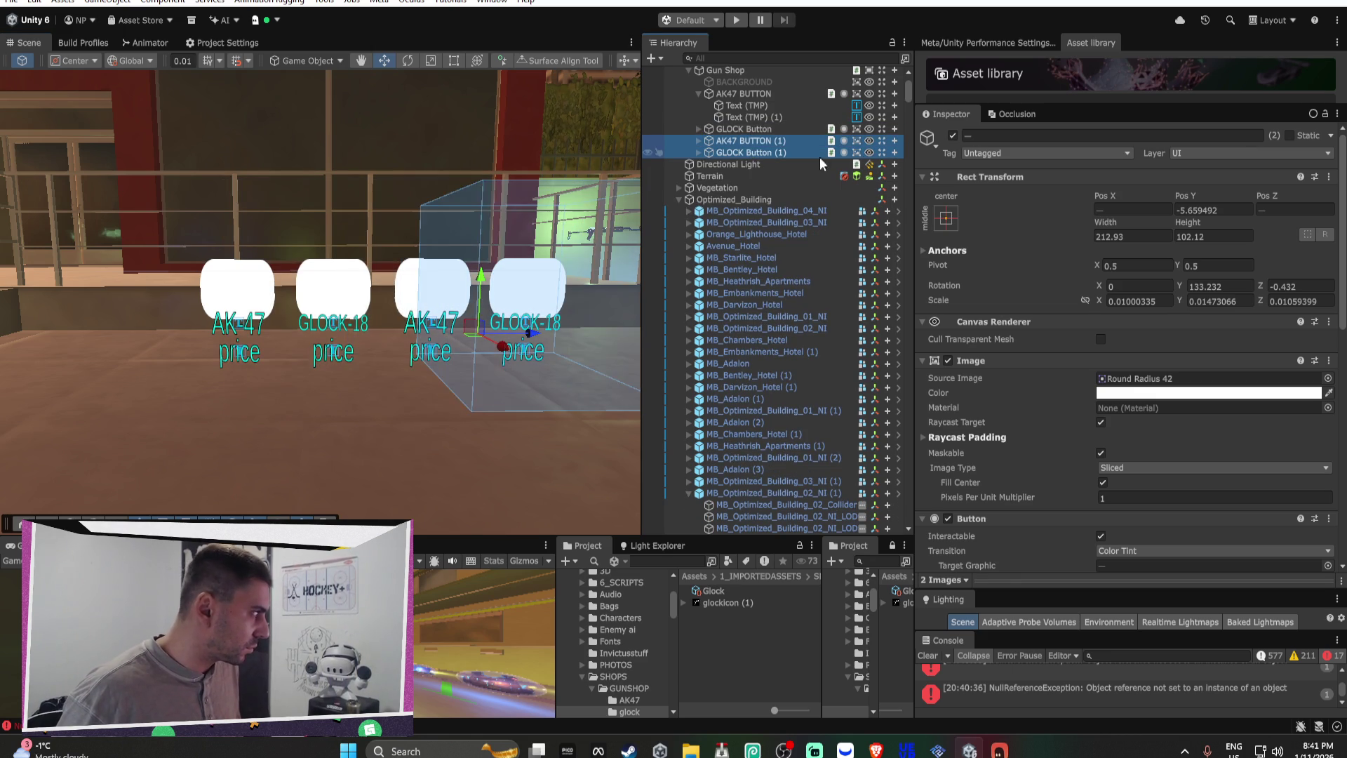
Step: Rename the AK47 BUTTON (1) copy to AR AMMO BUTTON (1)
left_click(761, 145)
left_click(980, 136)
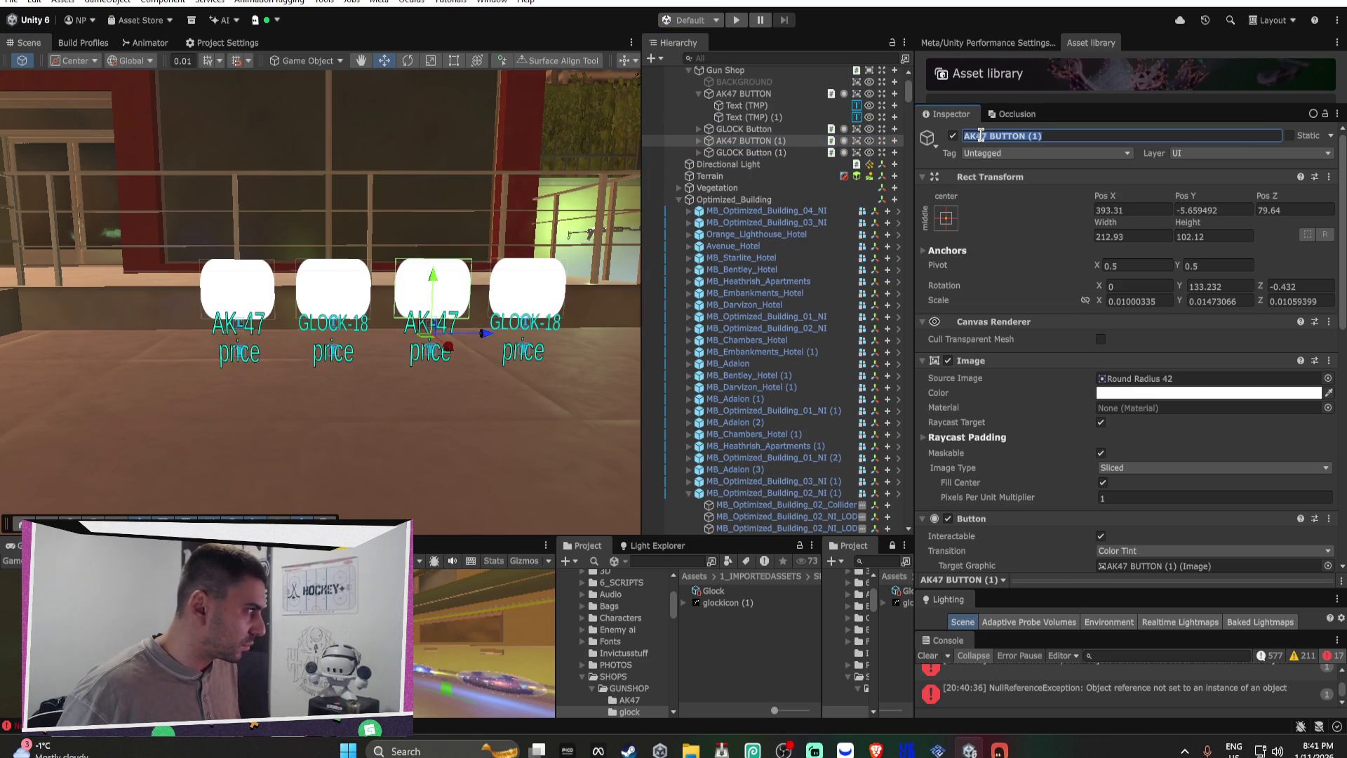
left_click(991, 135)
key("BackSpace")
key("BackSpace")
key("BackSpace")
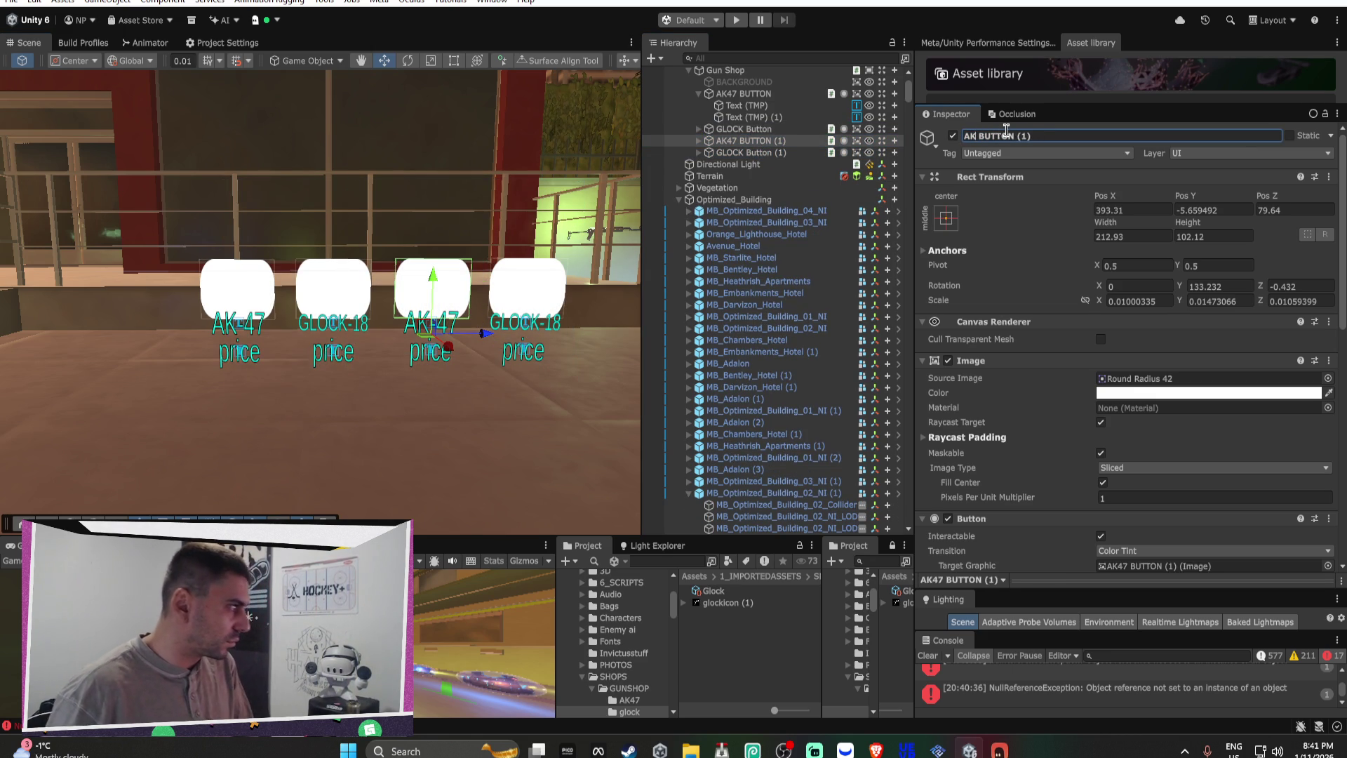
type("r")
key("BackSpace")
type("R Amm")
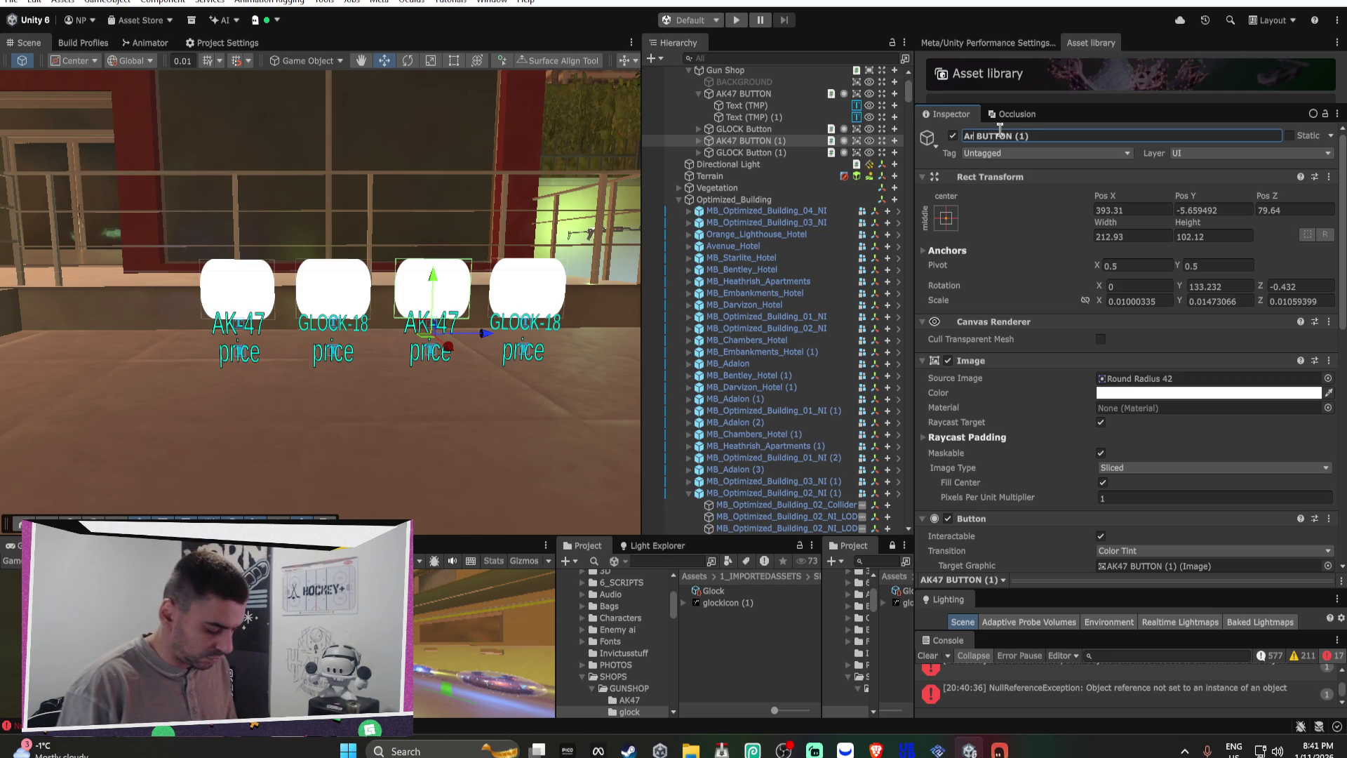
key("BackSpace")
key("BackSpace")
key("BackSpace")
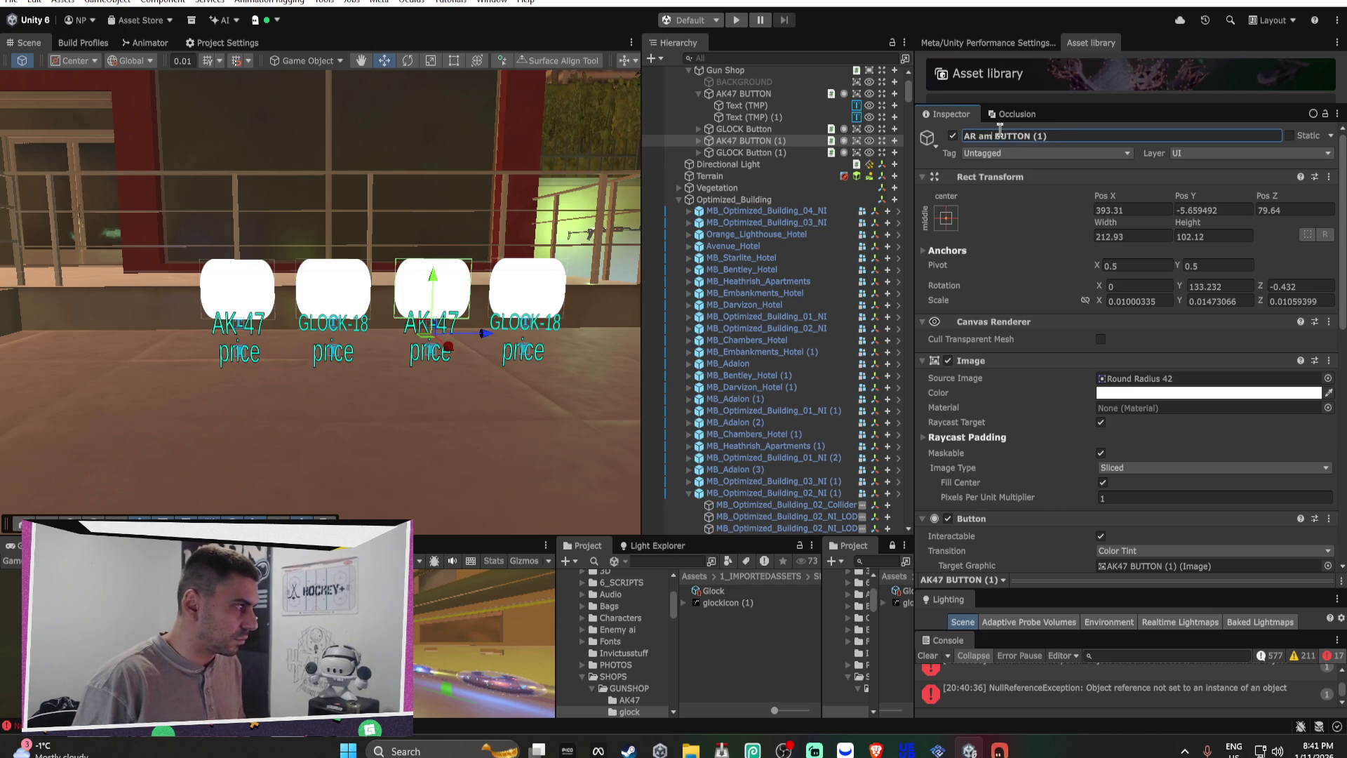
type("AMMO")
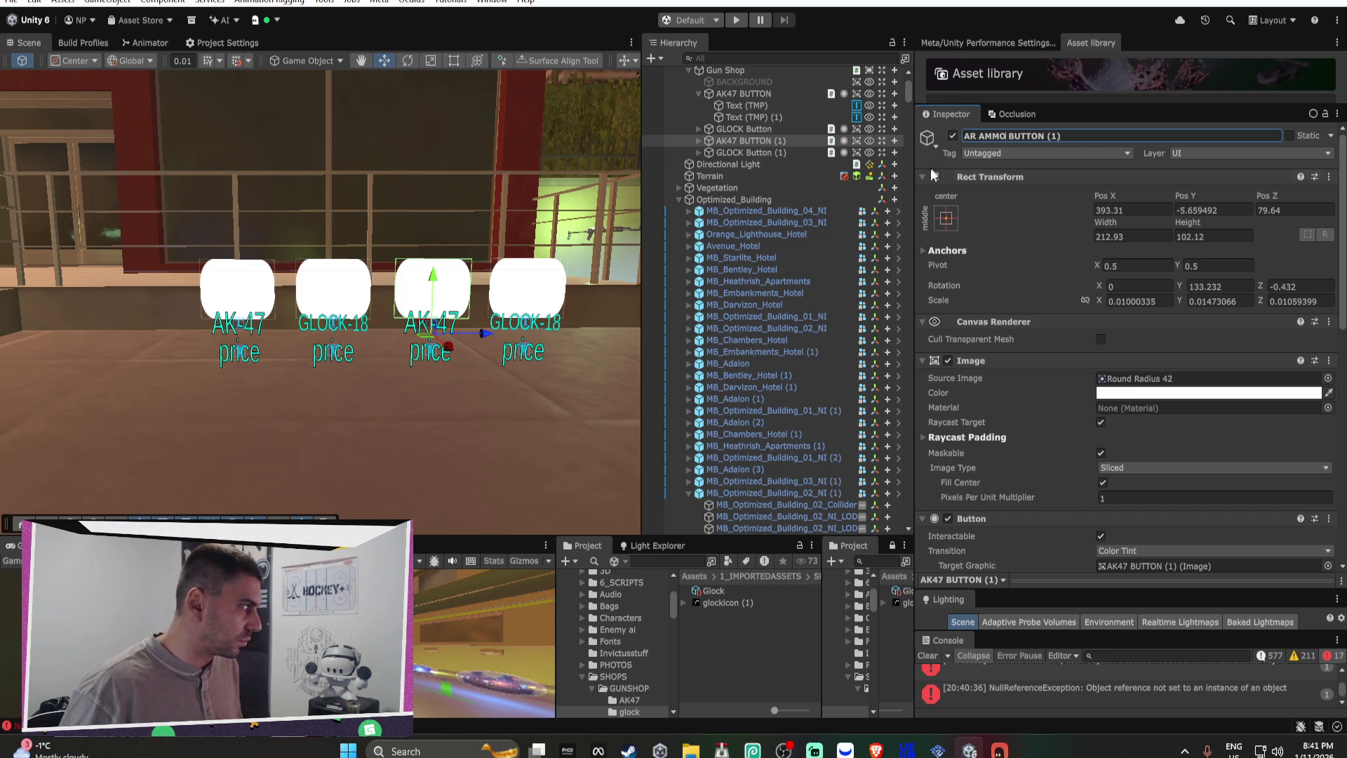
Step: Rename the GLOCK Button (1) copy to GLOCK AMMO
left_click(769, 153)
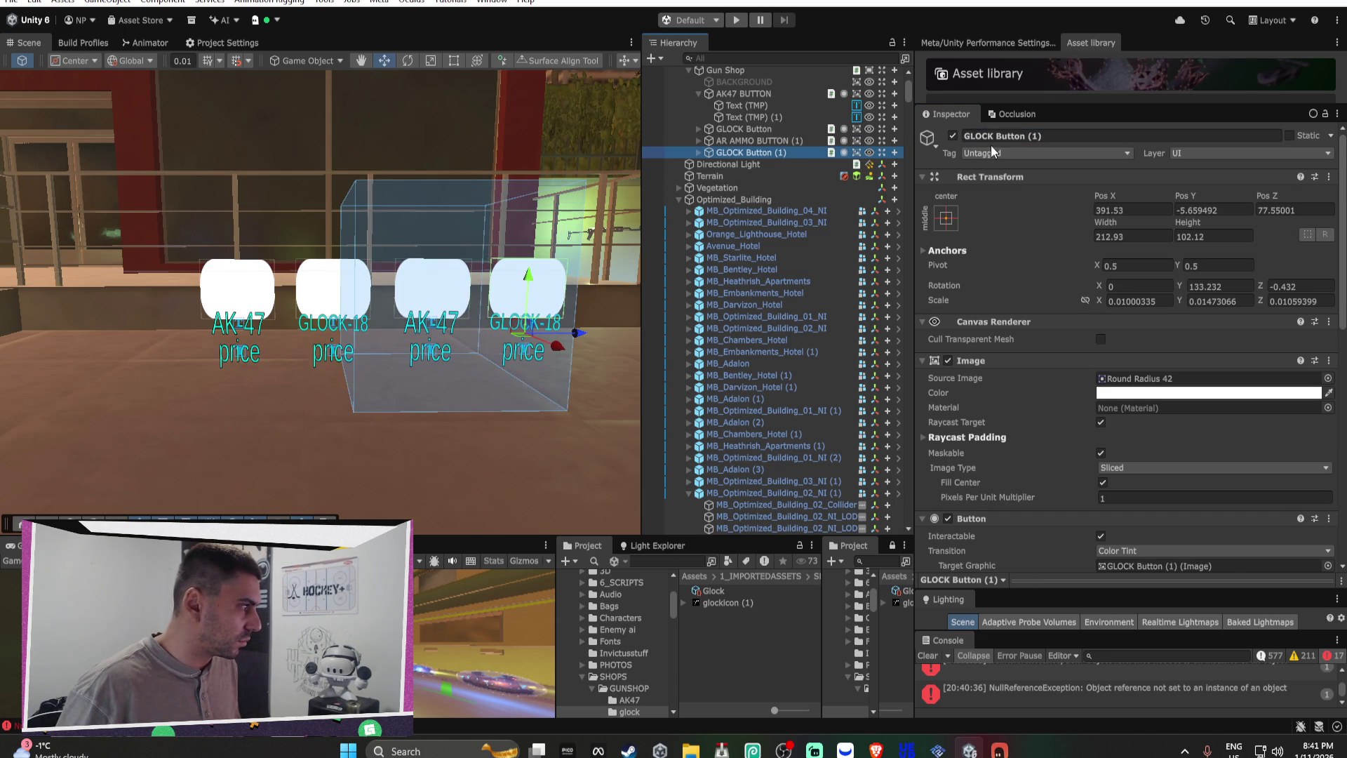
left_click(1025, 136)
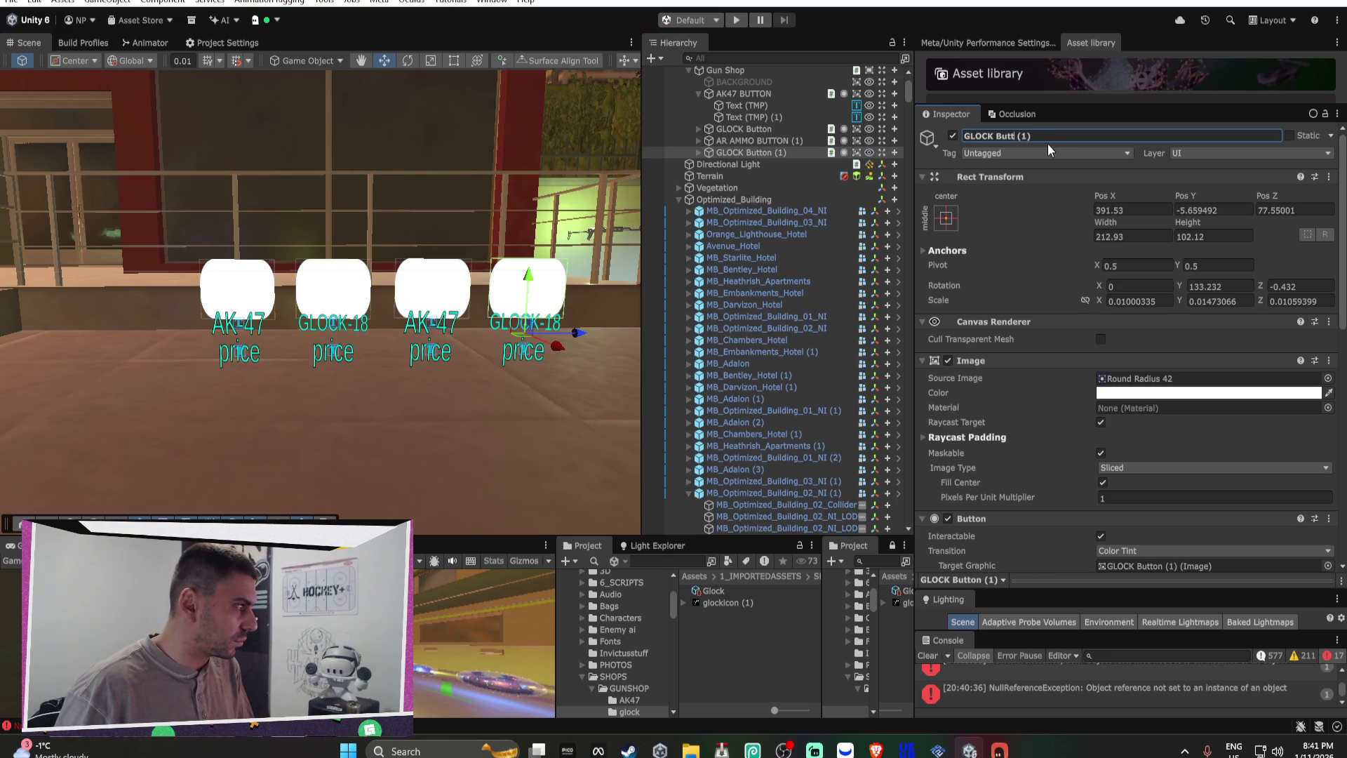
key("BackSpace")
key("BackSpace")
key("BackSpace")
type("AS")
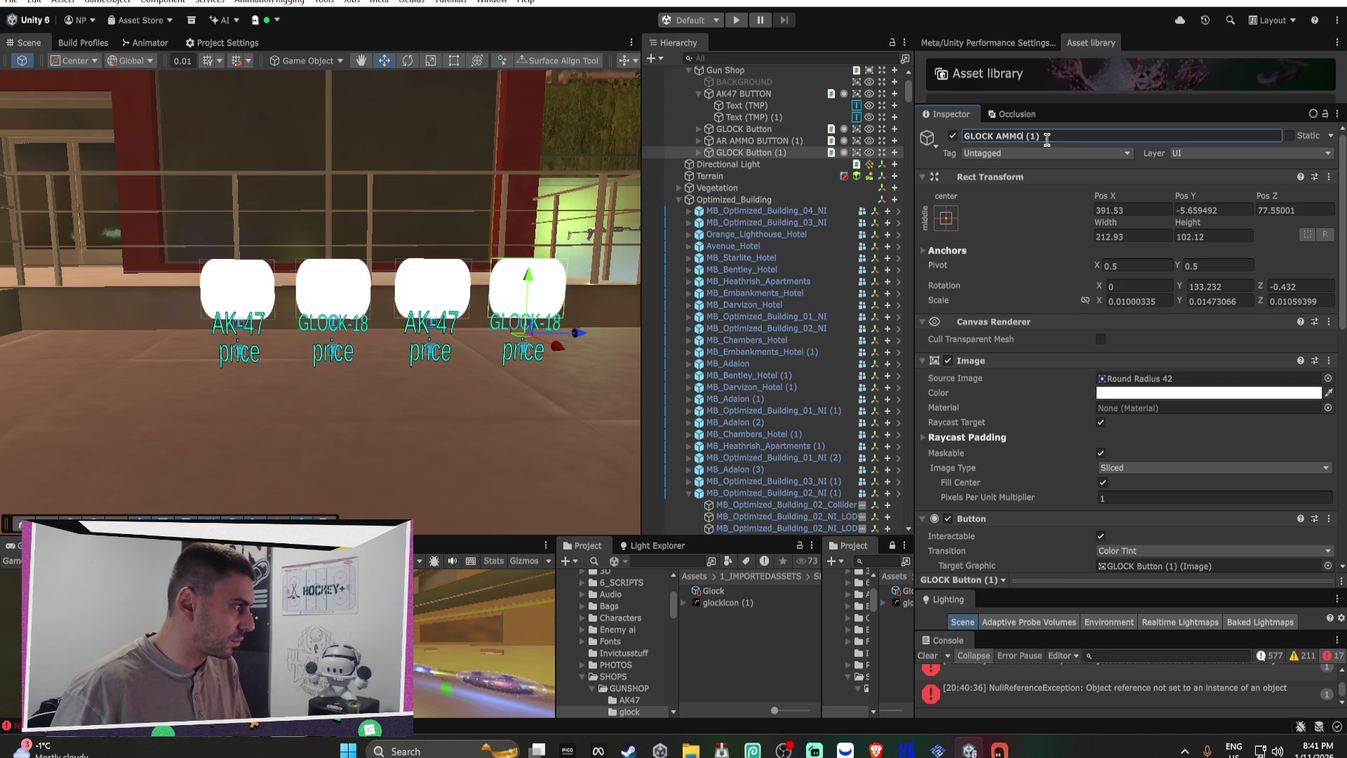
key("BackSpace")
key("BackSpace")
key("BackSpace")
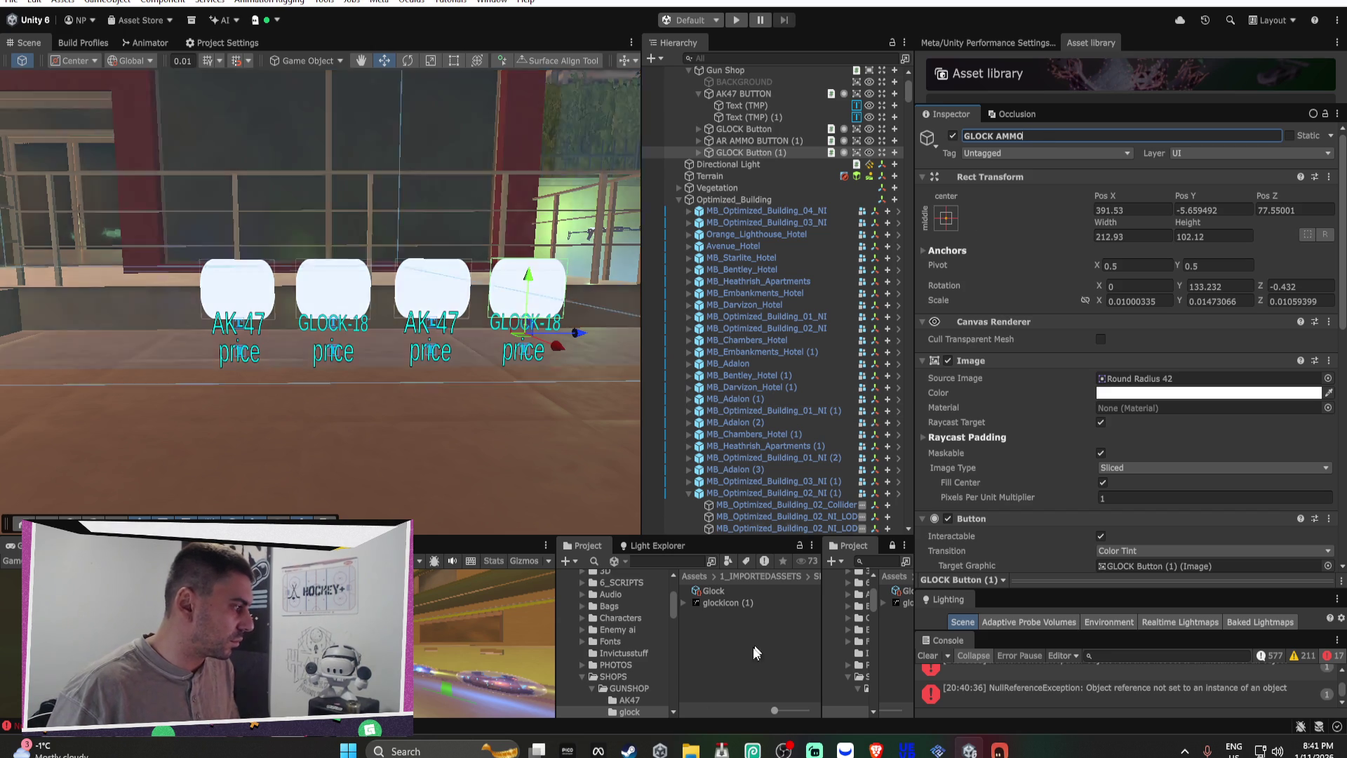
Step: Select the AK47 and glock folders in the Project window
left_click(638, 699)
left_click(638, 710, "ctrl")
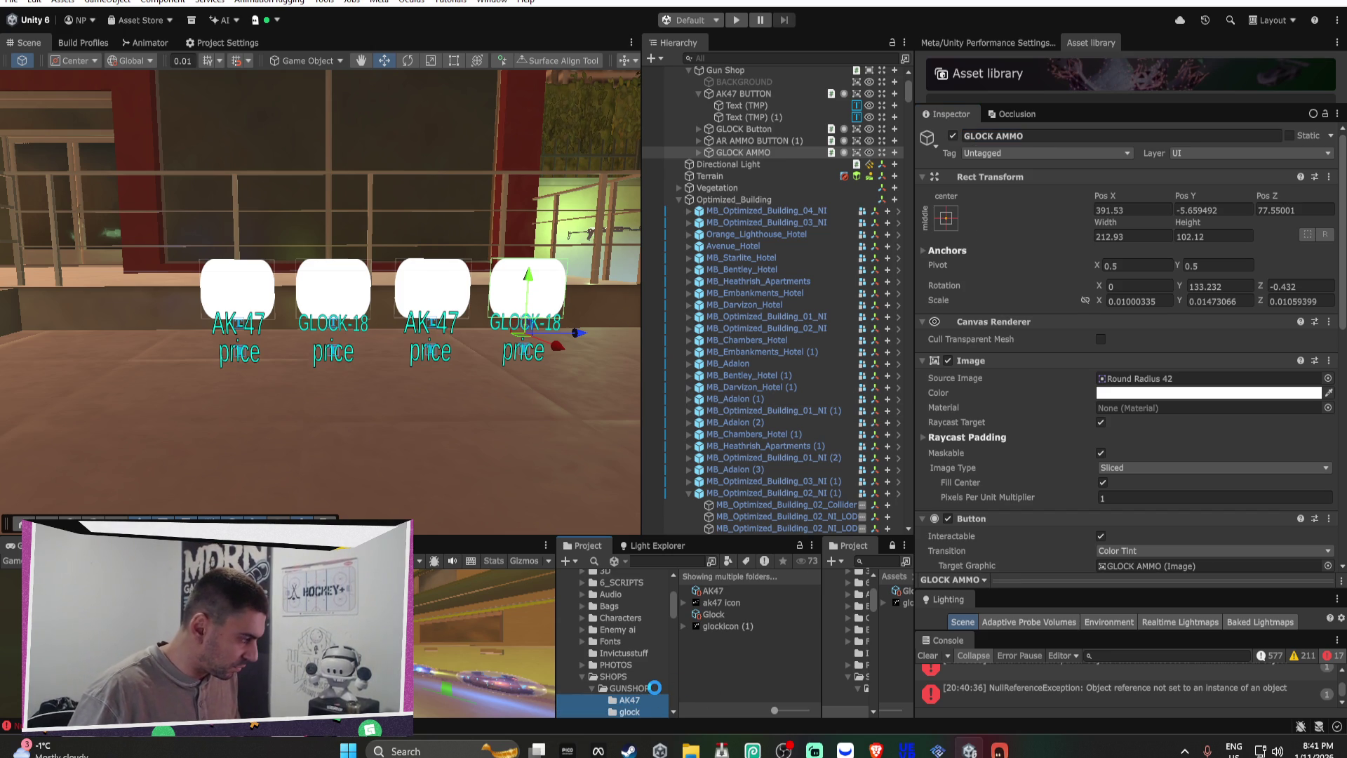
mouse_move(660, 692)
left_mouse_down()
mouse_move(640, 707)
mouse_move(642, 690)
left_mouse_up()
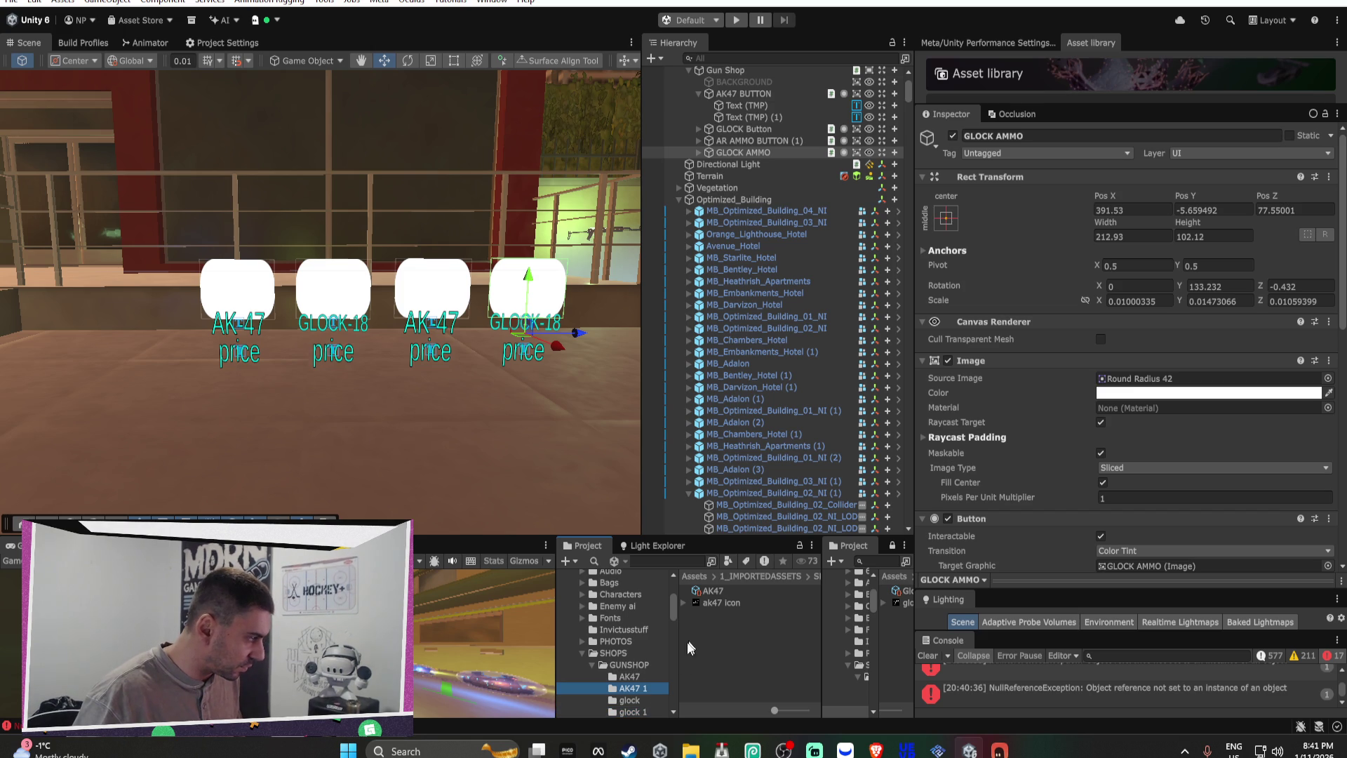
Step: Rename the copied AK47 1 folder to AR_AMMO
left_click(641, 690)
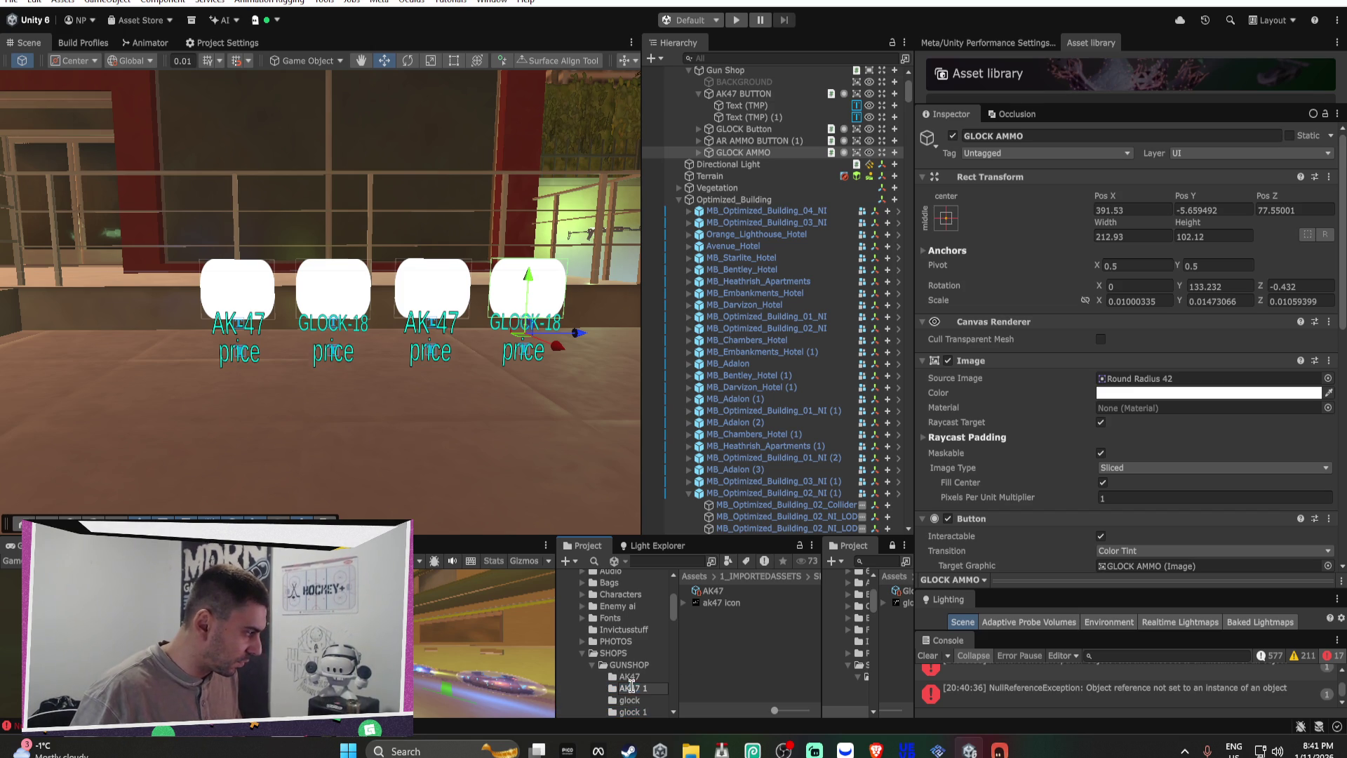
key("BackSpace")
type("R")
key("Delete")
key("Delete")
type("AAMMO")
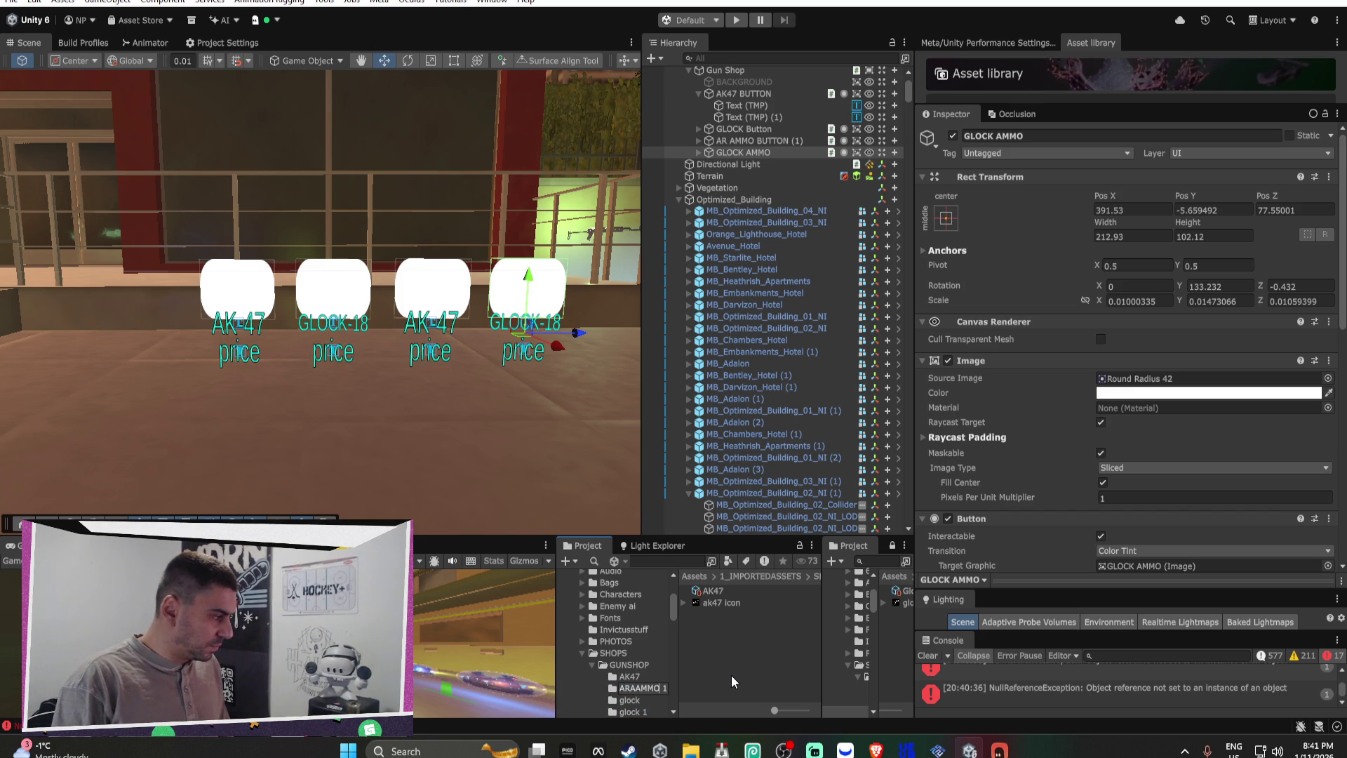
key("BackSpace")
key("BackSpace")
key("BackSpace")
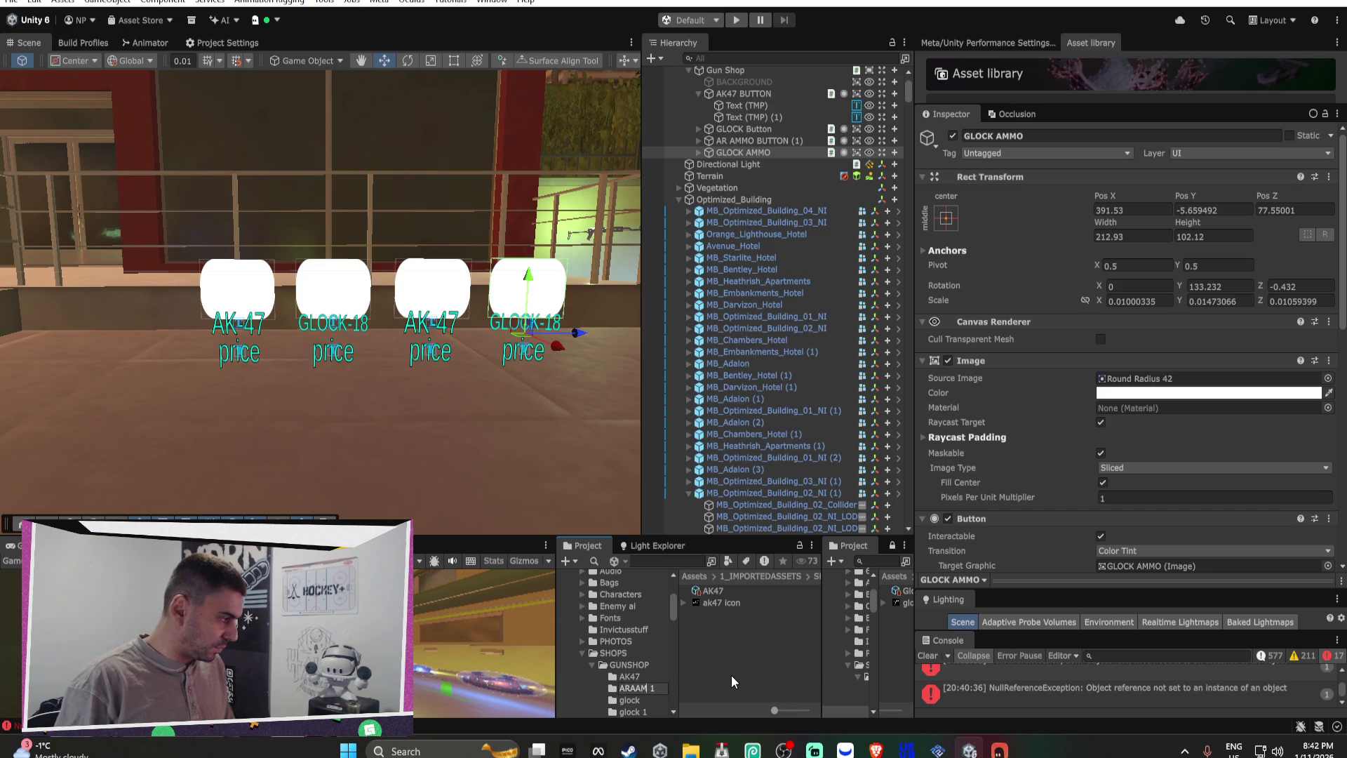
type("_AMMO")
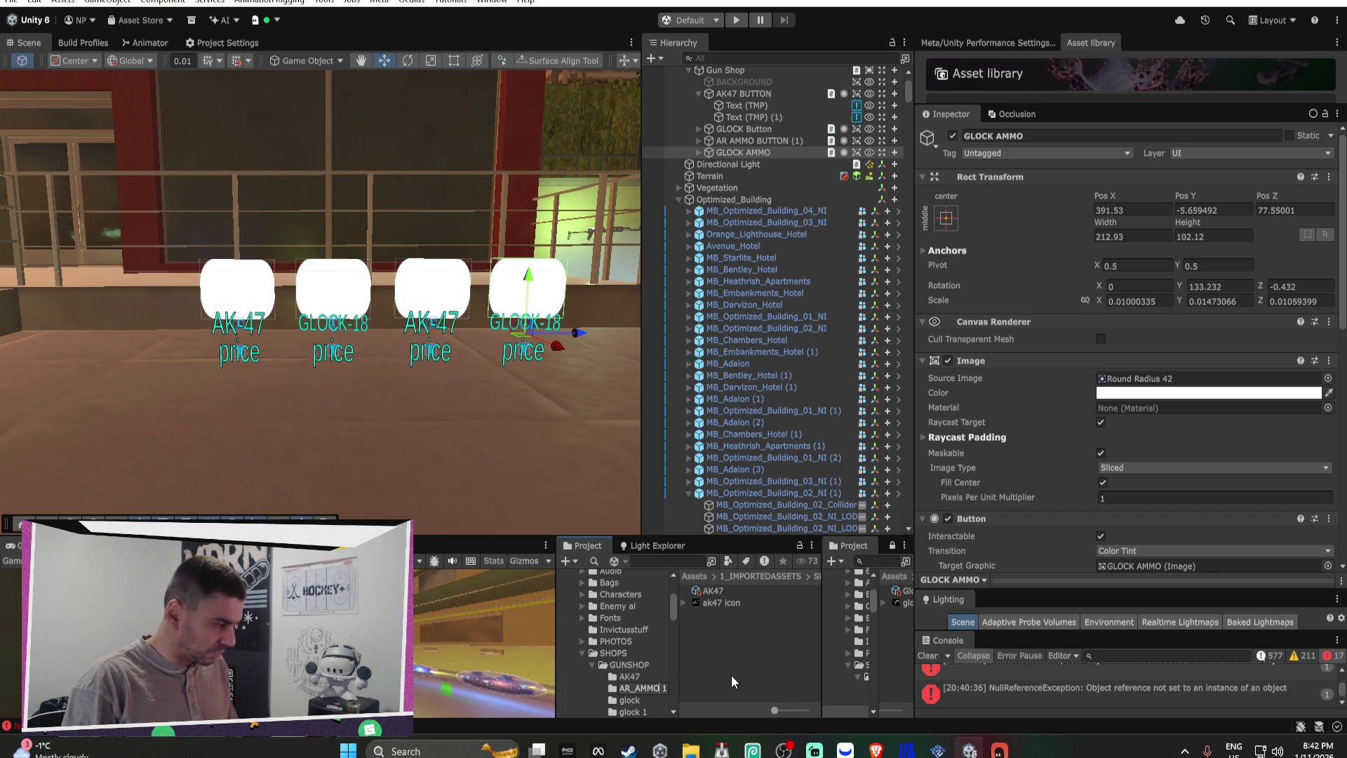
key("Delete")
key("Delete")
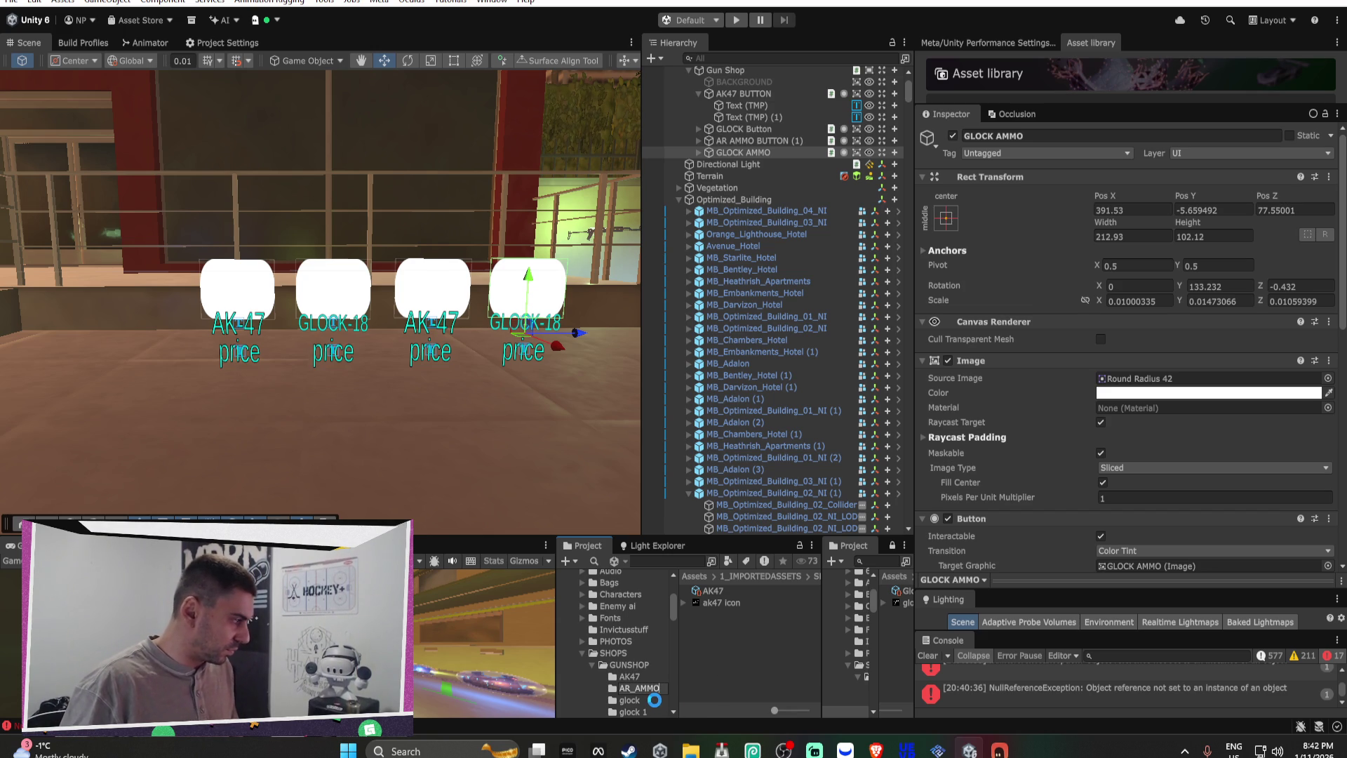
Step: Rename the copied glock 1 folder to glock_AMMO
left_click(644, 712)
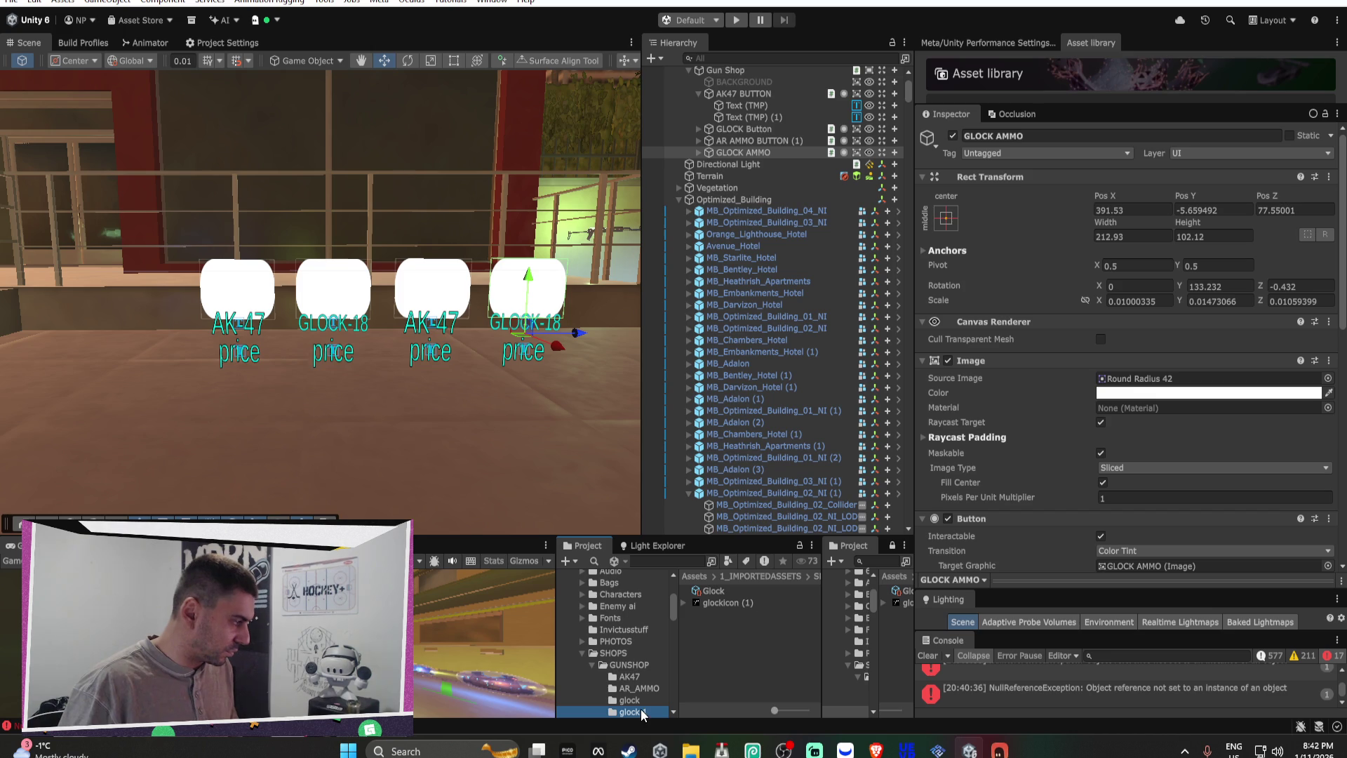
left_click(646, 712)
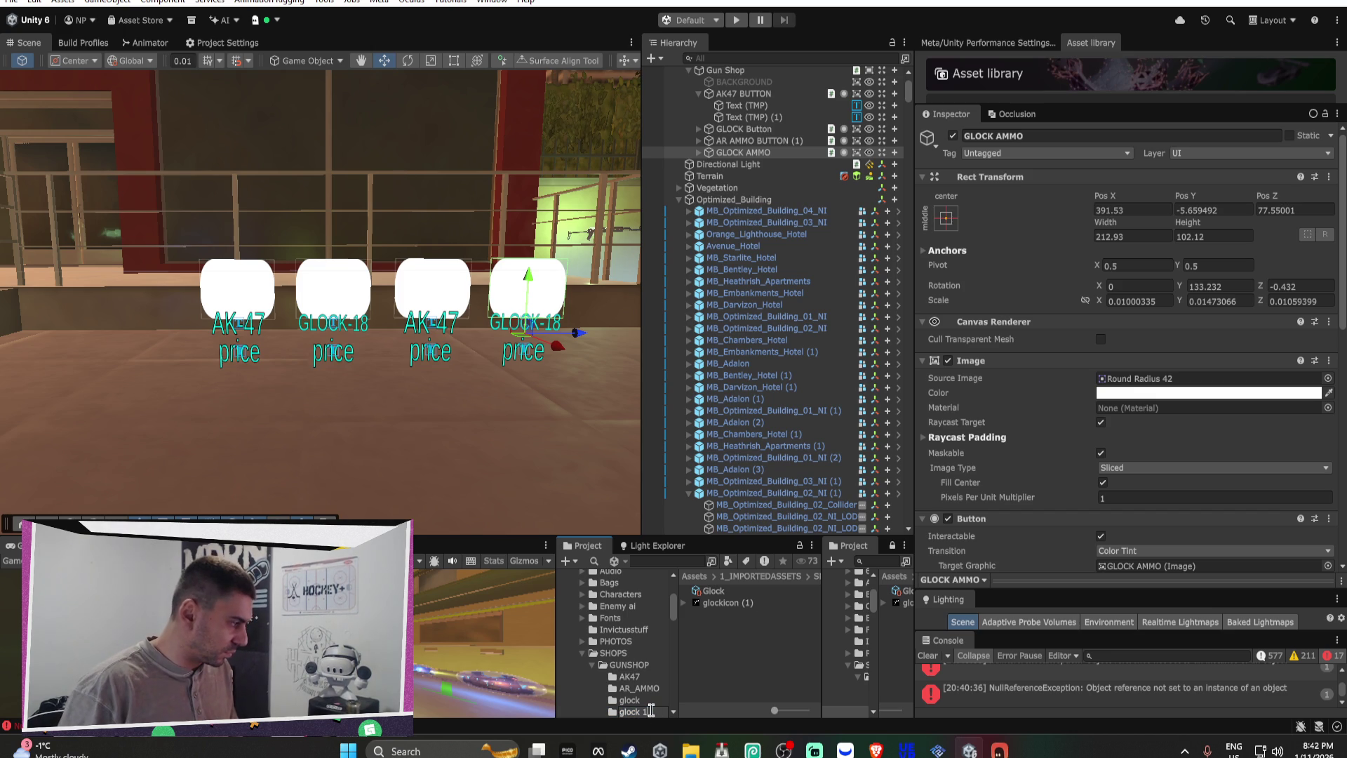
type("_AMMO")
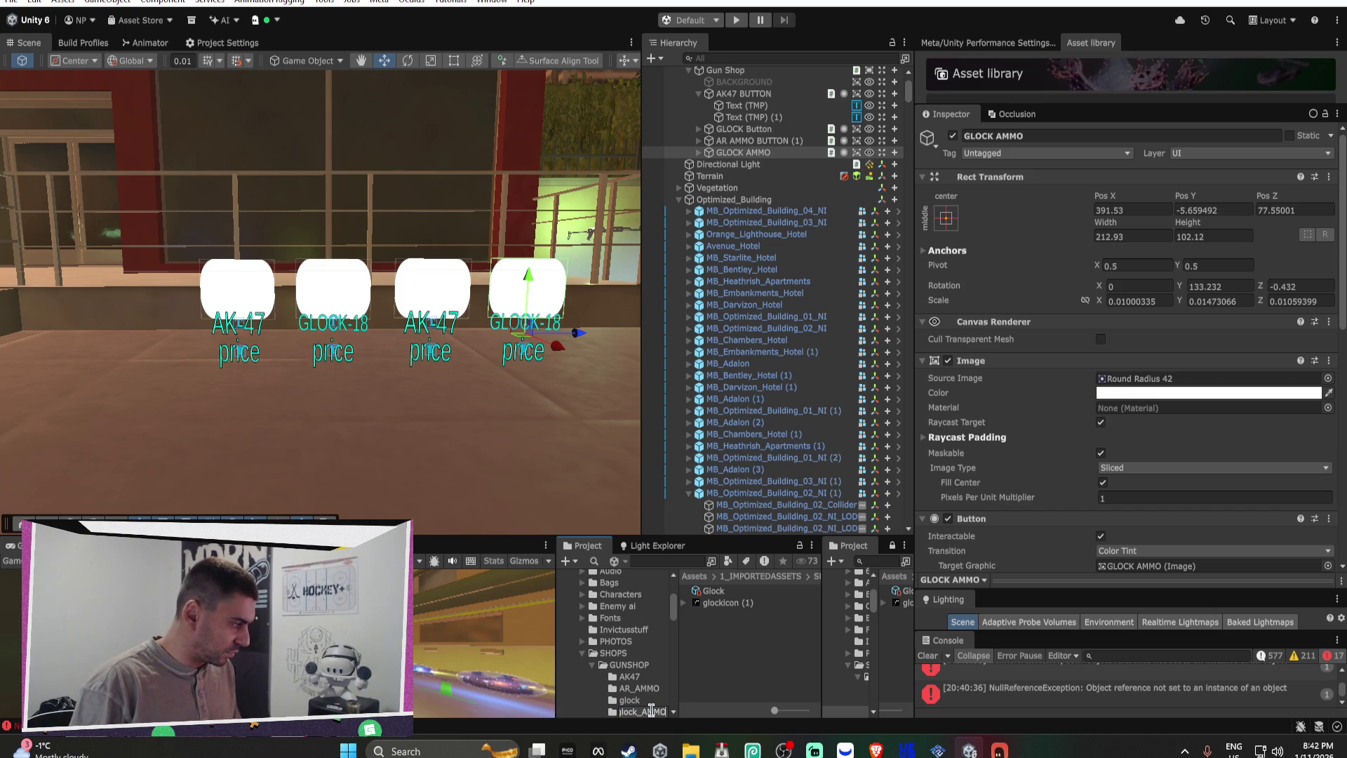
key("Return")
Step: Delete the duplicate glock and ak47 icon images from the glock_AMMO and AR_AMMO folders
left_click(719, 603)
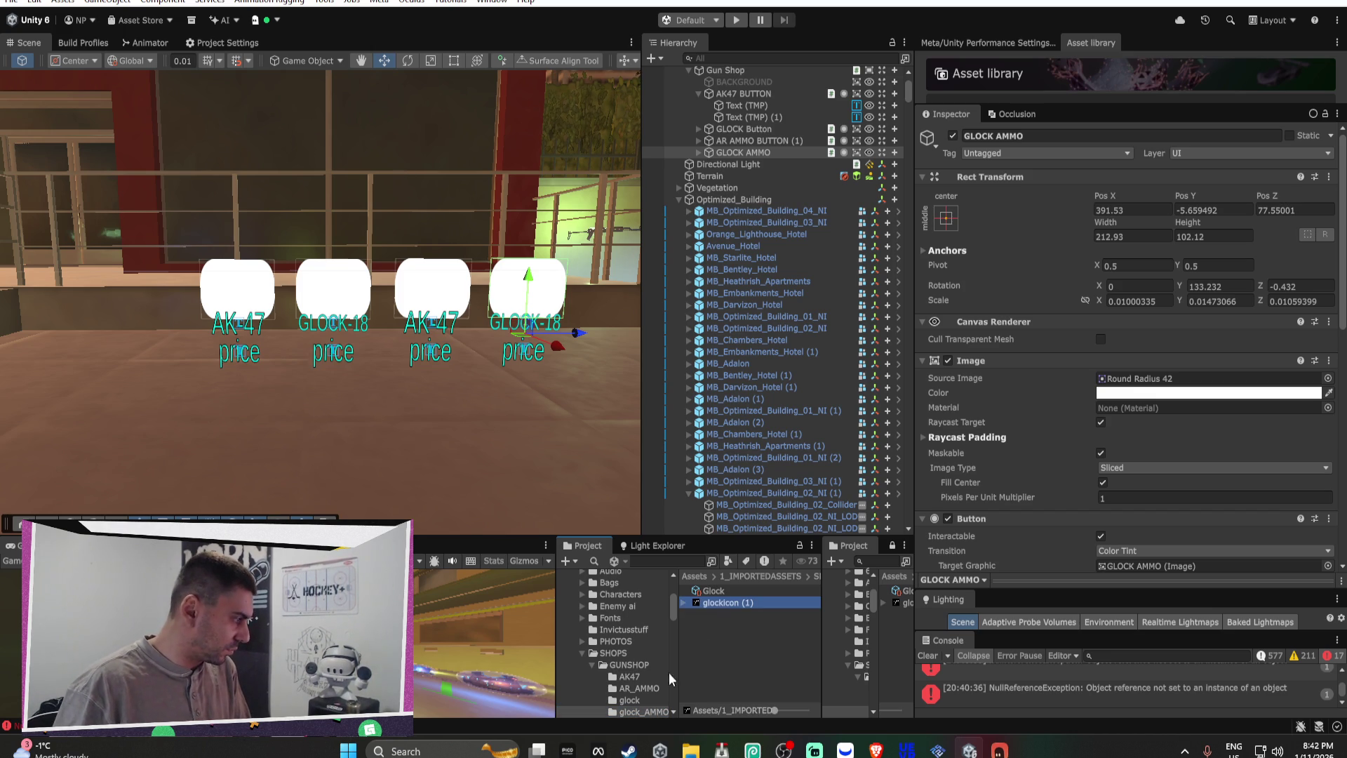
key("Delete")
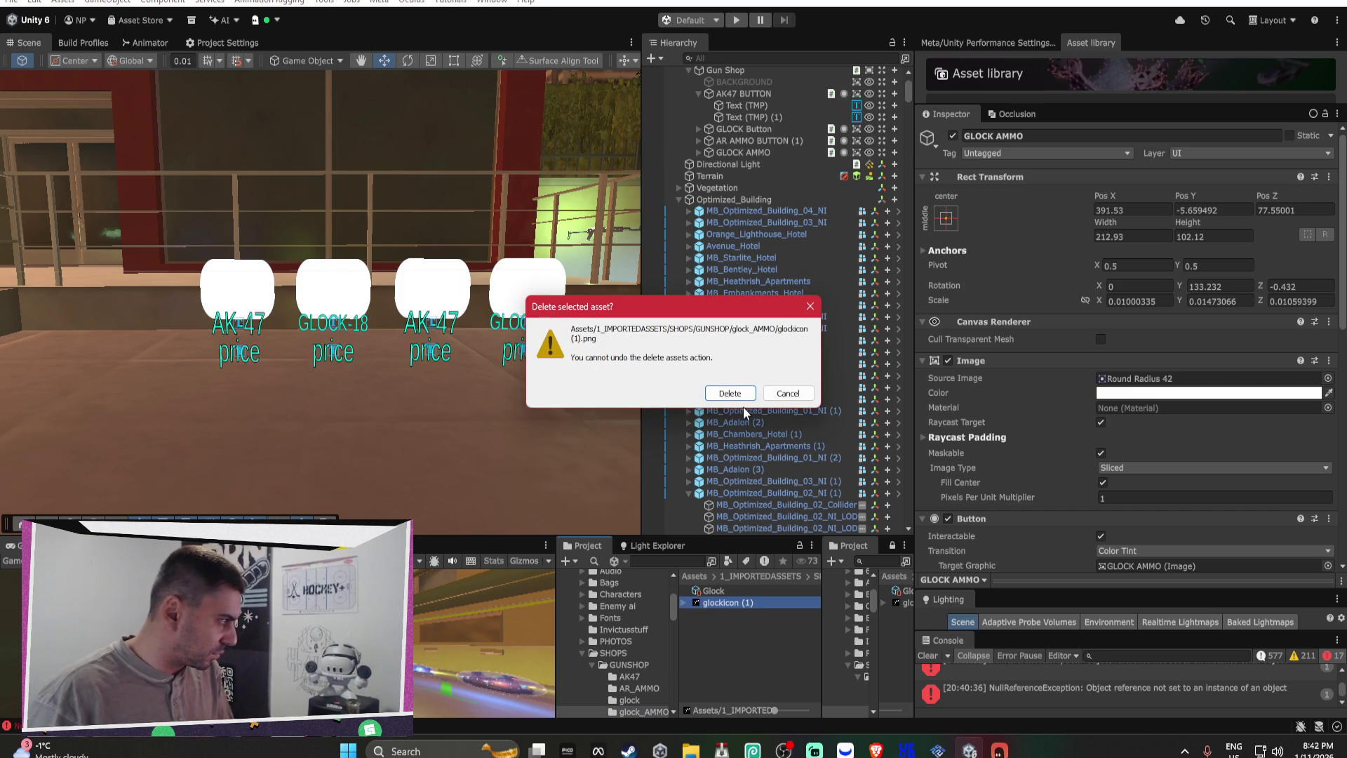
left_click(741, 410)
left_click(645, 691)
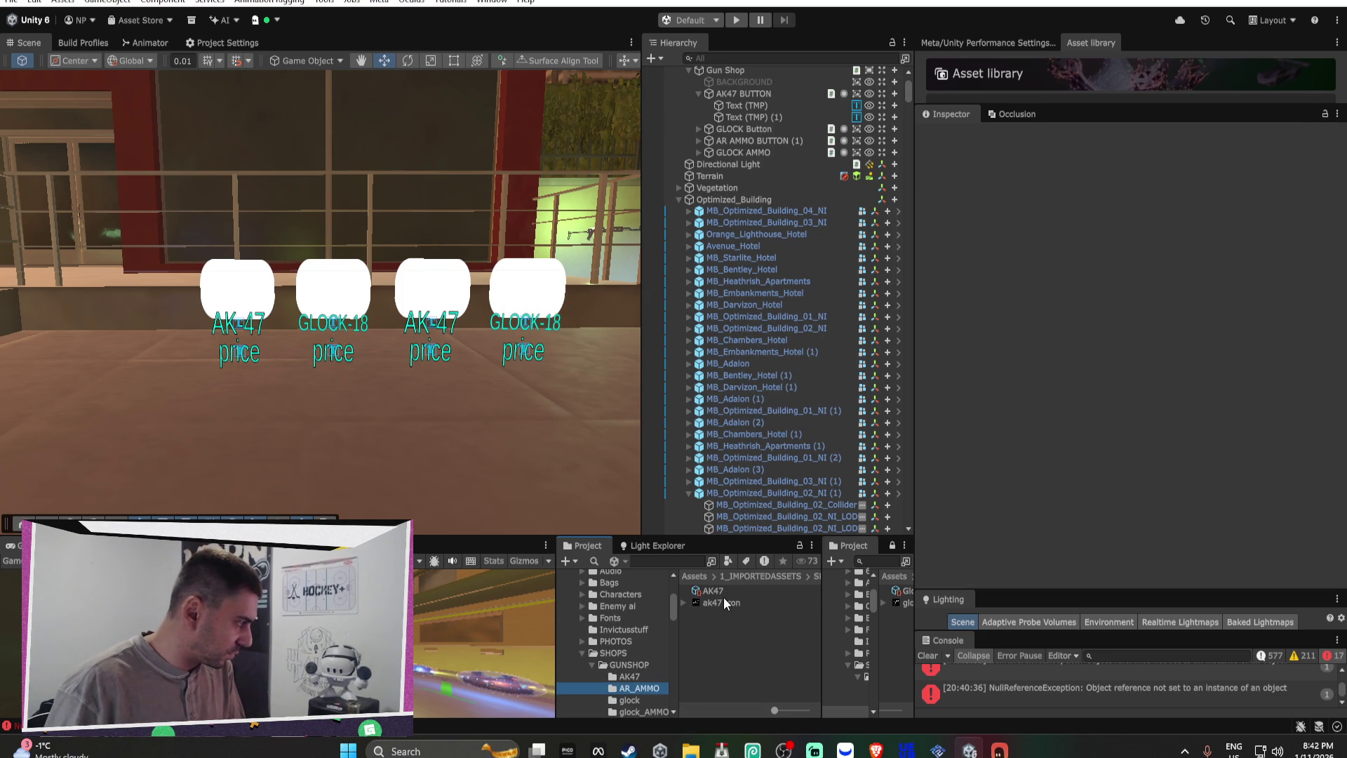
left_click(721, 602)
key("Delete")
left_click(717, 393)
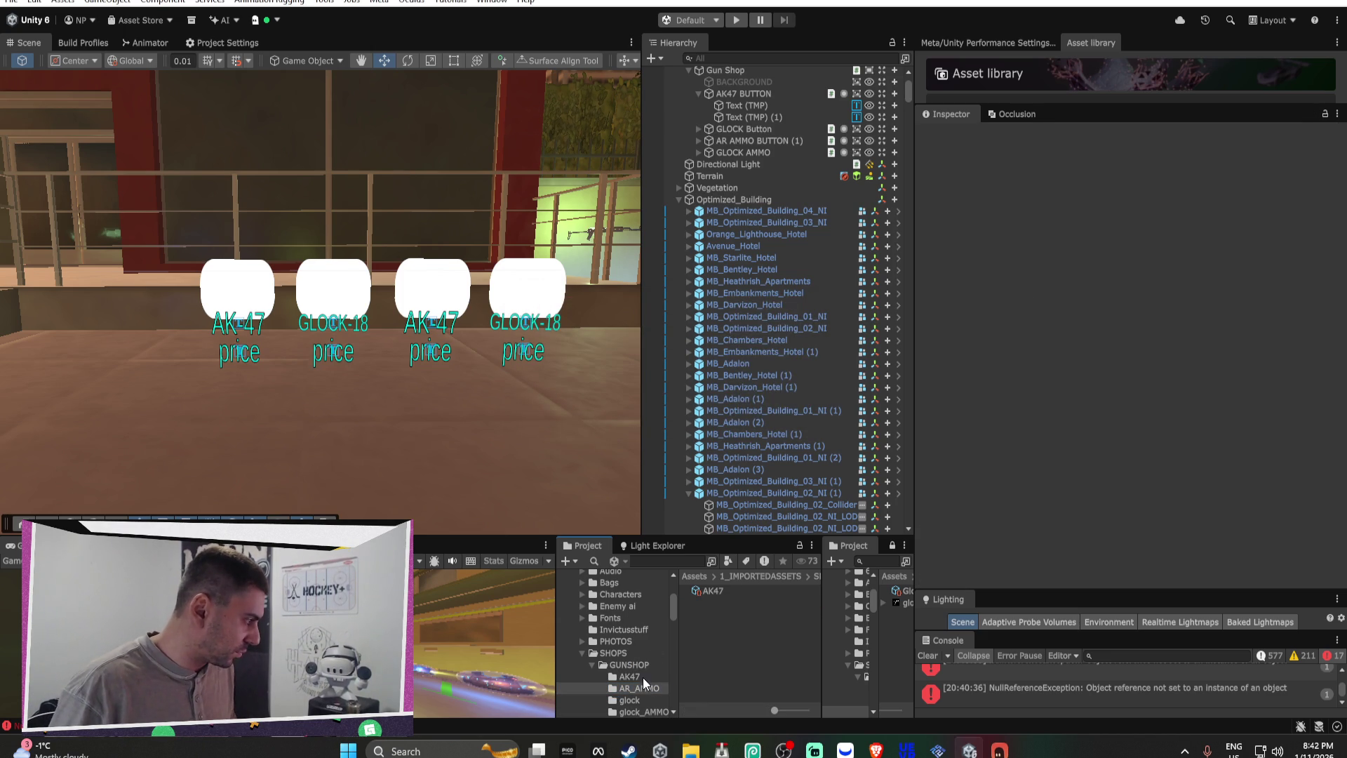
left_click(643, 677)
left_click(727, 595)
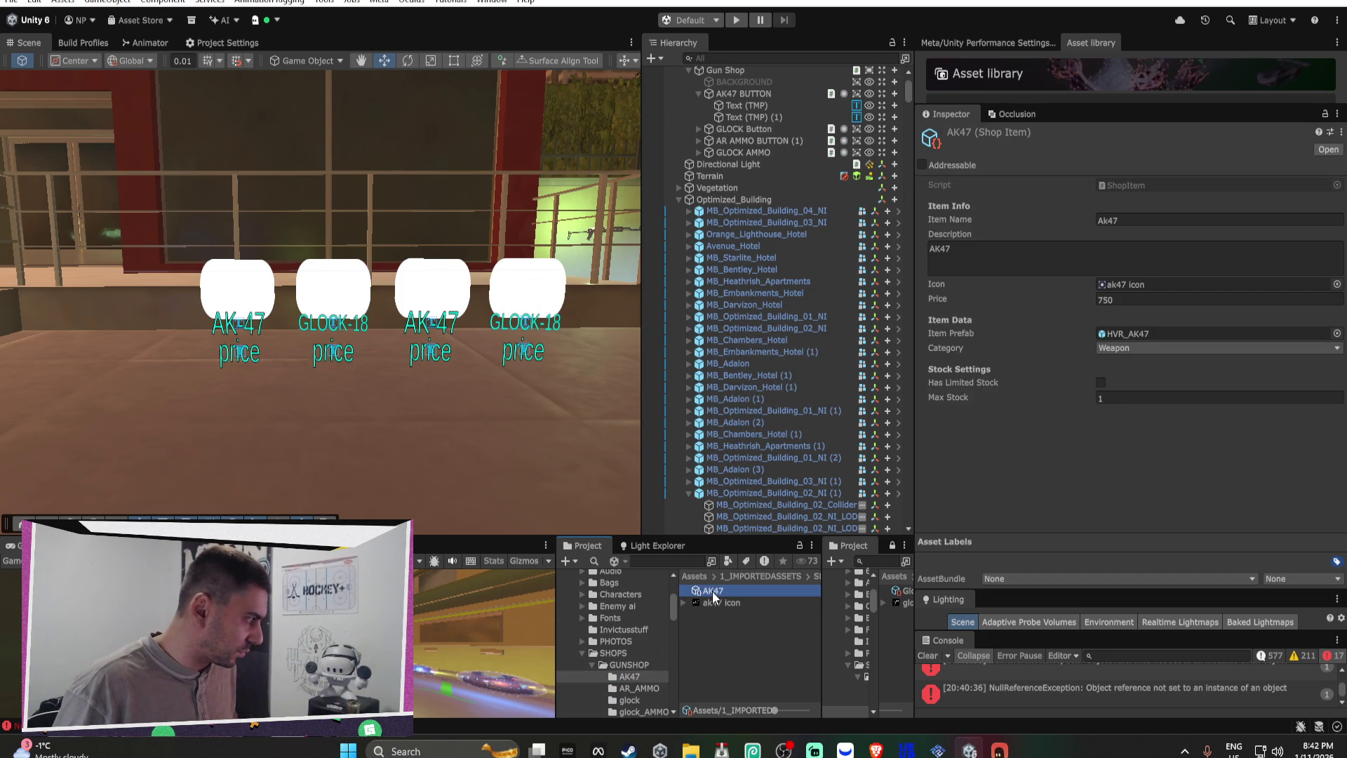
Step: Rename the copied shop item to AR_AMMO, with name and description AR_AMMO and price 200
left_click(714, 595)
type("ARA")
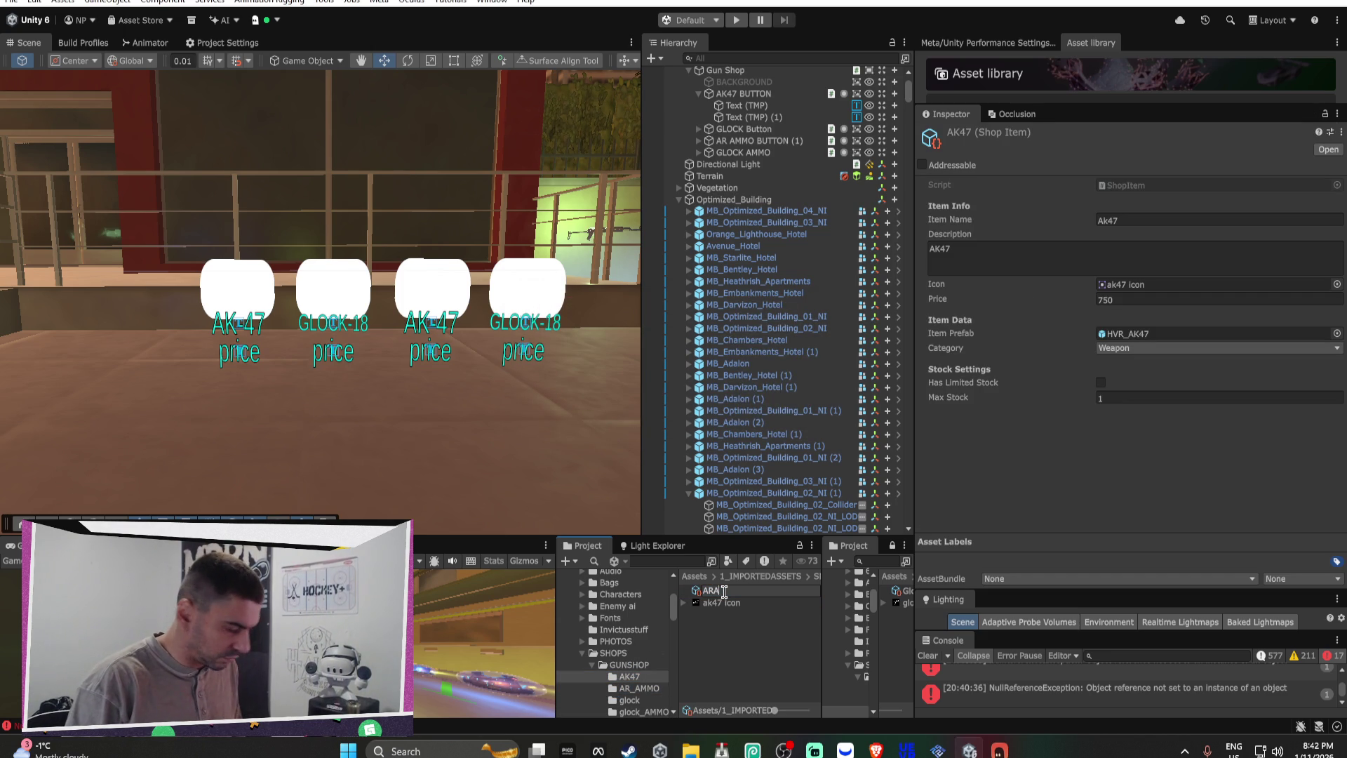
type("_AMMO")
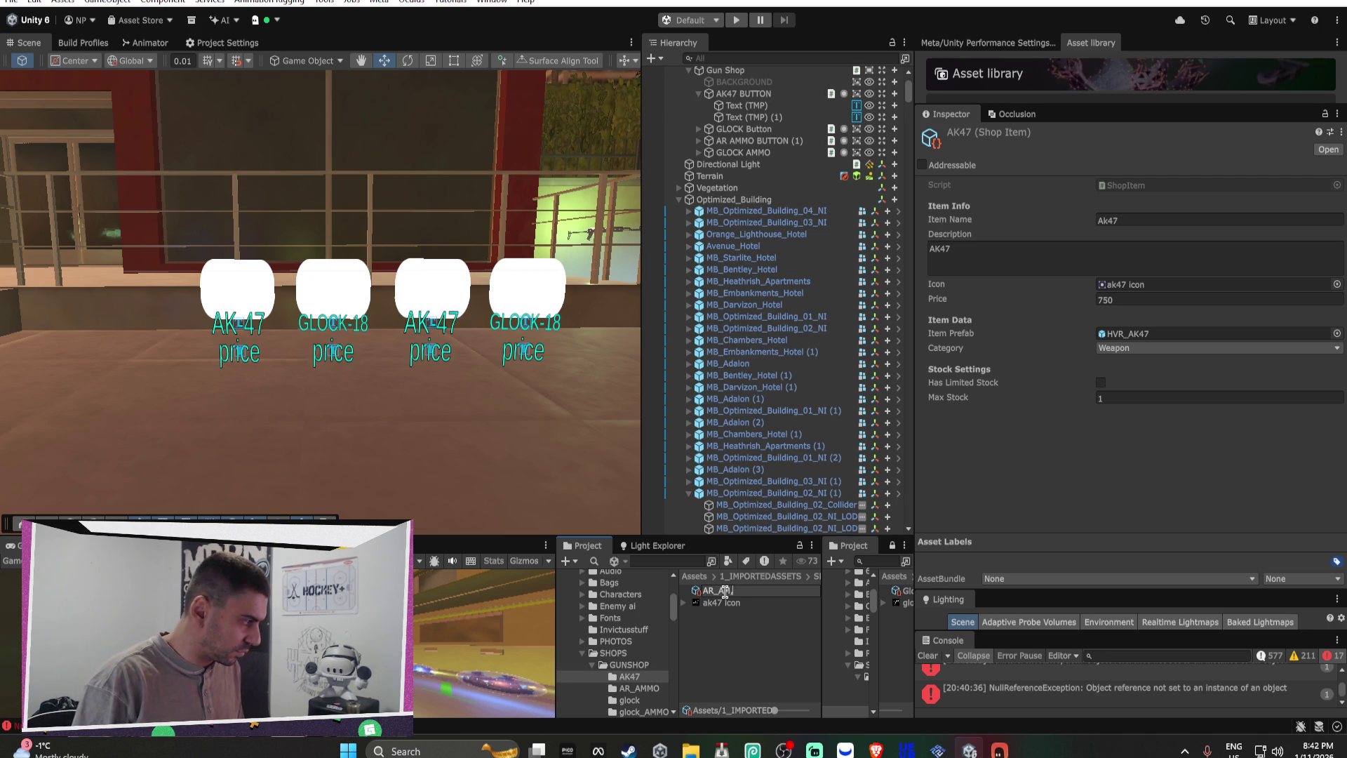
key("Return")
left_click(1142, 219)
type("AR_AMMO")
left_click(1125, 263)
type("AR_AMMO")
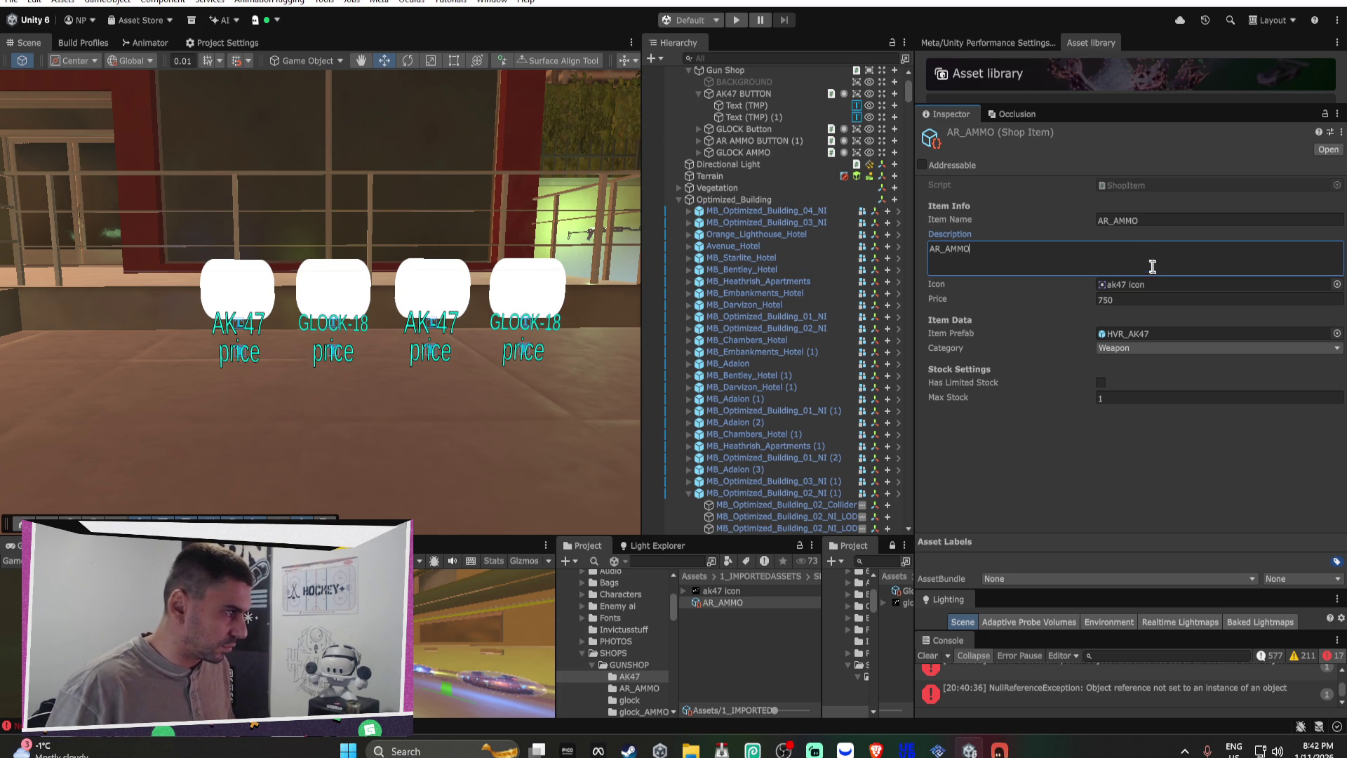
left_click(1130, 300)
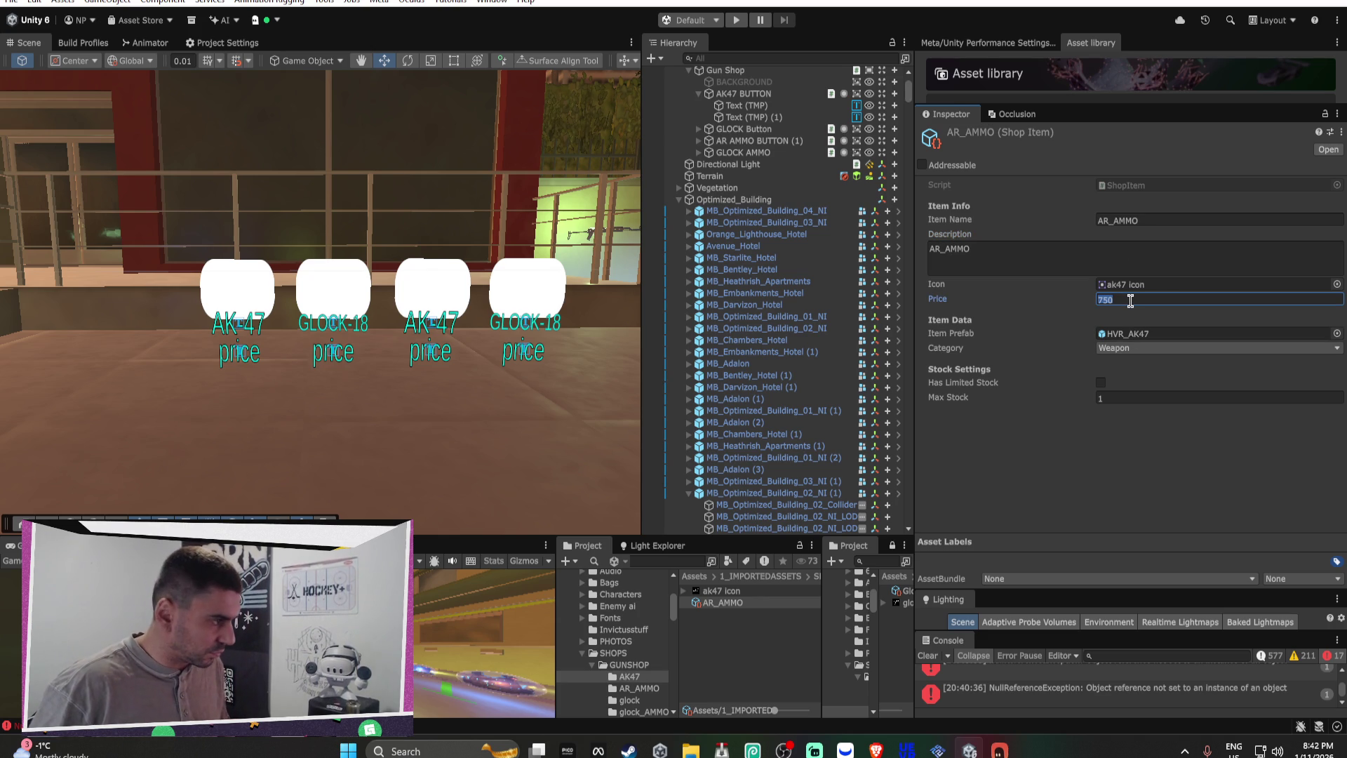
type("200")
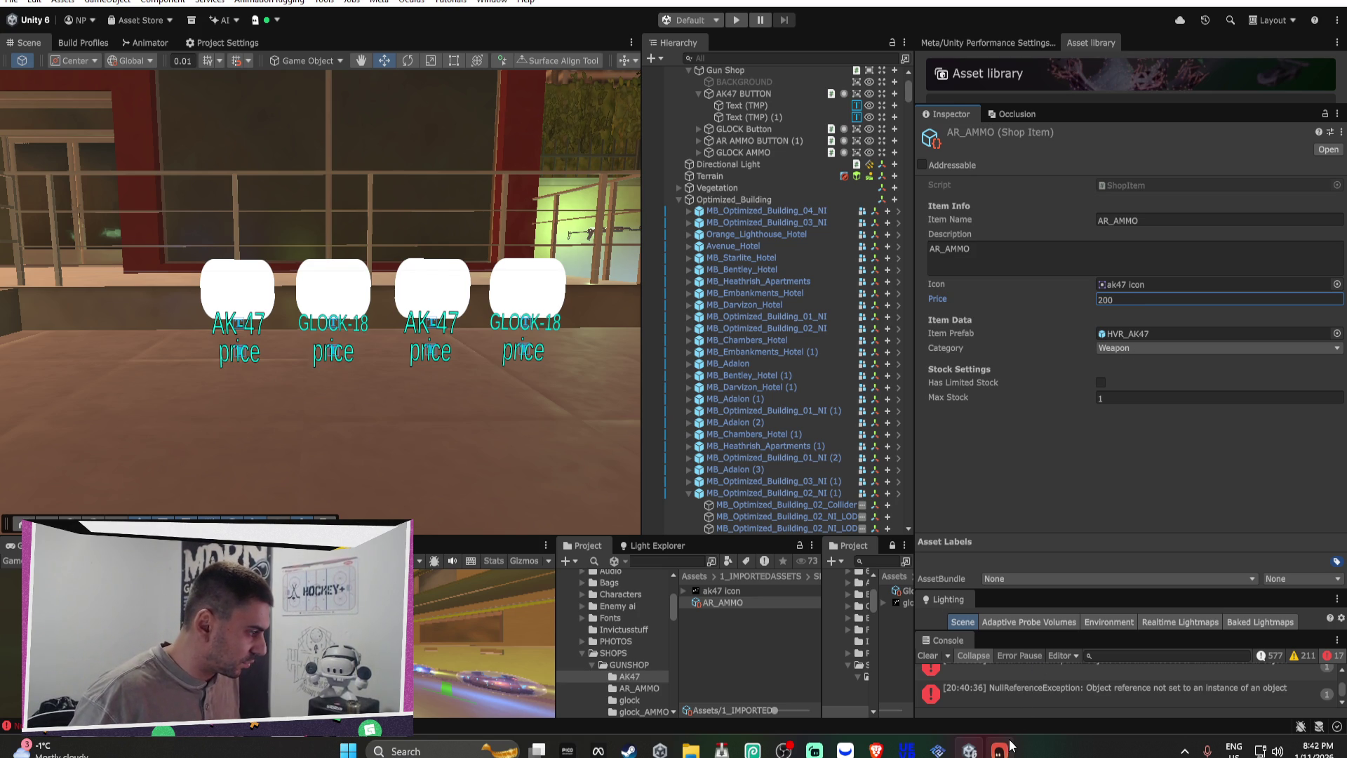
Step: Assign AK47_MAGAZINE as the AR_AMMO shop item's Item Prefab
mouse_move(1008, 748)
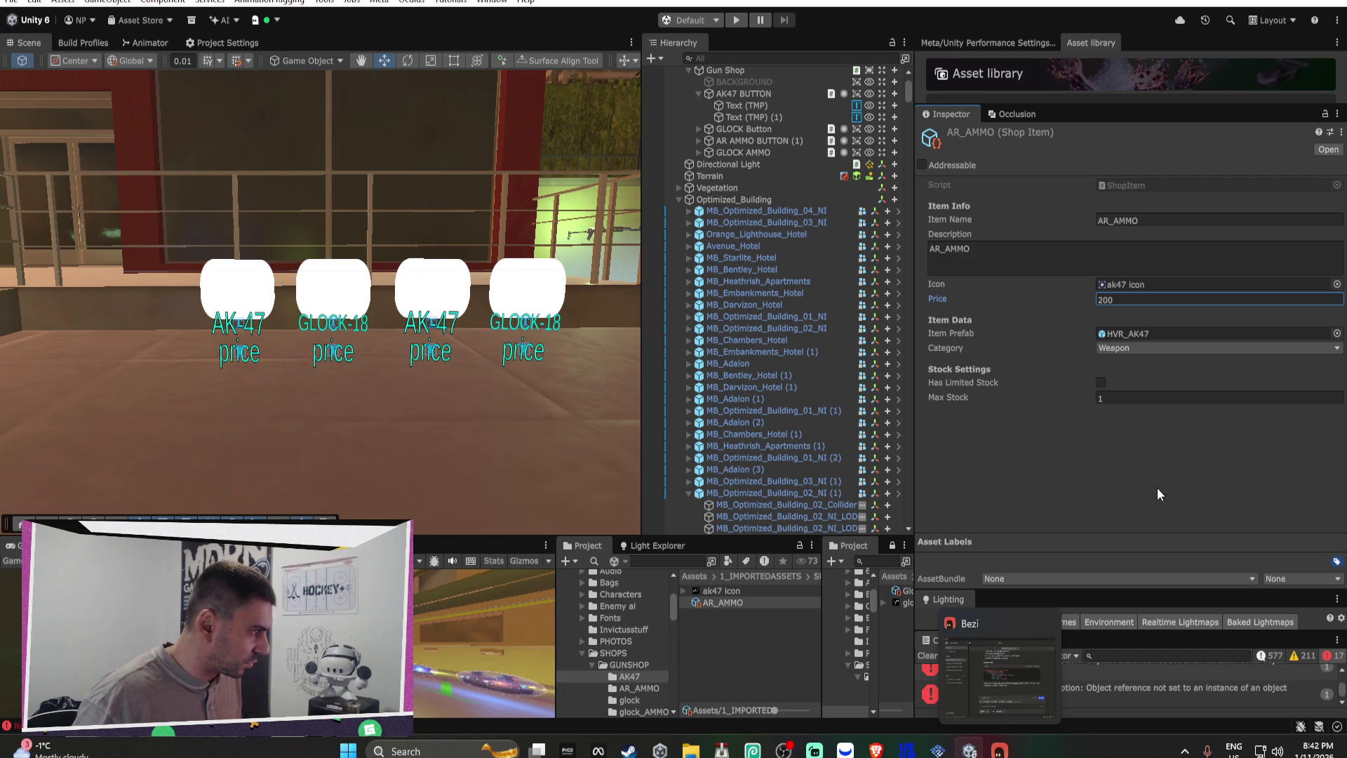
left_click(1147, 335)
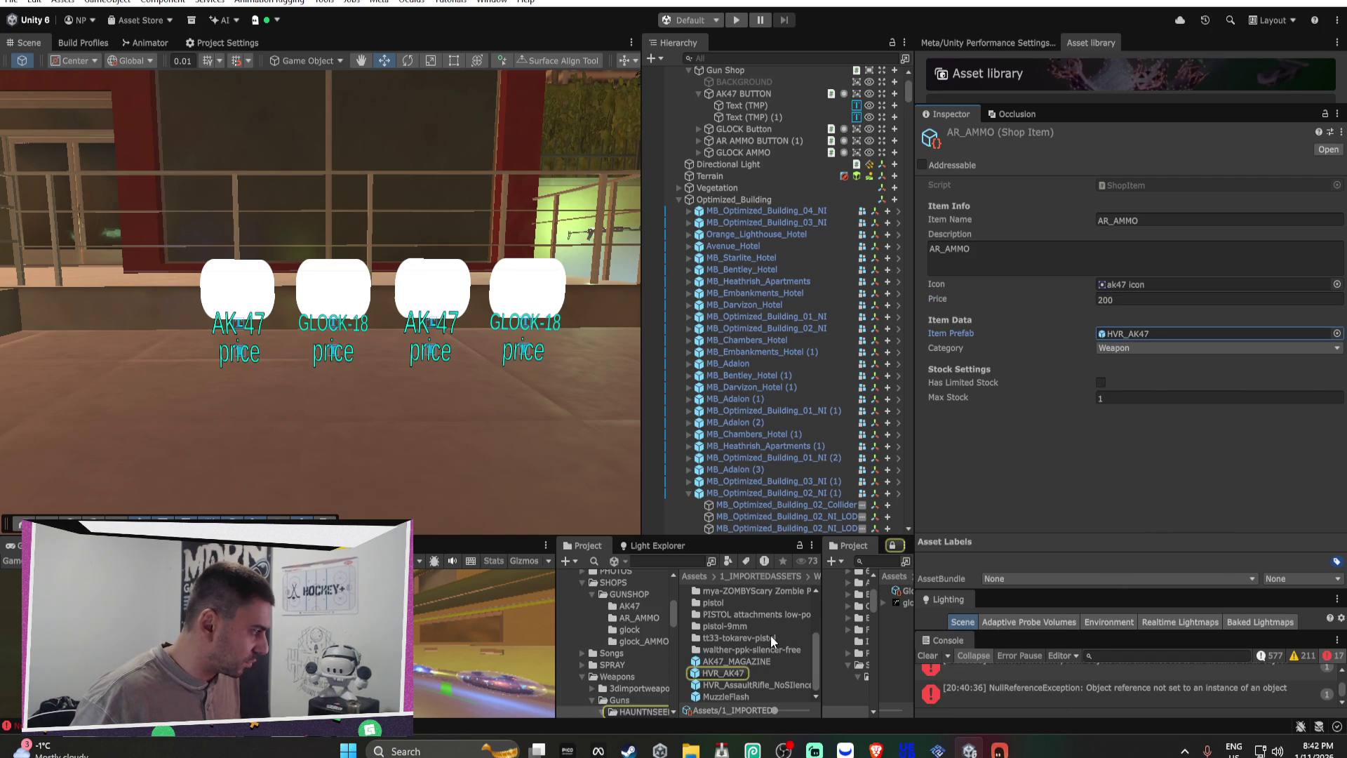
left_click_drag(752, 662, 1151, 334)
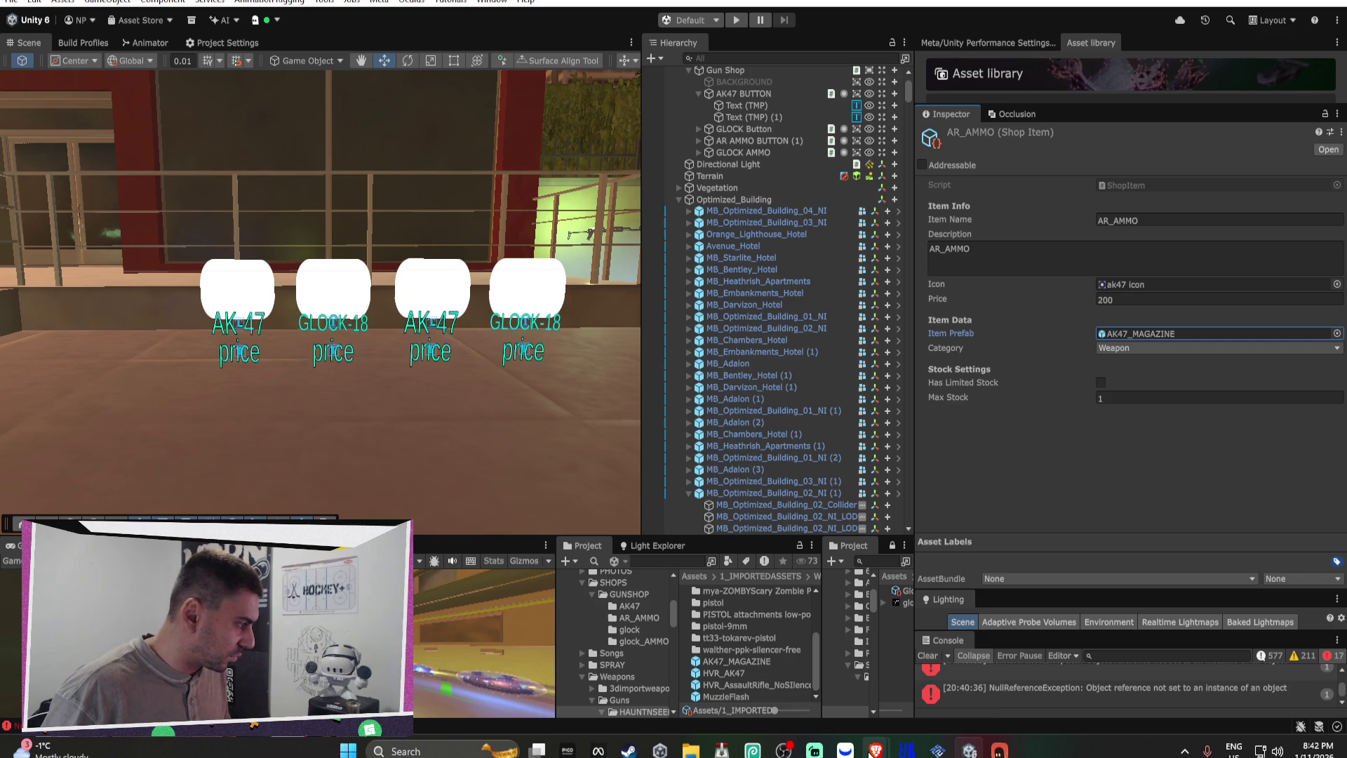
mouse_move(875, 749)
left_click(912, 669)
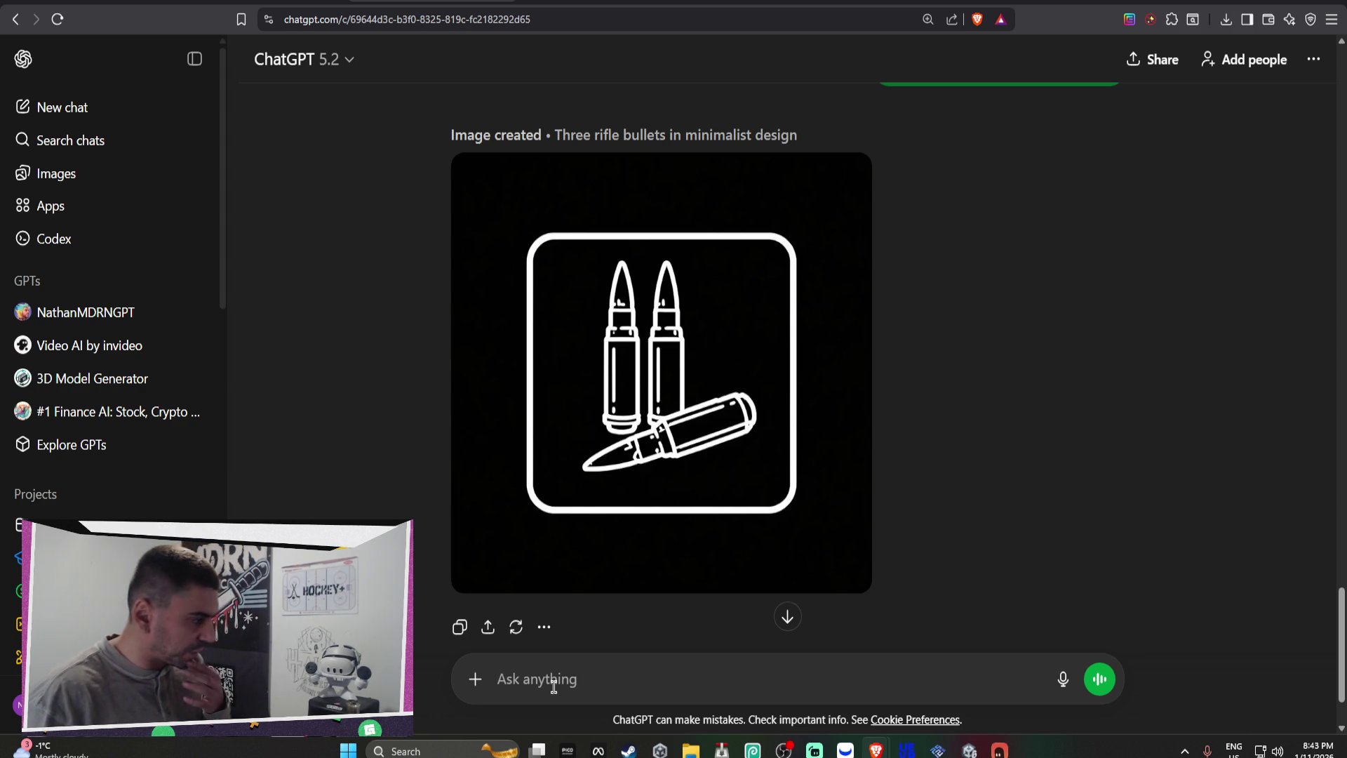
Step: Ask ChatGPT 'can it be of the magazine and not the bullets?' to get a magazine icon
type("CAN W")
key("BackSpace")
key("BackSpace")
key("BackSpace")
type("can it be of the magazine and not the bullets?")
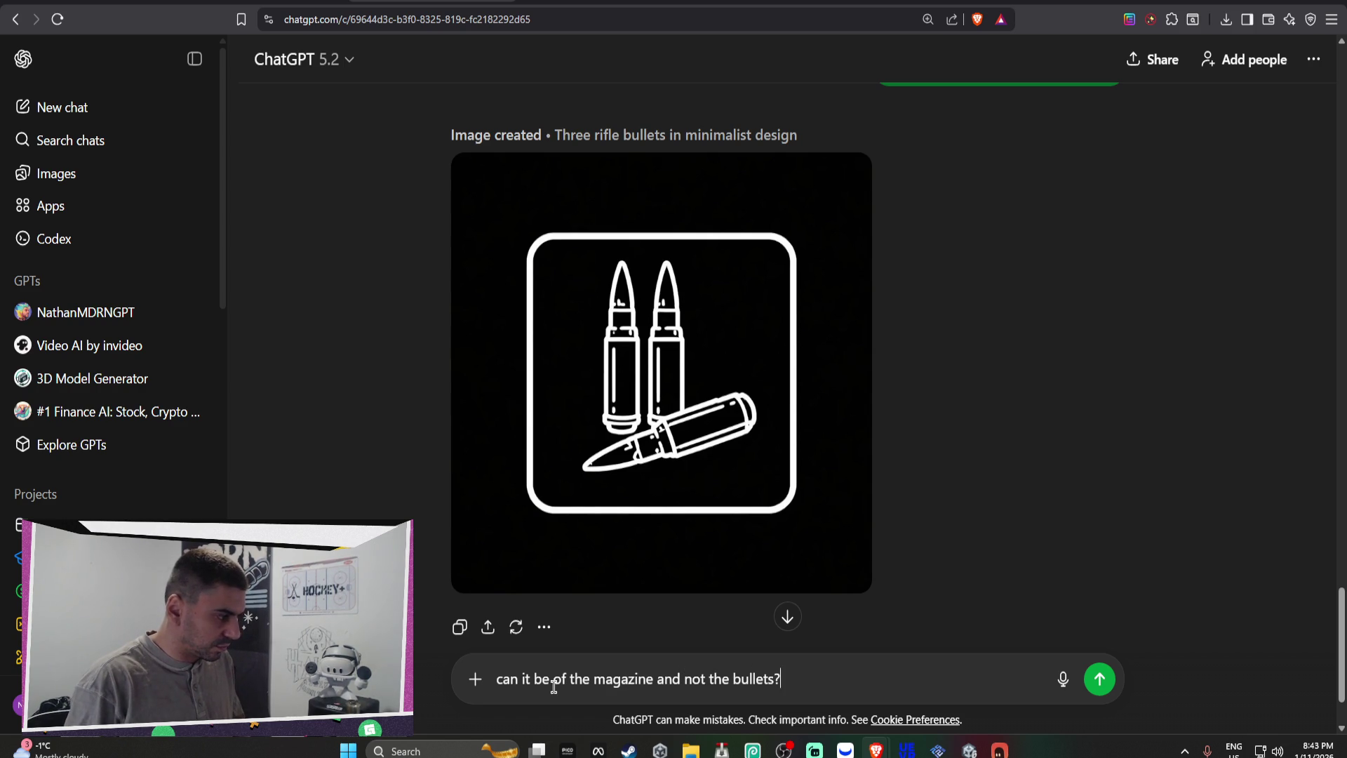
key("Return")
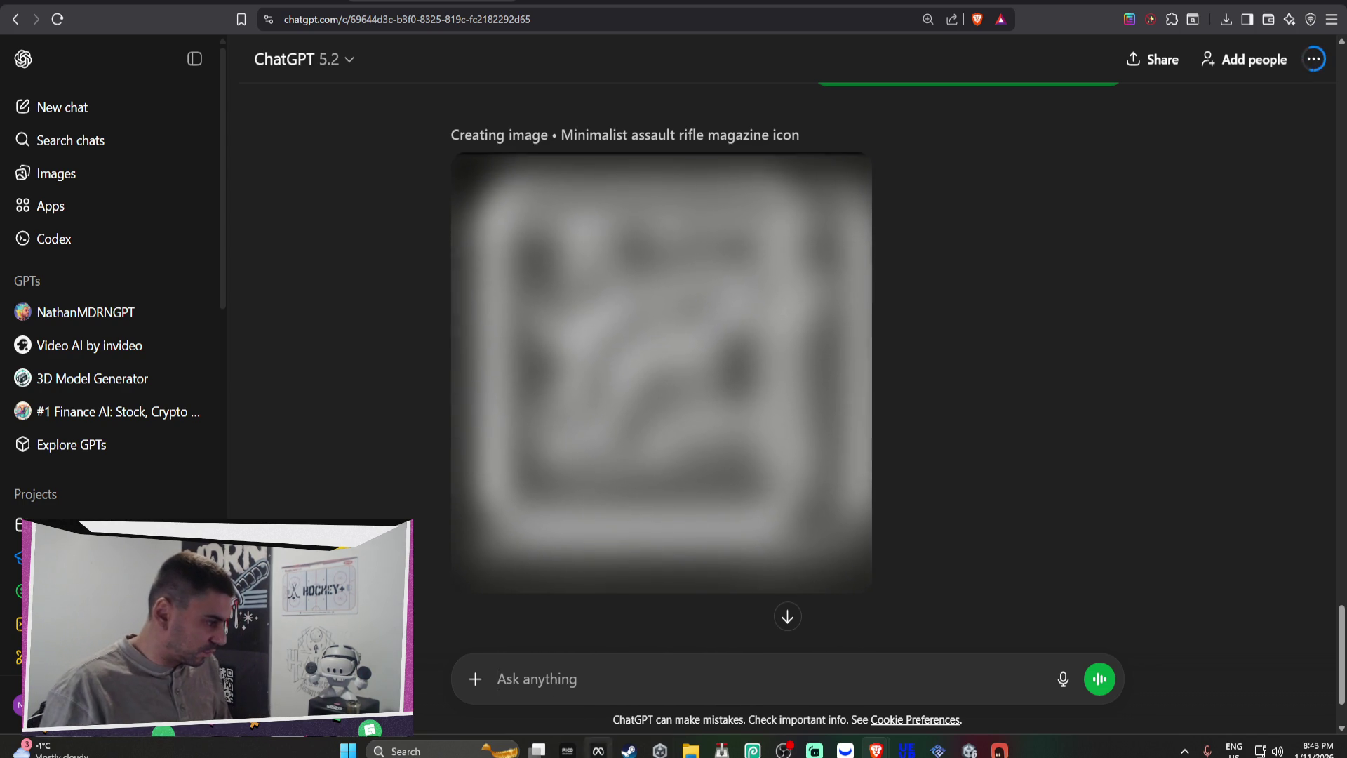
left_click(968, 750)
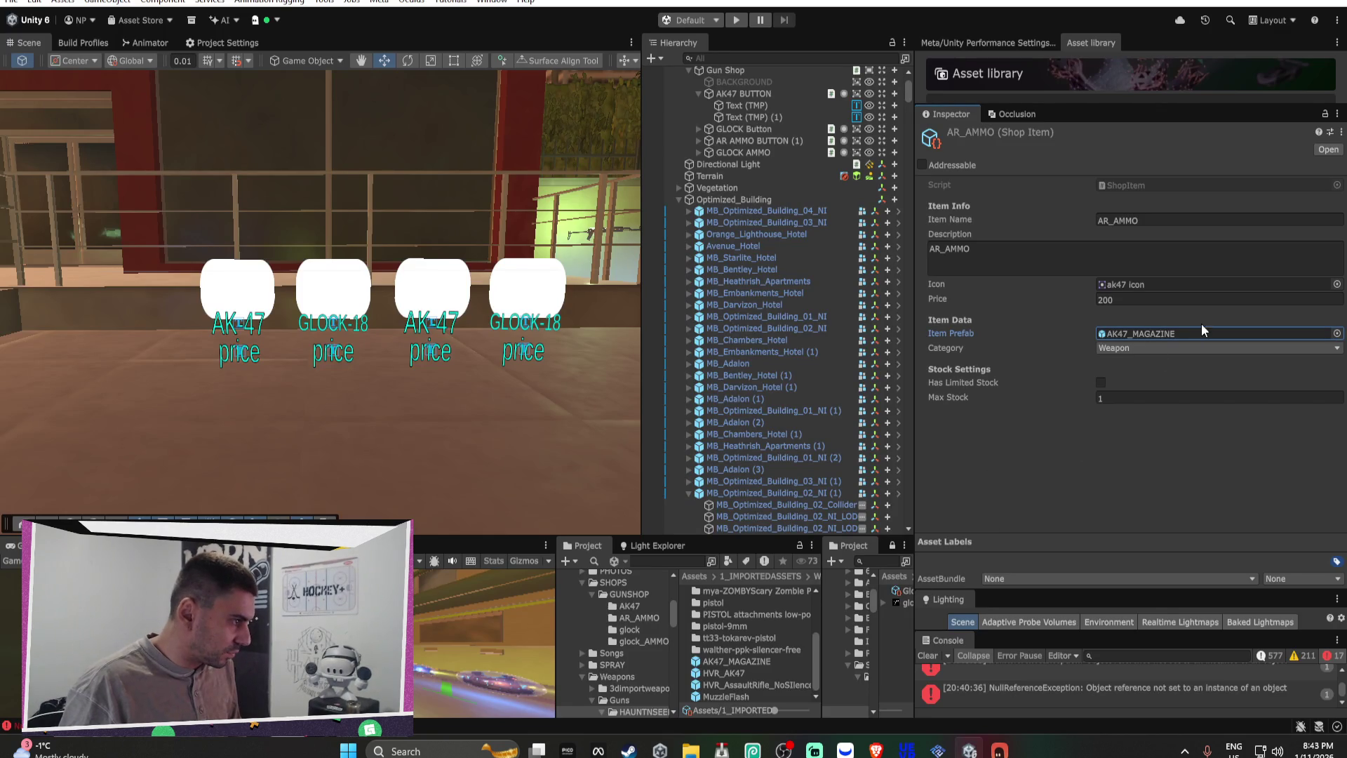
Step: Rename the Glock shop item asset to pistol_ammo
scroll(806, 281, "up", 3)
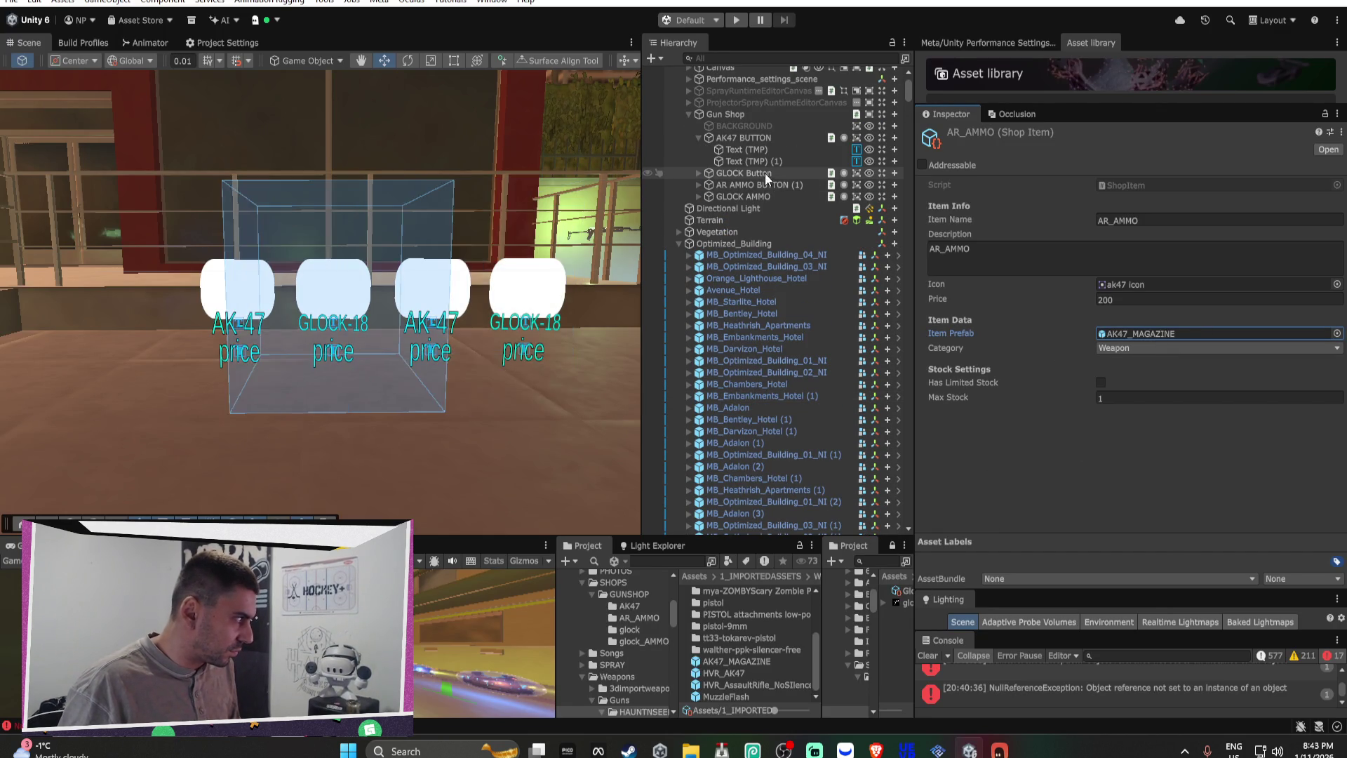
left_click(764, 197)
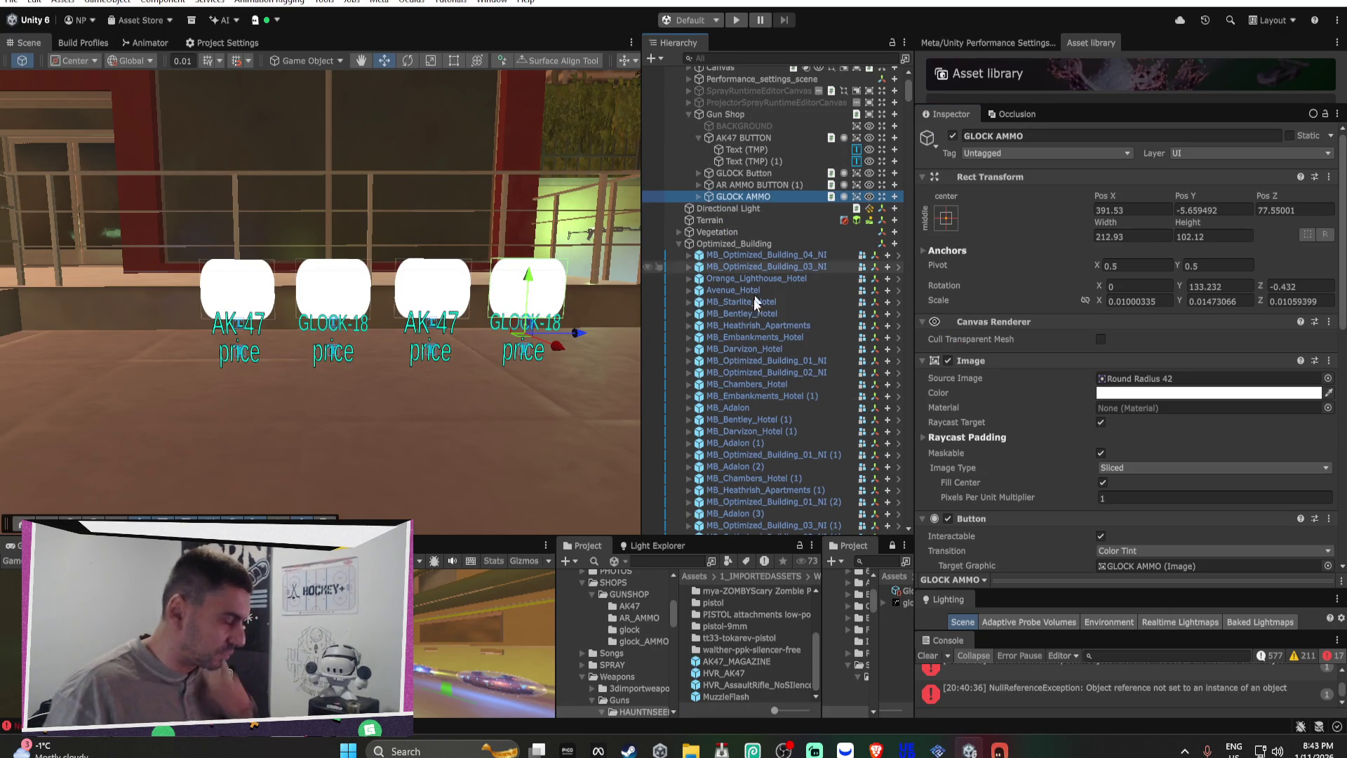
left_click(902, 591)
left_click(642, 641)
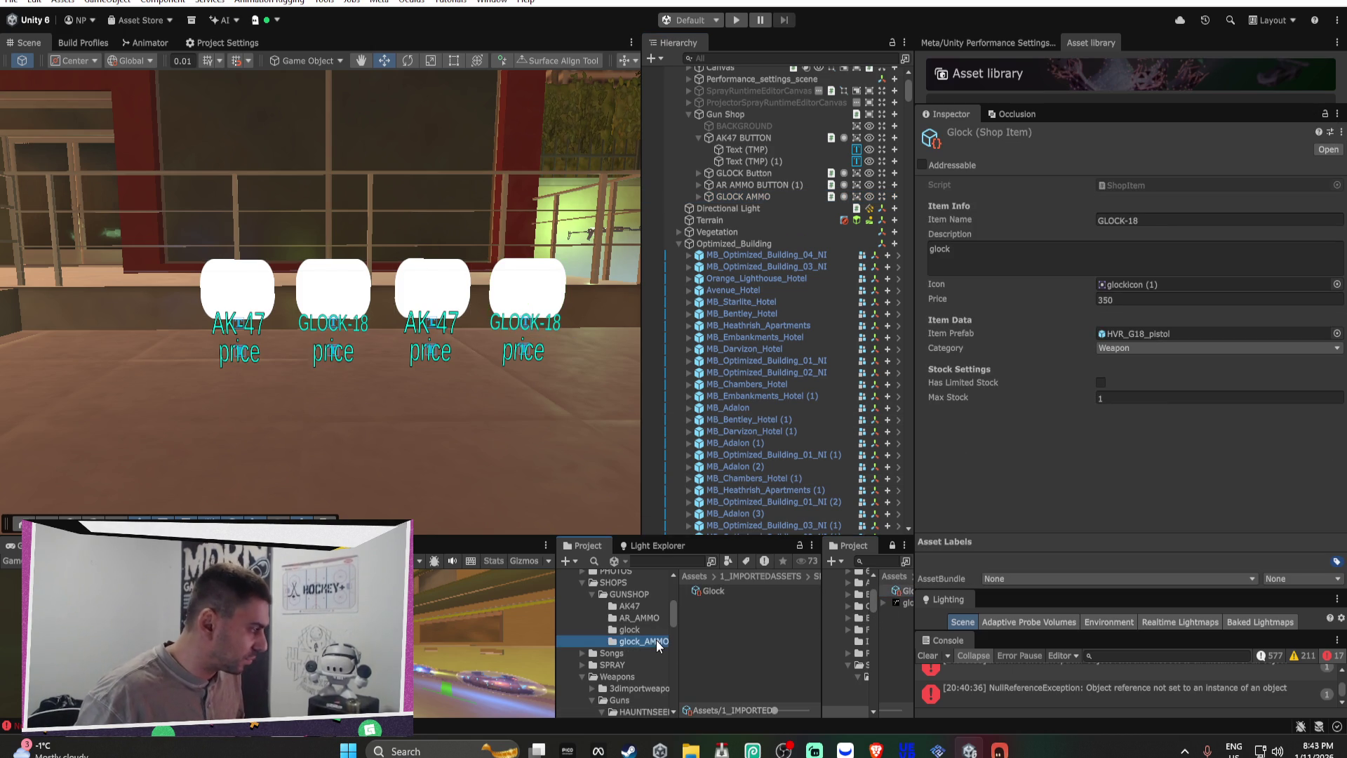
left_click(741, 591)
left_click(714, 591)
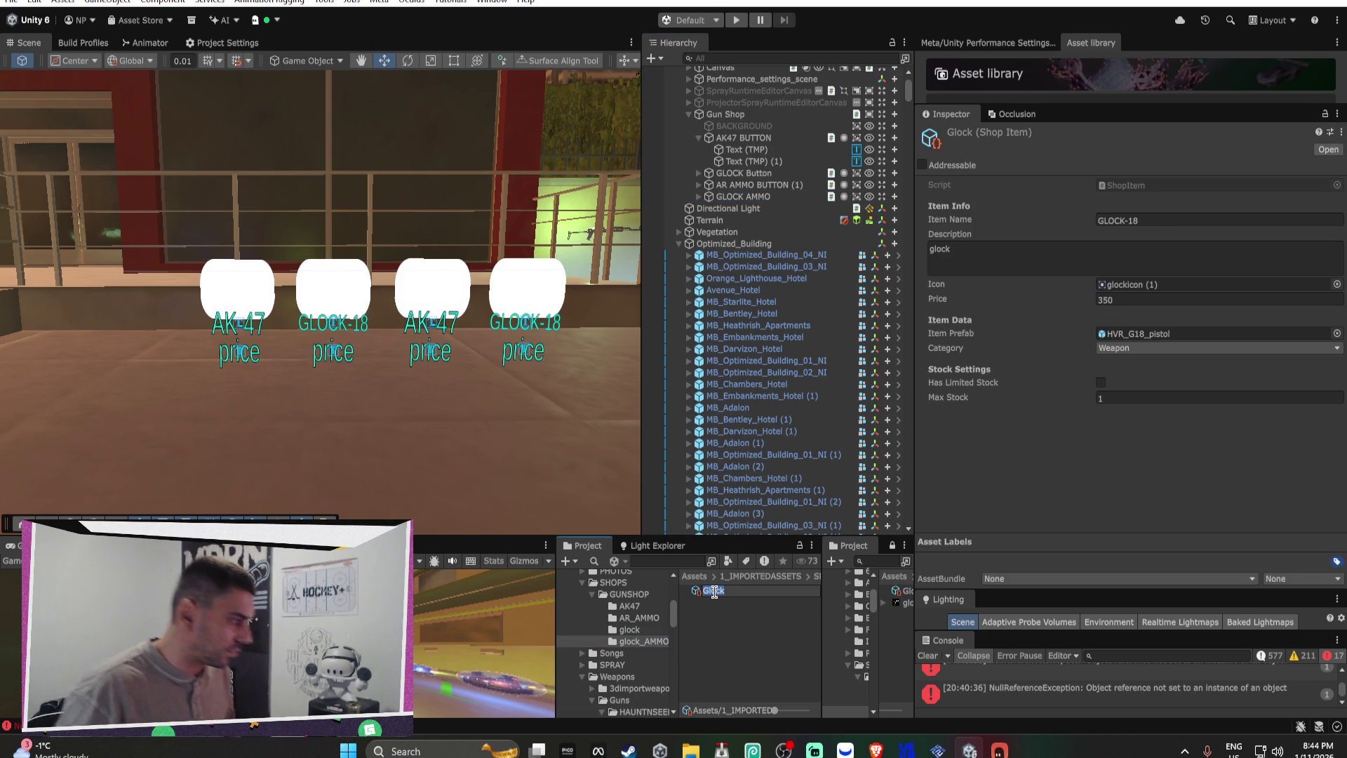
type("g")
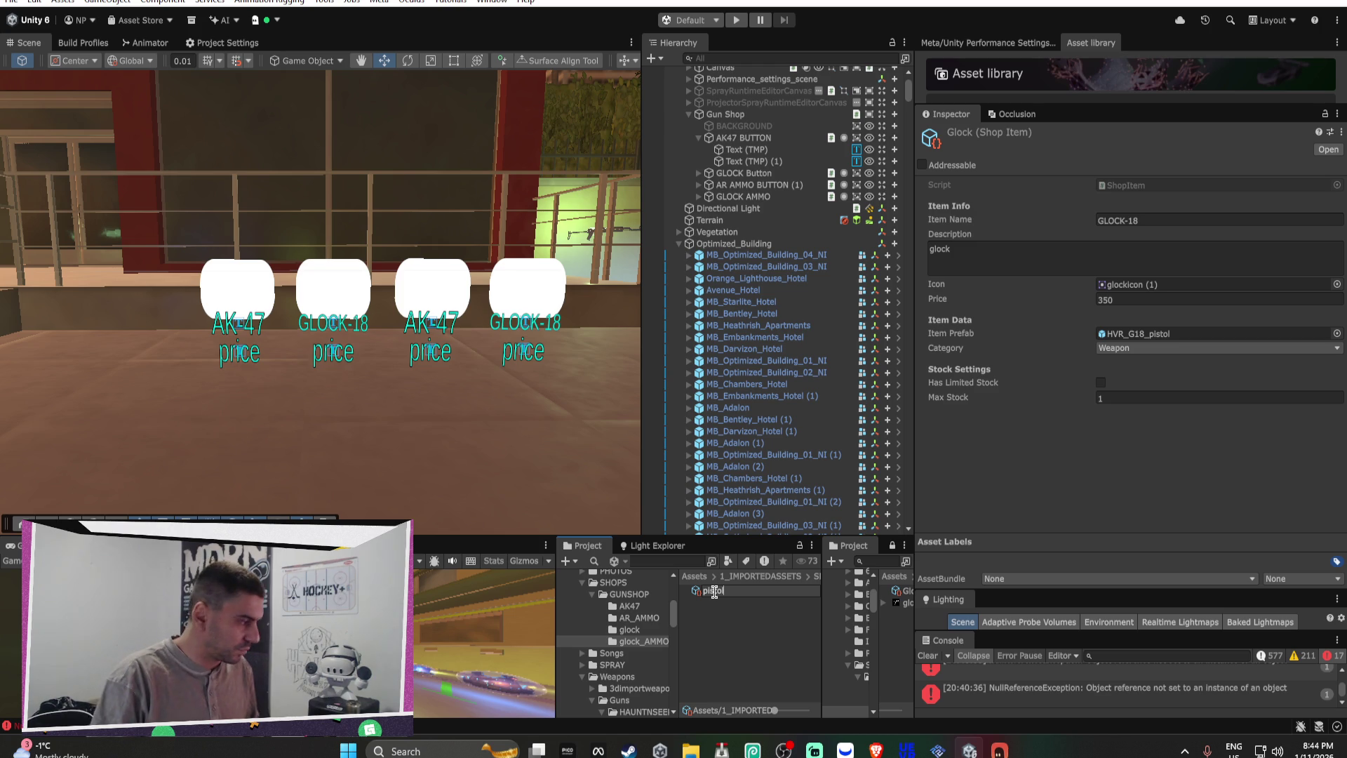
type("ammo")
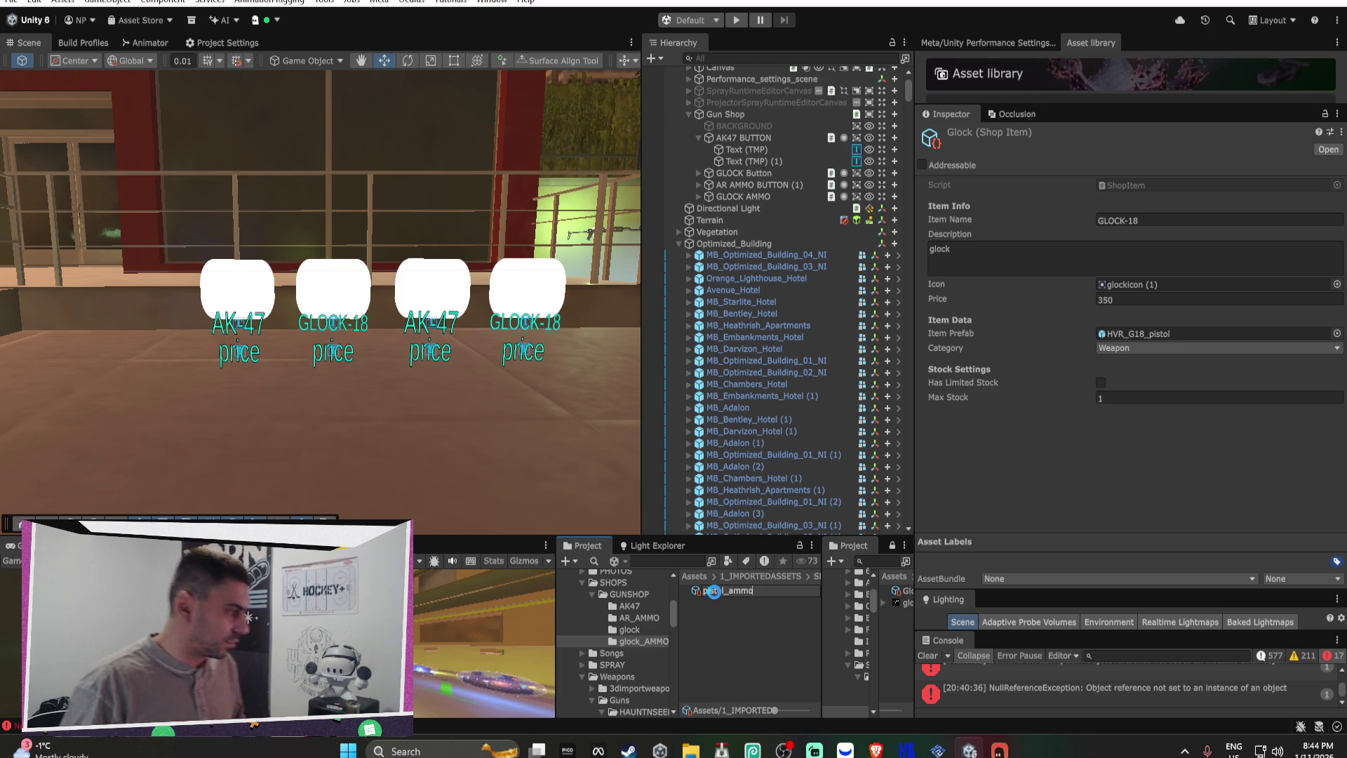
key("Return")
Step: Rename the glock_AMMO folder to pistol_AMMO
left_click(637, 640)
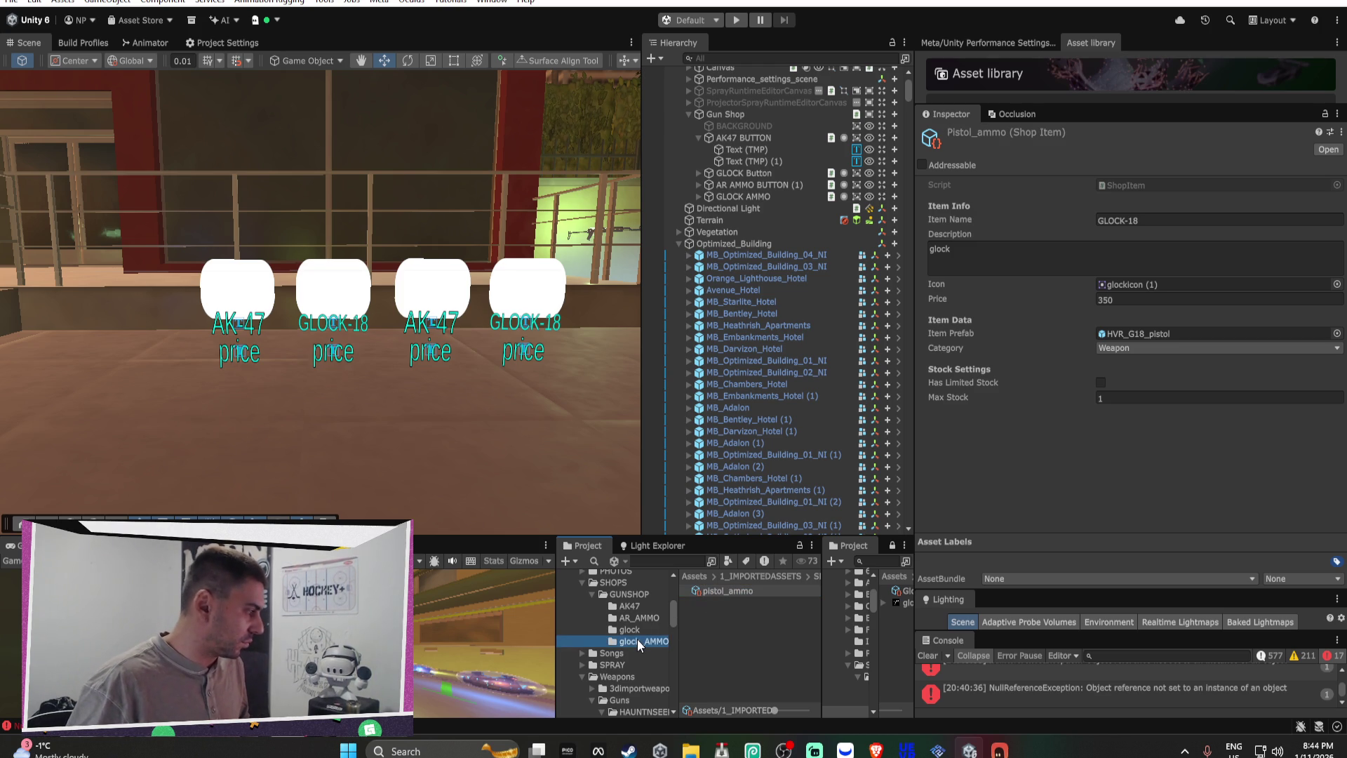
left_click(637, 640)
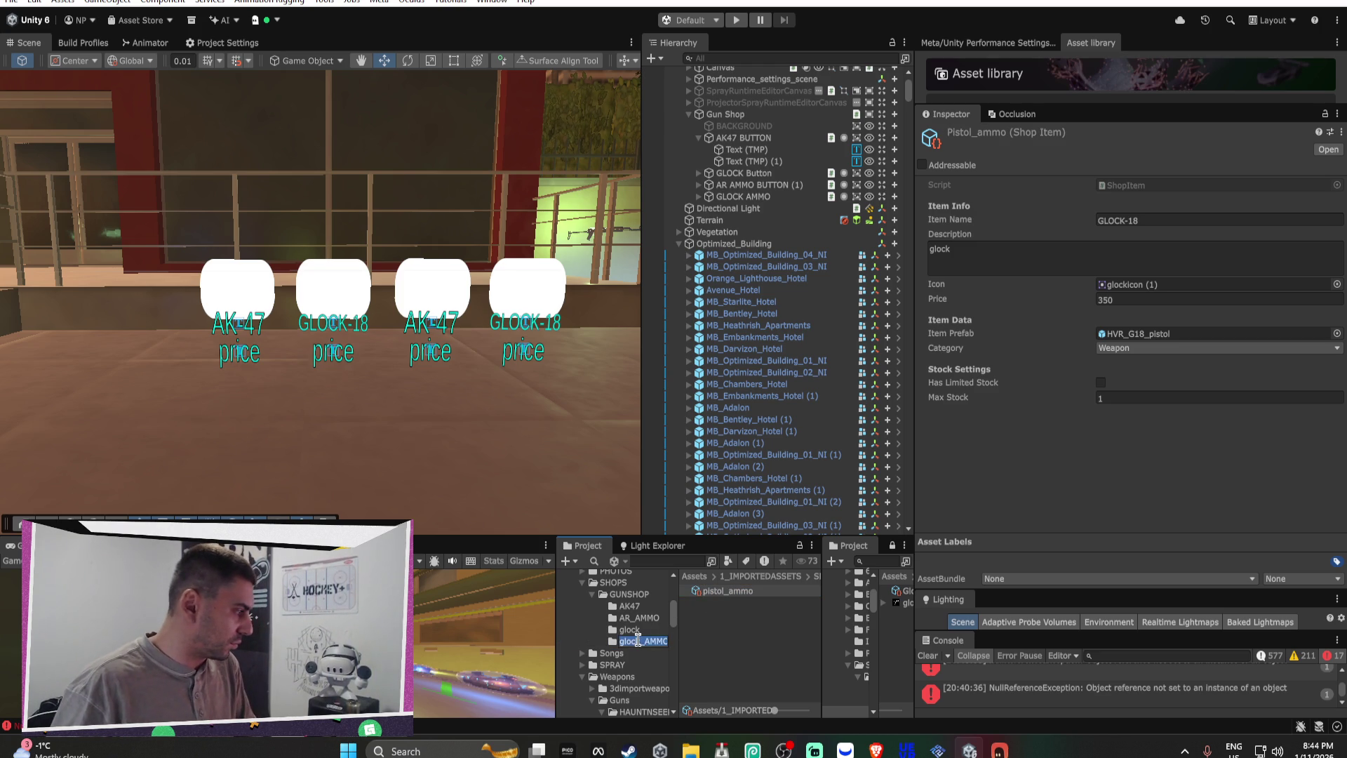
key("BackSpace")
key("BackSpace")
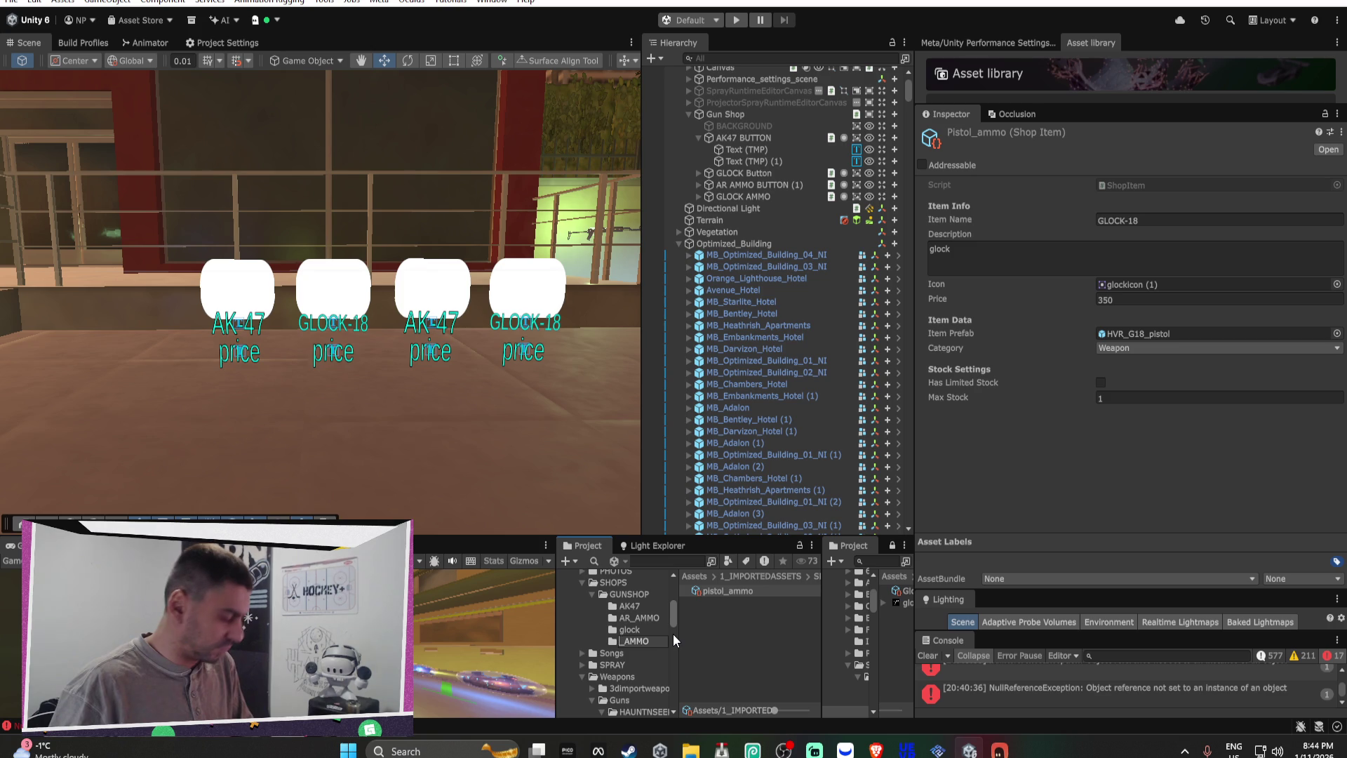
type("pistol")
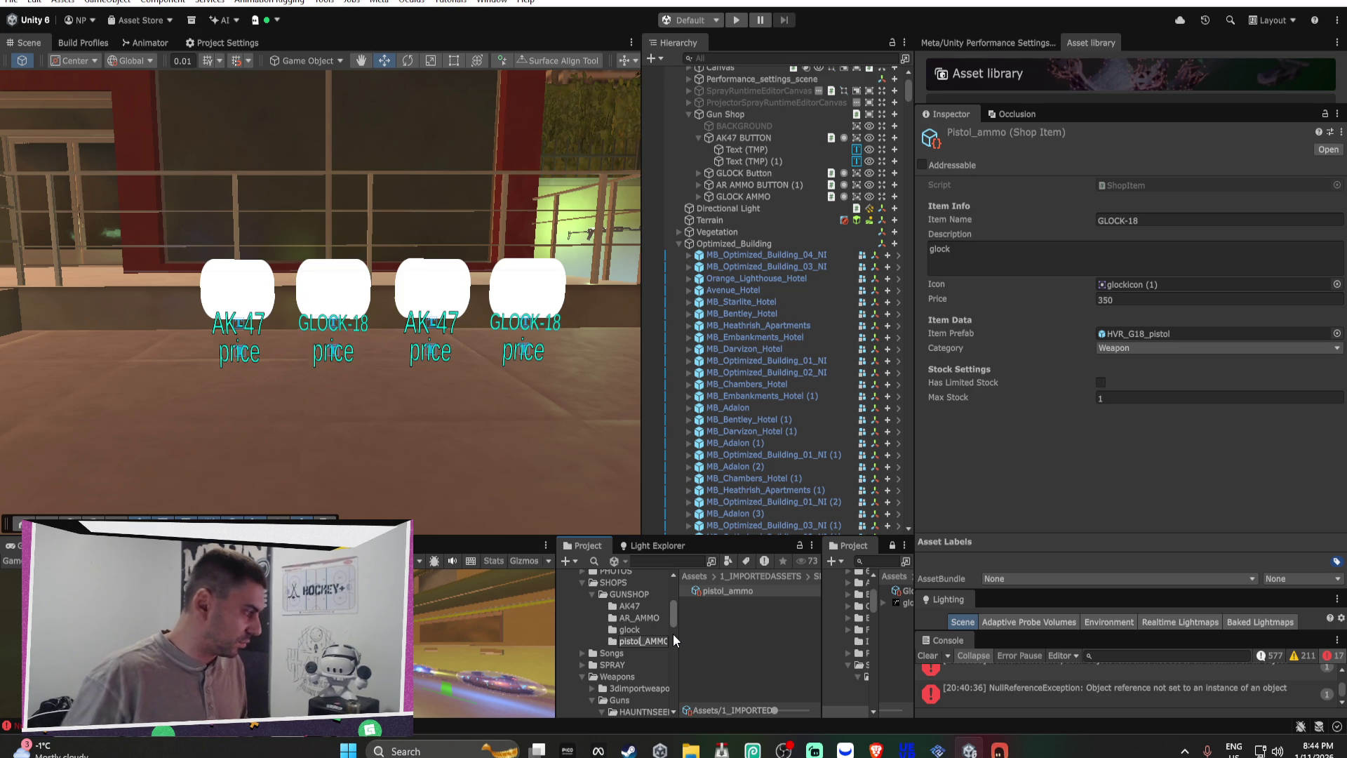
left_click(701, 623)
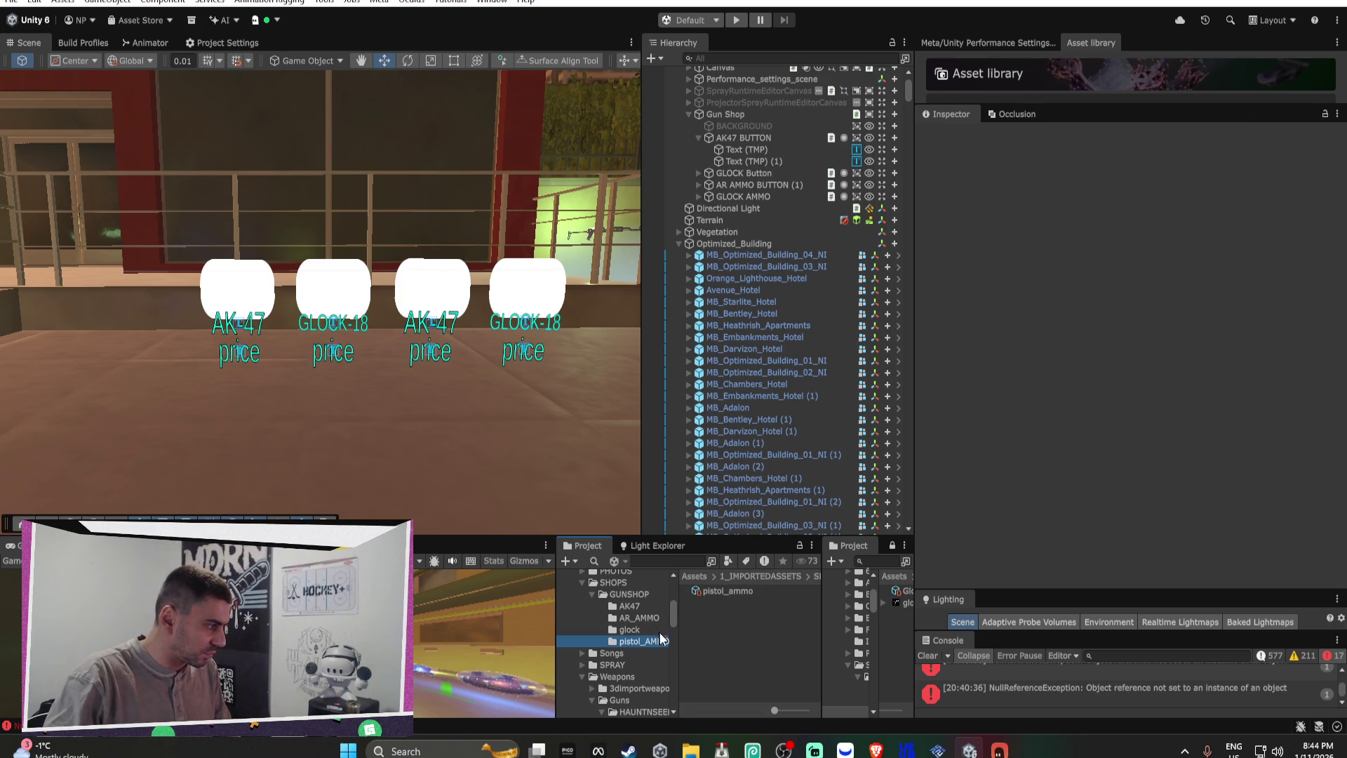
mouse_move(999, 750)
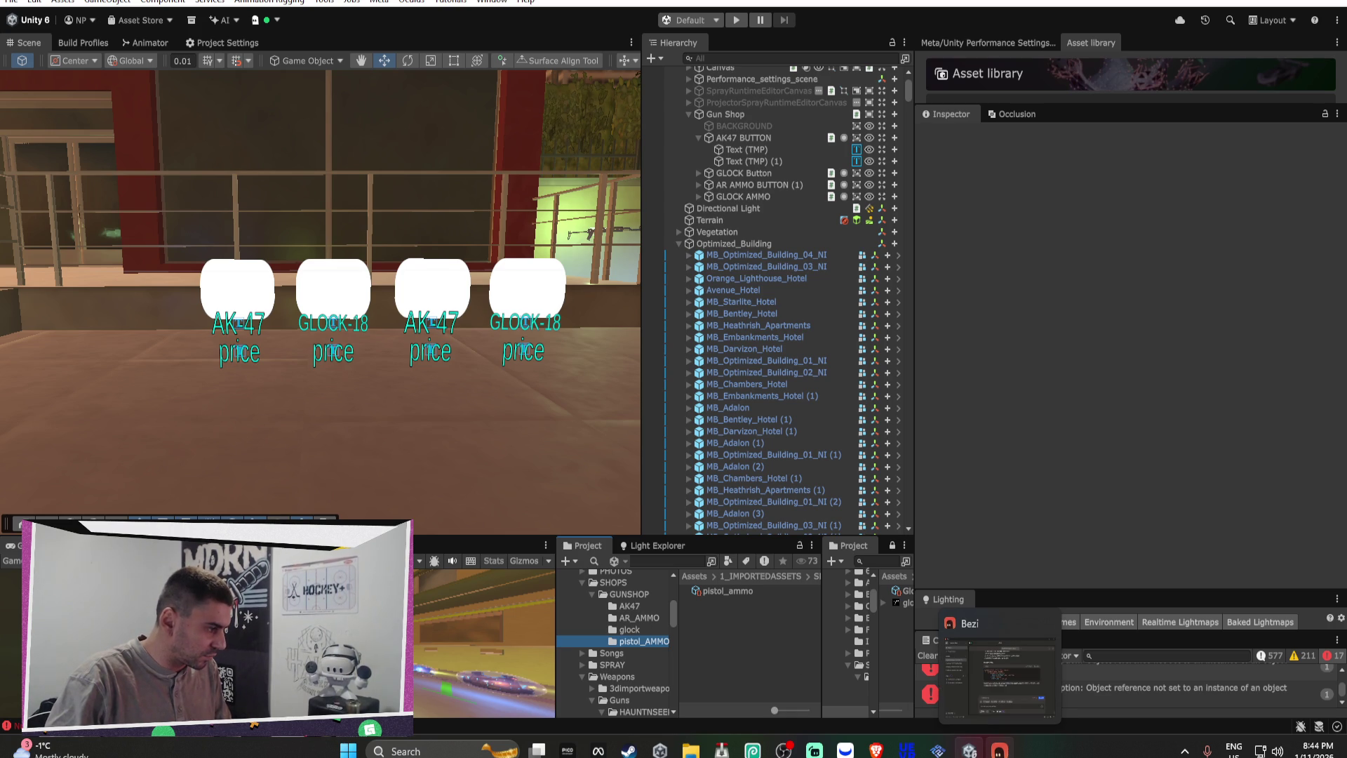
left_click(876, 749)
Step: Ask ChatGPT 'can you make sure the clip is center in the square pls'
mouse_move(706, 556)
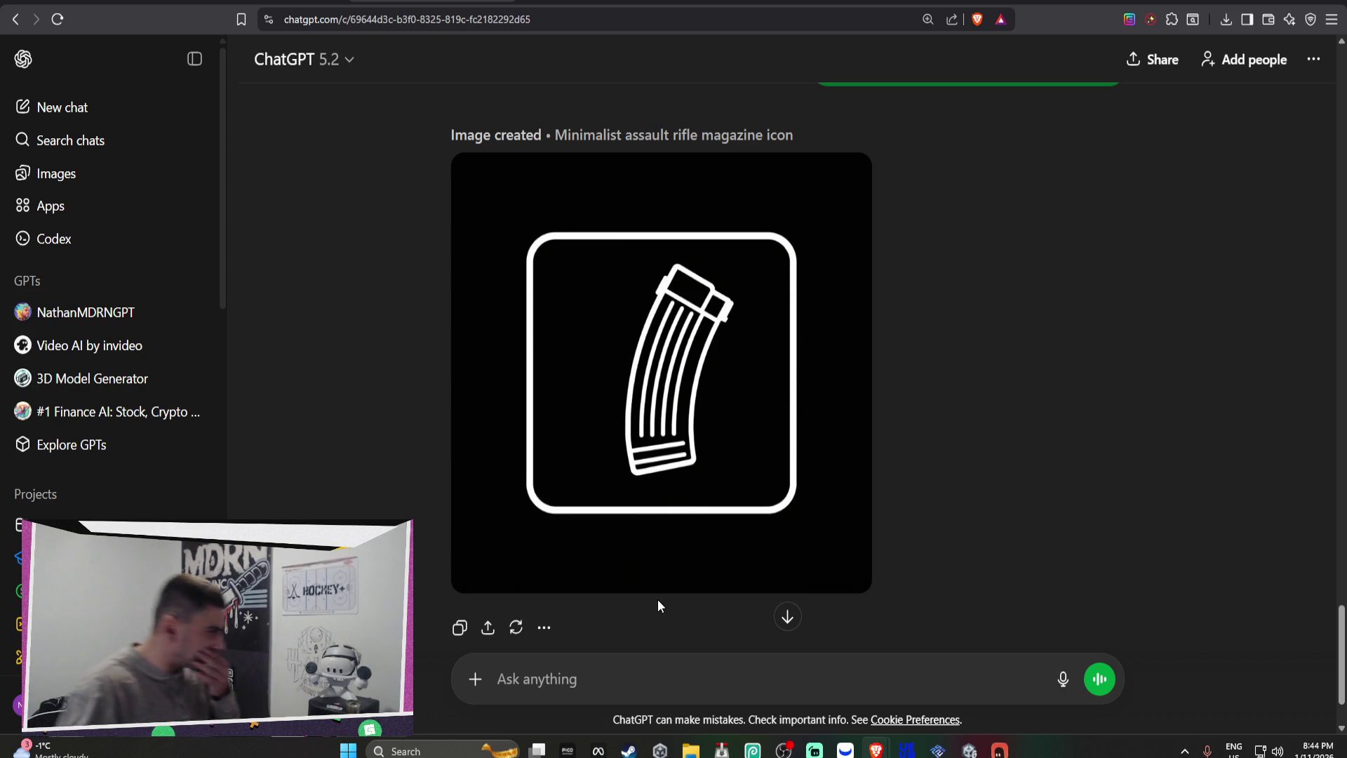
mouse_move(536, 572)
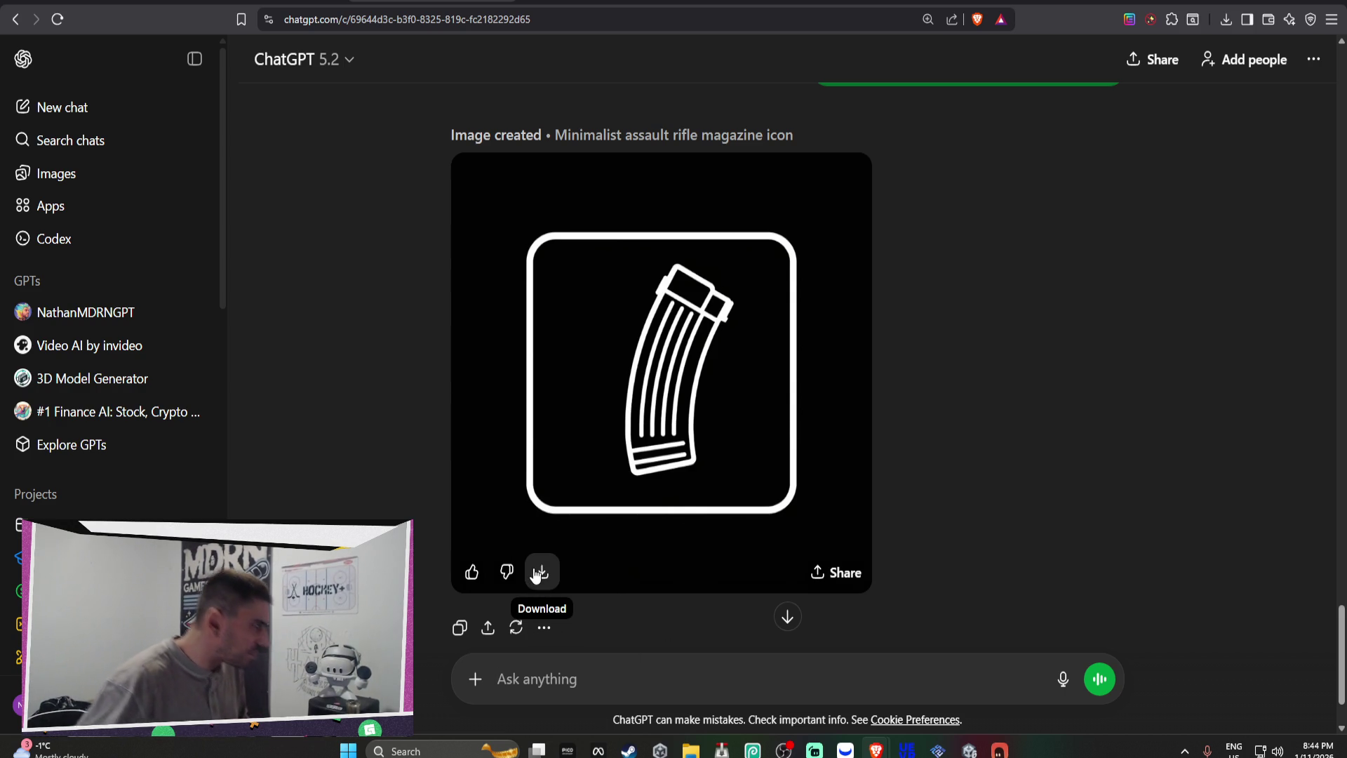
type("can you make sure the clip is ")
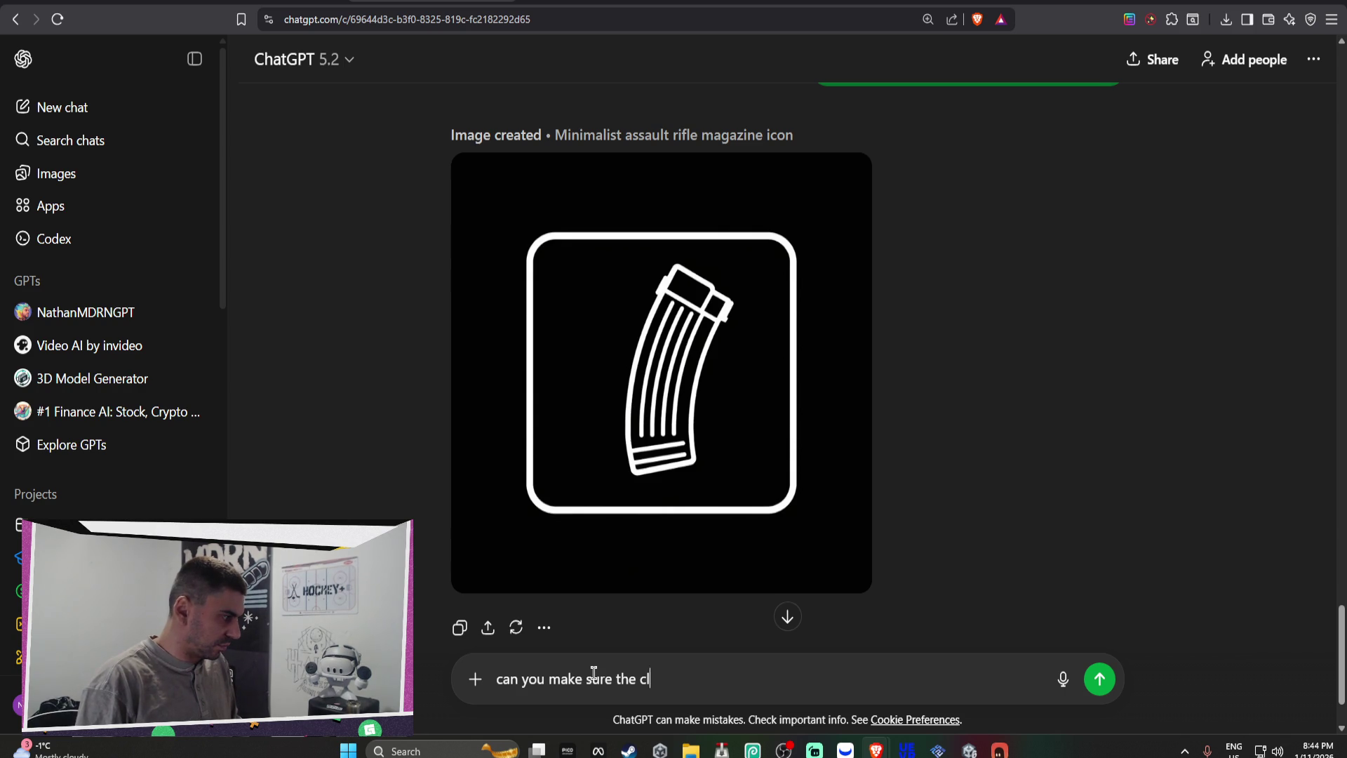
type("center ")
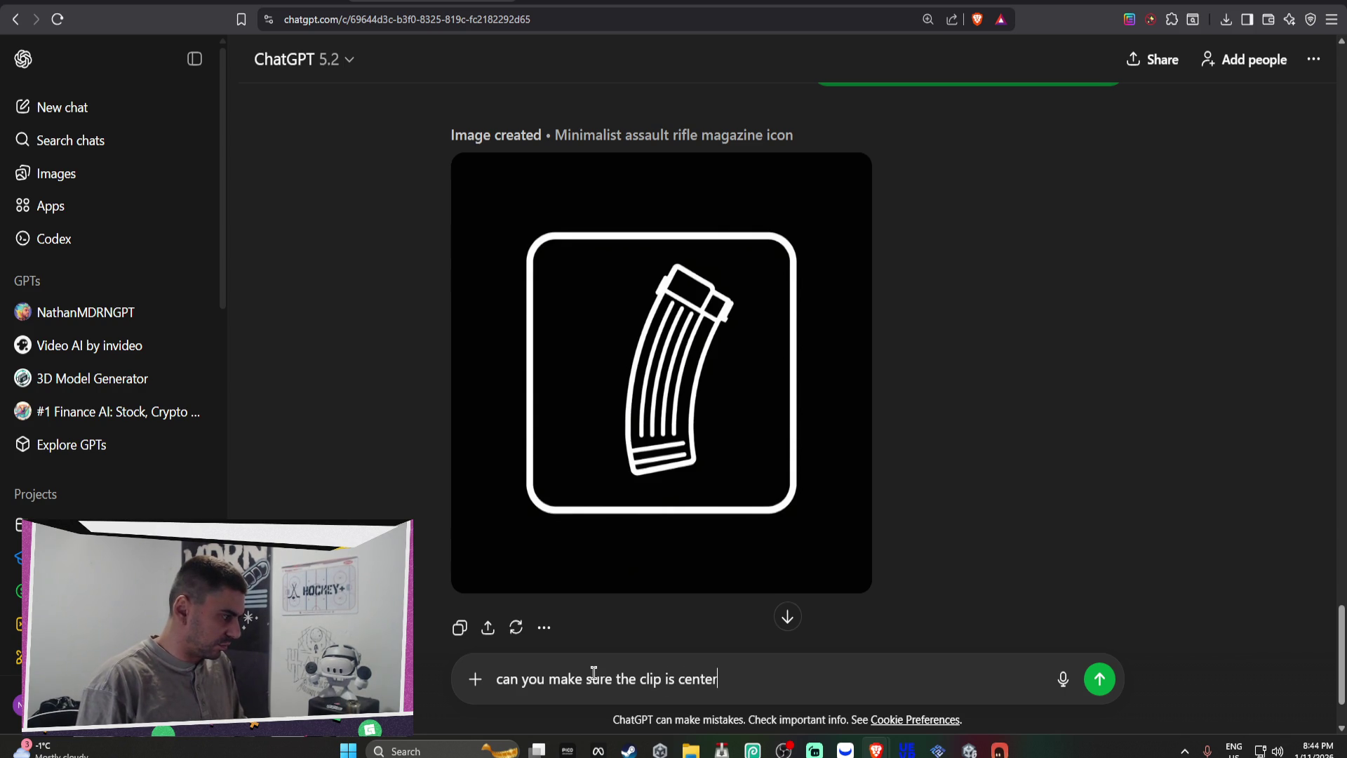
type("in the square pls")
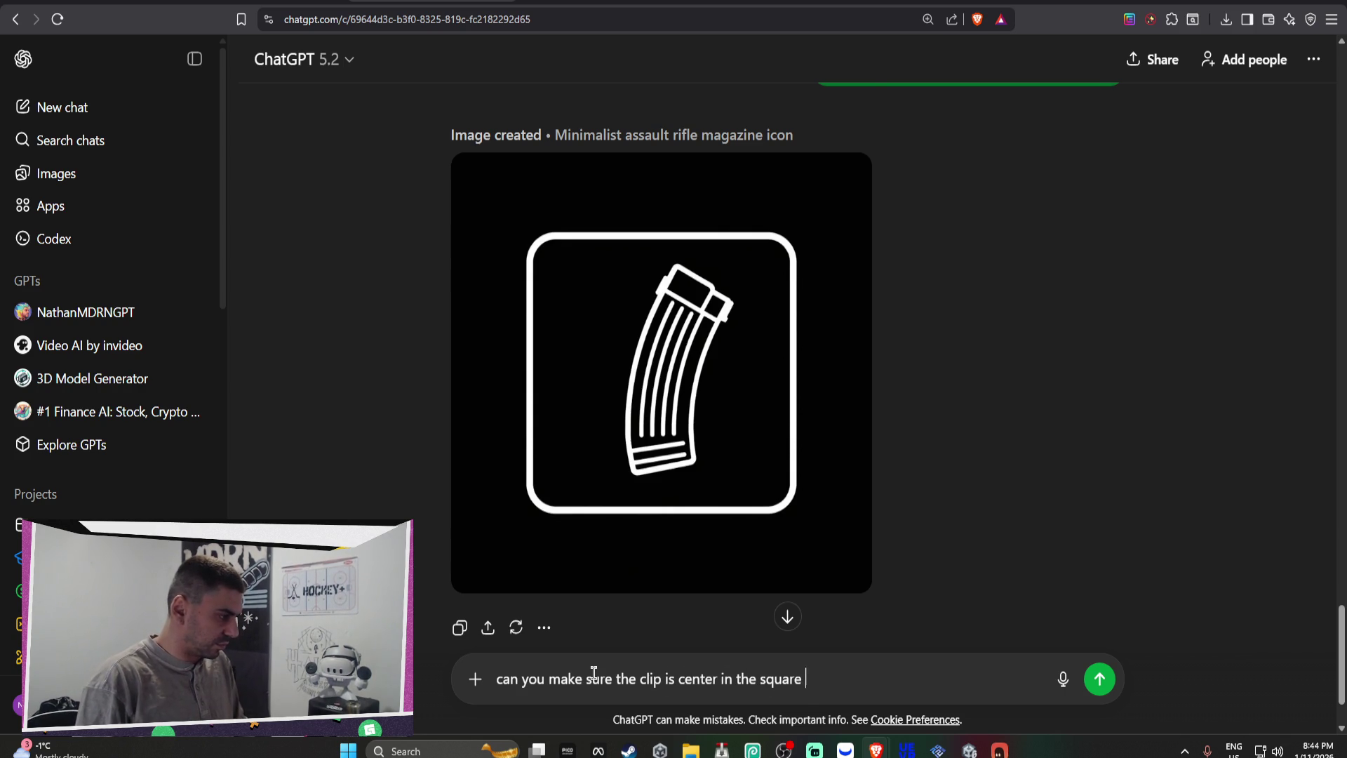
key("Return")
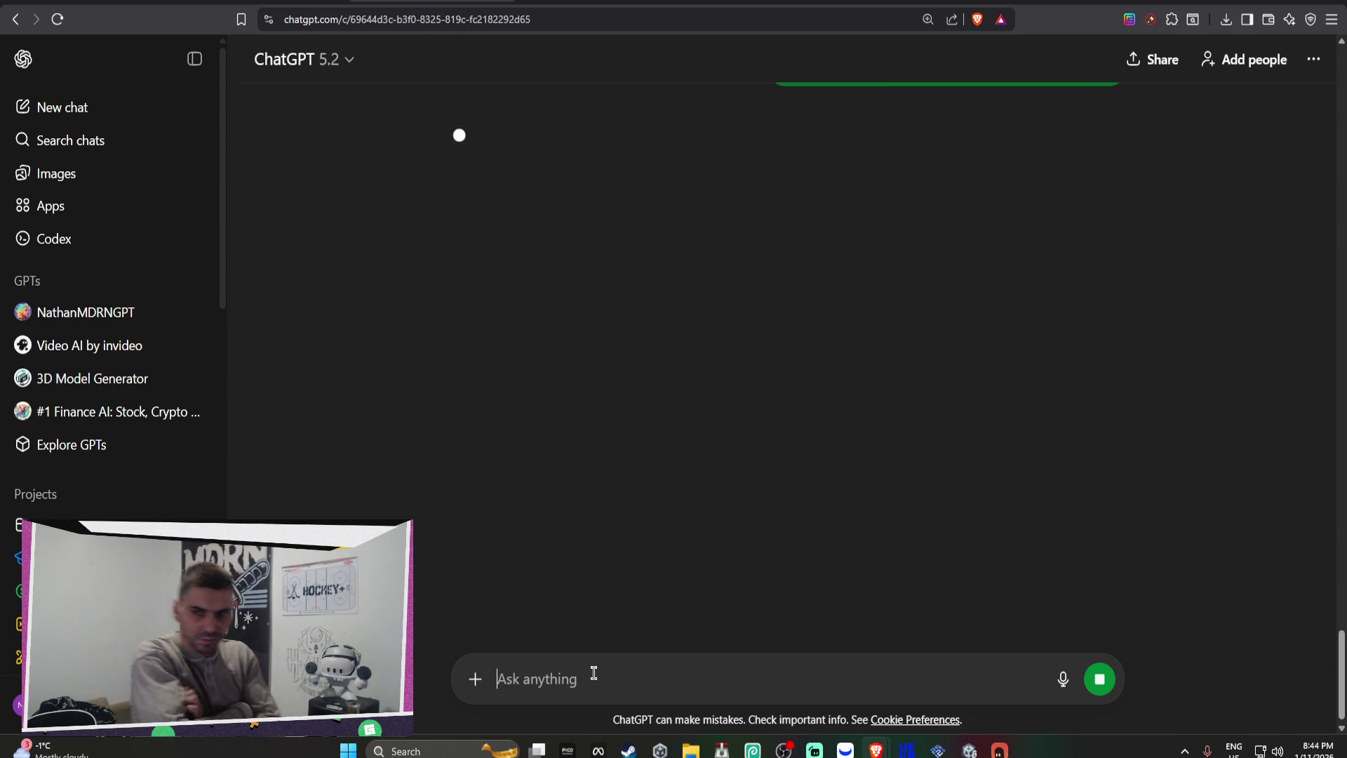